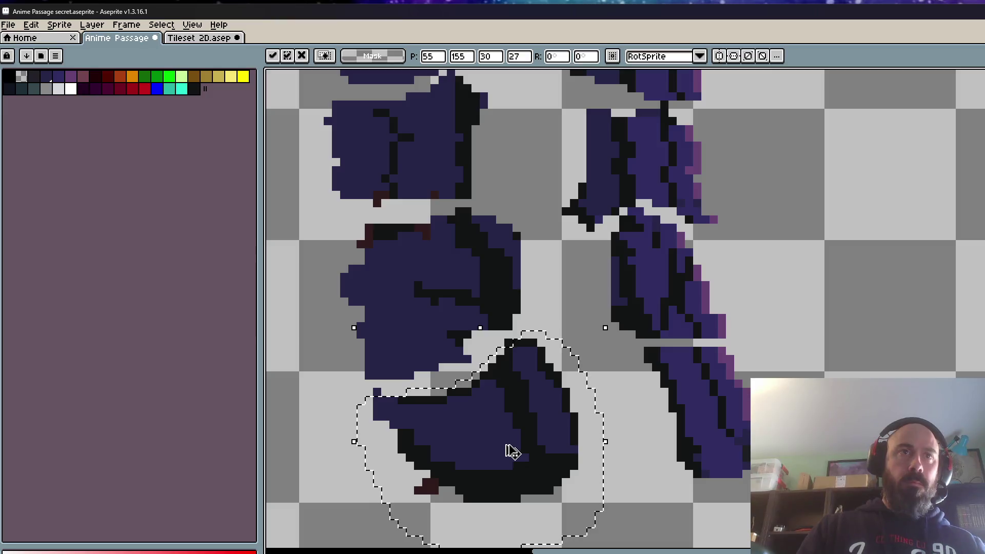
# - Commit the boot piece's nudged position and clear the boot selection
pyautogui.press('Return')
pyautogui.hotkey('ctrl', 'd')
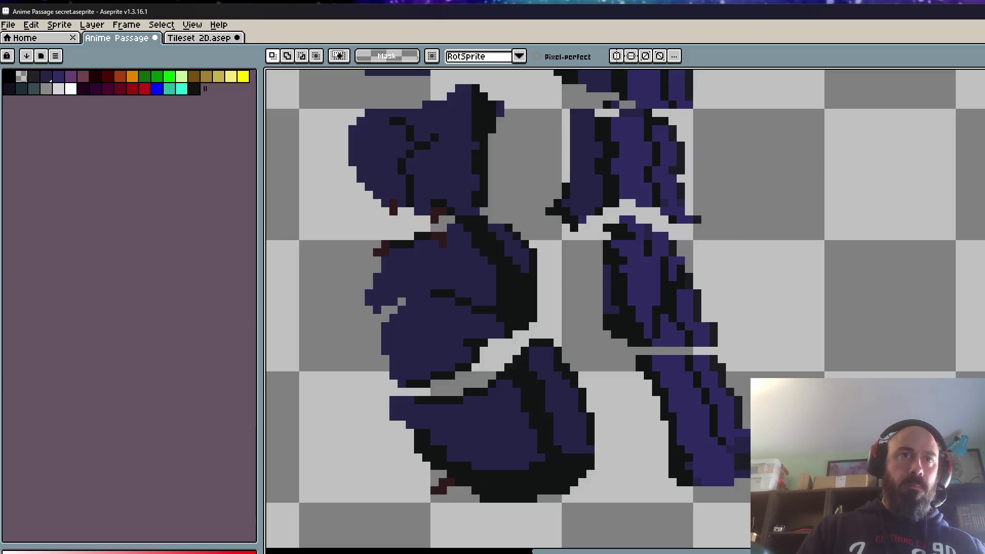
pyautogui.moveTo(453, 552); pyautogui.dragTo(458, 513)
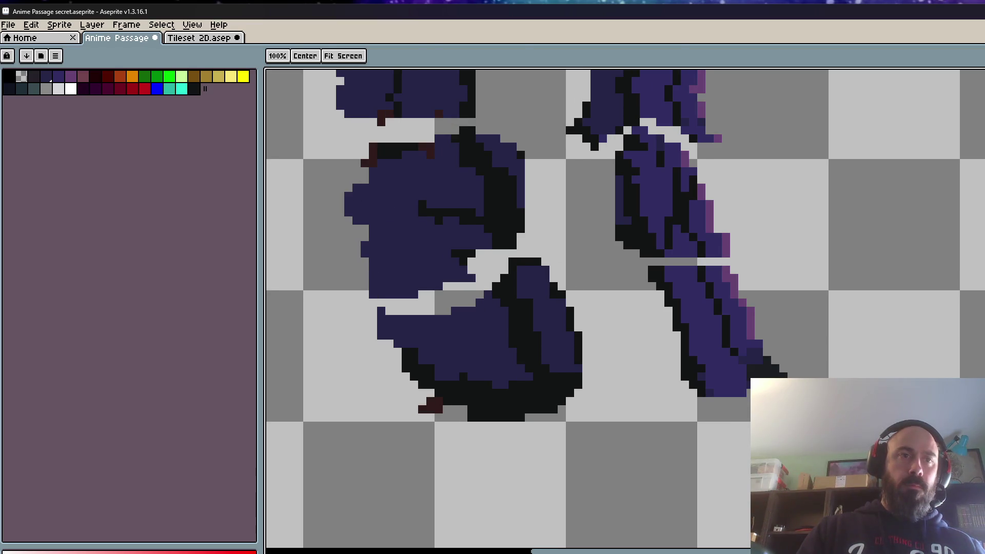
pyautogui.moveTo(554, 266); pyautogui.dragTo(544, 266)
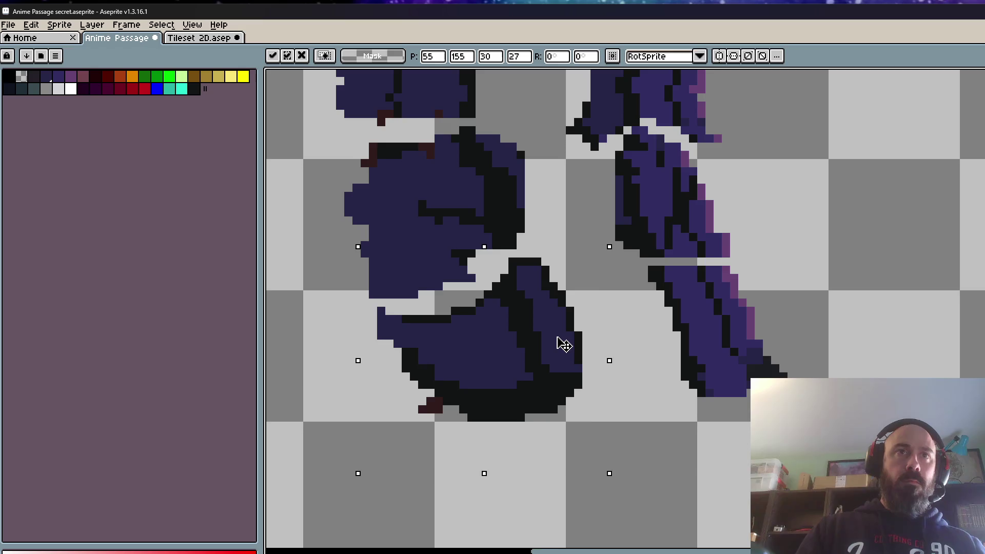
pyautogui.hotkey('ctrl', 'd')
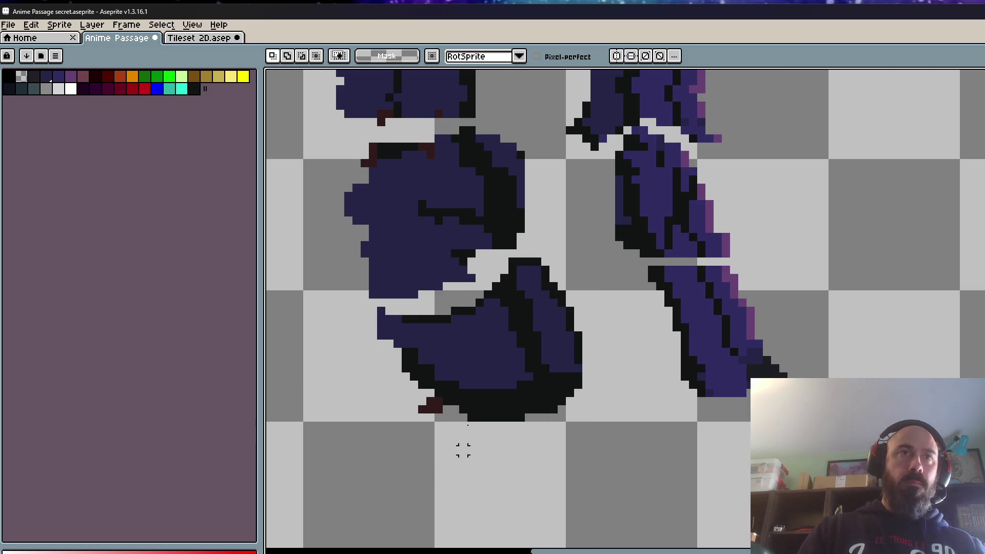
# - Switch to another frame and lasso the torso piece
pyautogui.scroll(-1, 465, 362)
pyautogui.press('Right')
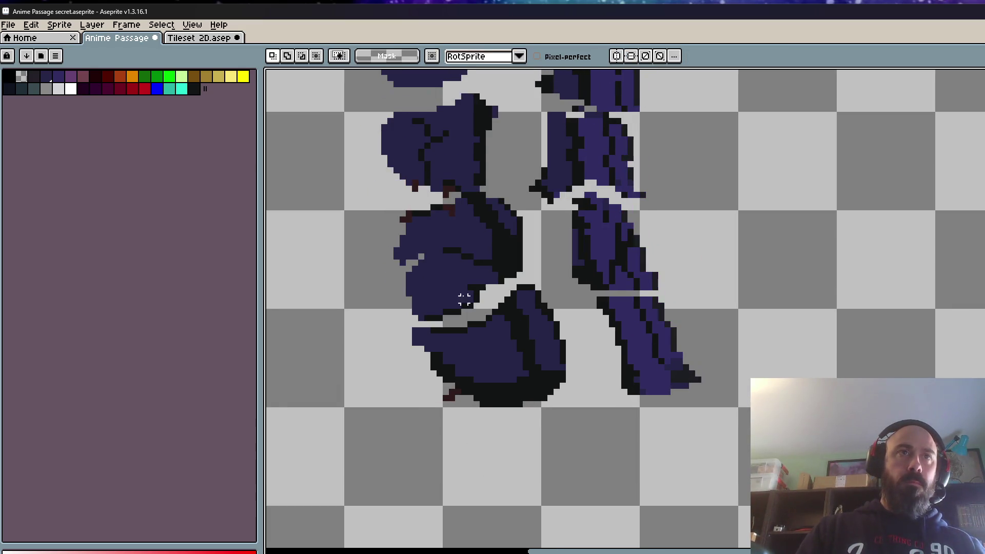
pyautogui.scroll(1, 470, 196)
pyautogui.moveTo(505, 186)
pyautogui.mouseDown()
pyautogui.moveTo(378, 220)
pyautogui.moveTo(361, 259)
pyautogui.mouseUp()
pyautogui.moveTo(393, 218)
pyautogui.mouseDown()
pyautogui.moveTo(359, 254)
pyautogui.moveTo(354, 295)
pyautogui.mouseUp()
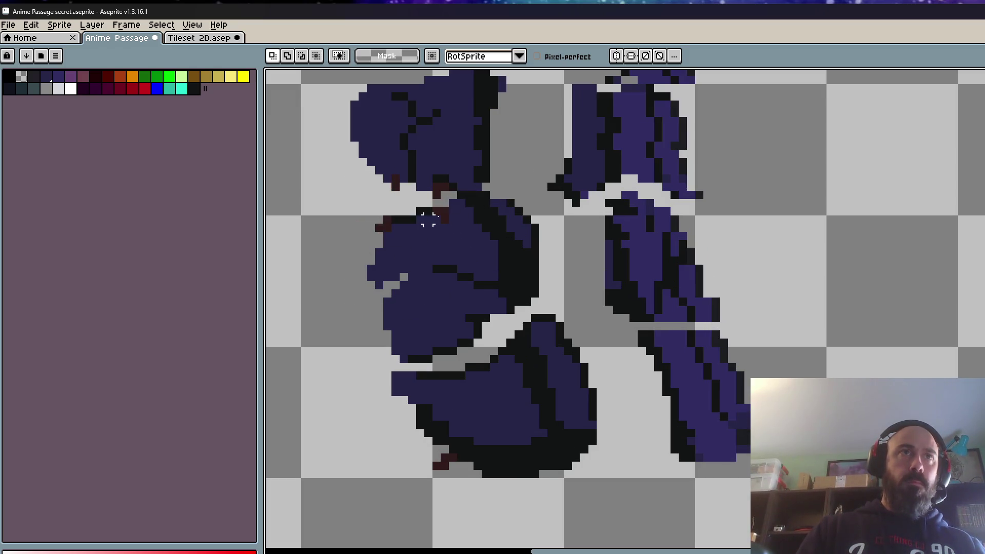
pyautogui.moveTo(498, 195)
pyautogui.mouseDown()
pyautogui.moveTo(442, 203)
pyautogui.moveTo(369, 272)
pyautogui.moveTo(379, 340)
pyautogui.moveTo(480, 329)
pyautogui.moveTo(466, 340)
pyautogui.moveTo(549, 231)
pyautogui.moveTo(495, 190)
pyautogui.mouseUp()
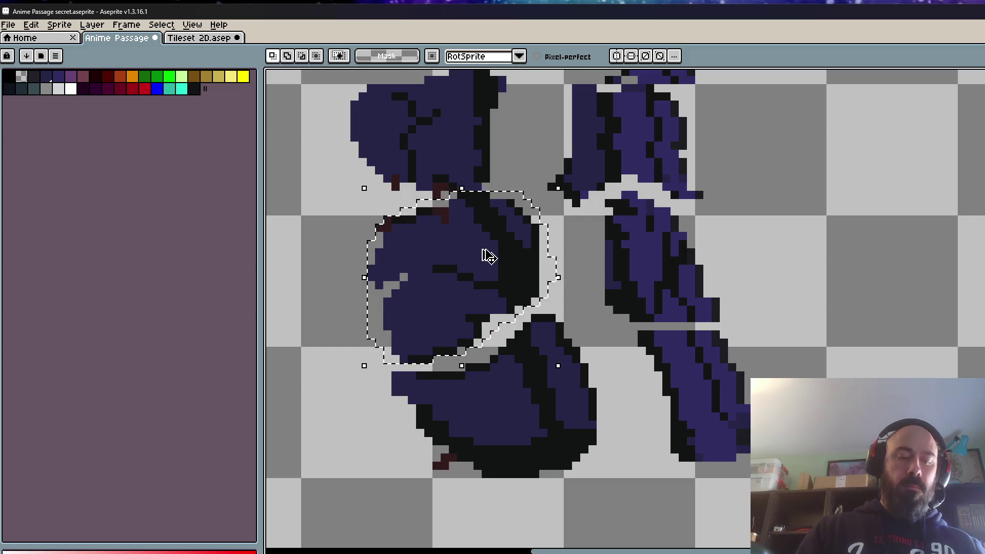
# - In the next frame, drag the selected torso left into line with the boot and commit
pyautogui.press('Right')
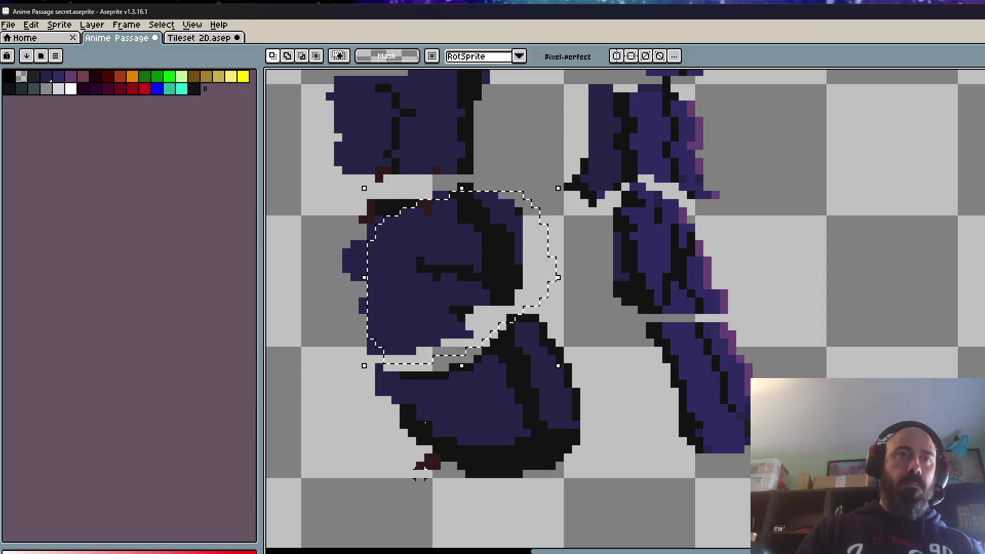
pyautogui.click(446, 279)
pyautogui.moveTo(480, 272)
pyautogui.mouseDown()
pyautogui.moveTo(392, 272)
pyautogui.moveTo(433, 281)
pyautogui.moveTo(468, 267)
pyautogui.moveTo(469, 281)
pyautogui.moveTo(463, 268)
pyautogui.mouseUp()
pyautogui.press('Return')
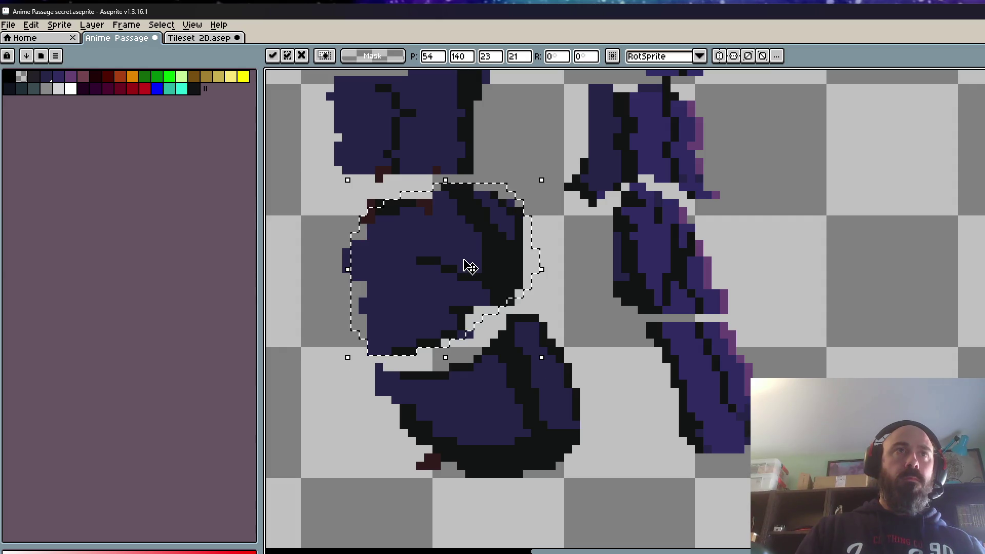
# - Zoom the view and begin lasso-selecting the chest piece
pyautogui.scroll(-2, 469, 267)
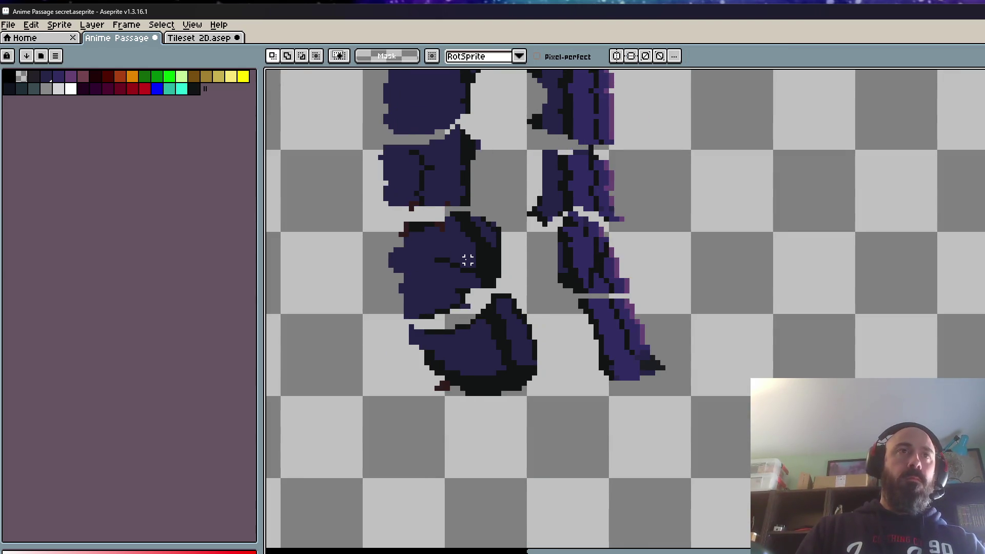
pyautogui.scroll(-1, 468, 323)
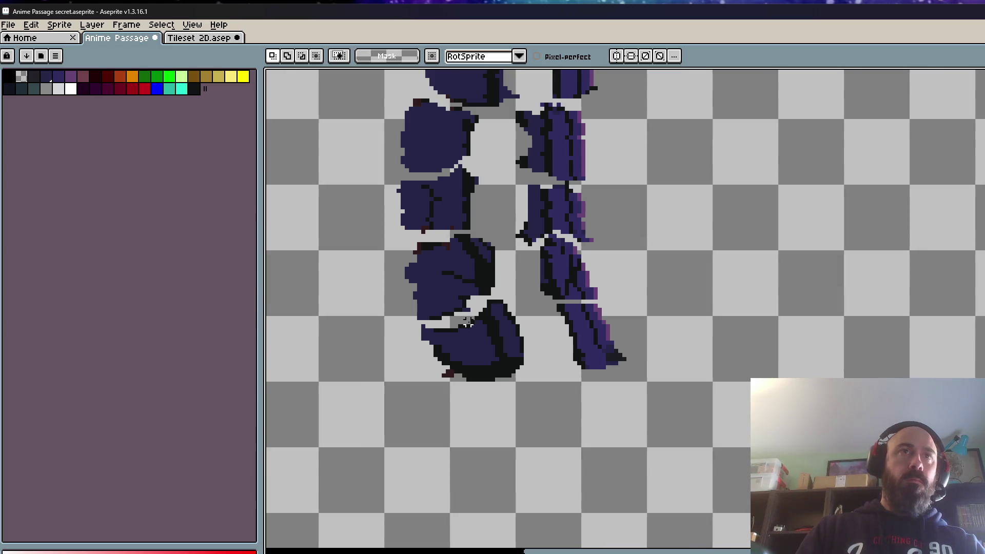
pyautogui.scroll(1, 449, 213)
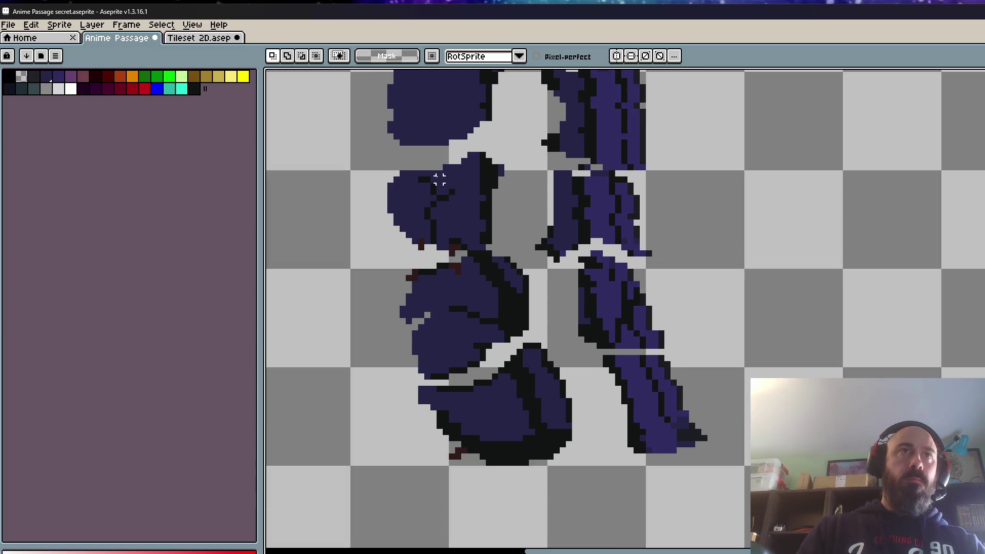
pyautogui.scroll(2, 440, 179)
pyautogui.moveTo(402, 166)
pyautogui.mouseDown()
pyautogui.moveTo(353, 216)
pyautogui.moveTo(382, 313)
pyautogui.moveTo(441, 338)
pyautogui.moveTo(500, 328)
pyautogui.moveTo(593, 257)
pyautogui.moveTo(482, 136)
pyautogui.moveTo(411, 166)
pyautogui.mouseUp()
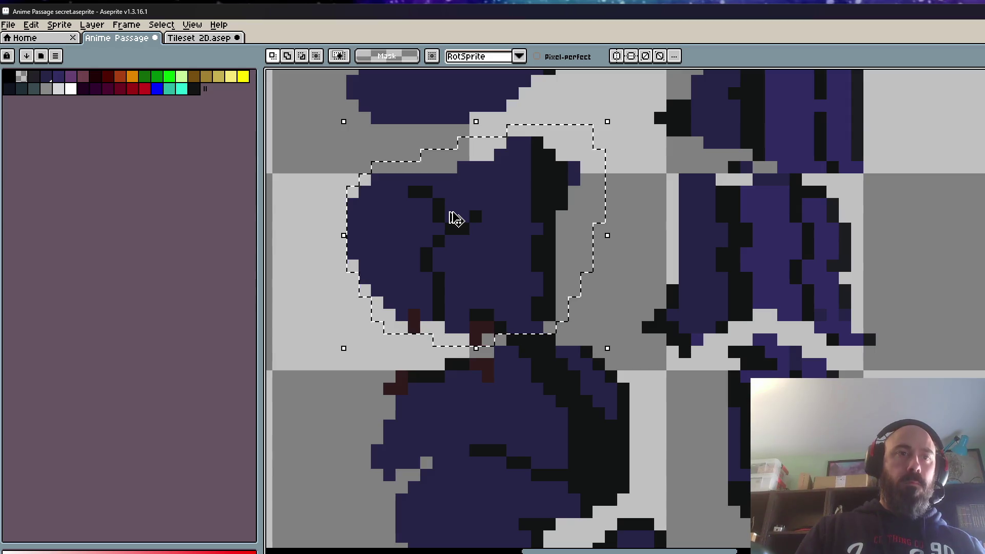
# - Flip between neighbouring frames to compare poses and drop the selection
pyautogui.scroll(-1, 534, 351)
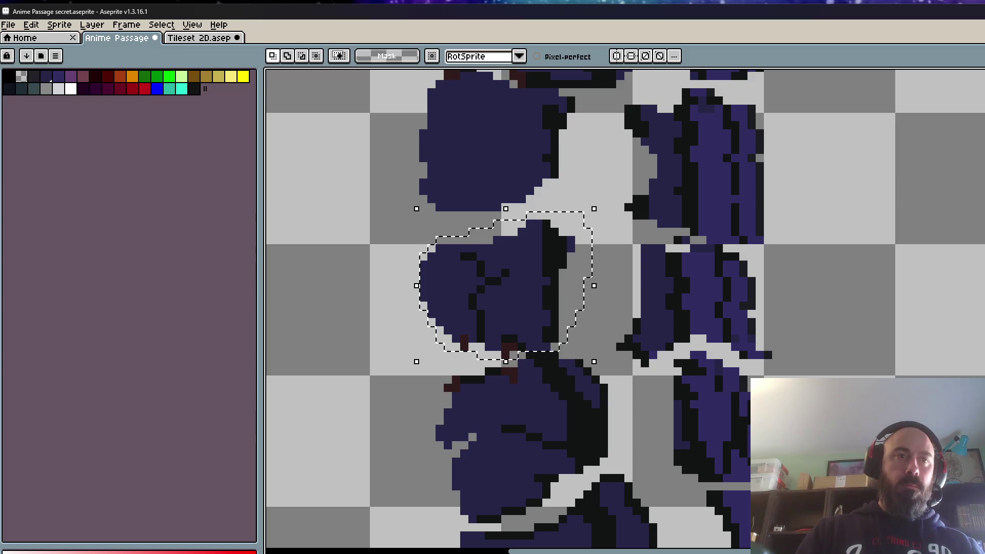
pyautogui.press('Right')
pyautogui.press('Left')
pyautogui.press('Right')
pyautogui.press('Right')
pyautogui.hotkey('ctrl', 'd')
# - Lasso the chest piece and nudge it into line in the next frame
pyautogui.moveTo(549, 224)
pyautogui.mouseDown()
pyautogui.moveTo(418, 259)
pyautogui.moveTo(447, 346)
pyautogui.mouseUp()
pyautogui.moveTo(505, 351)
pyautogui.mouseDown()
pyautogui.moveTo(550, 345)
pyautogui.moveTo(580, 225)
pyautogui.moveTo(572, 223)
pyautogui.mouseUp()
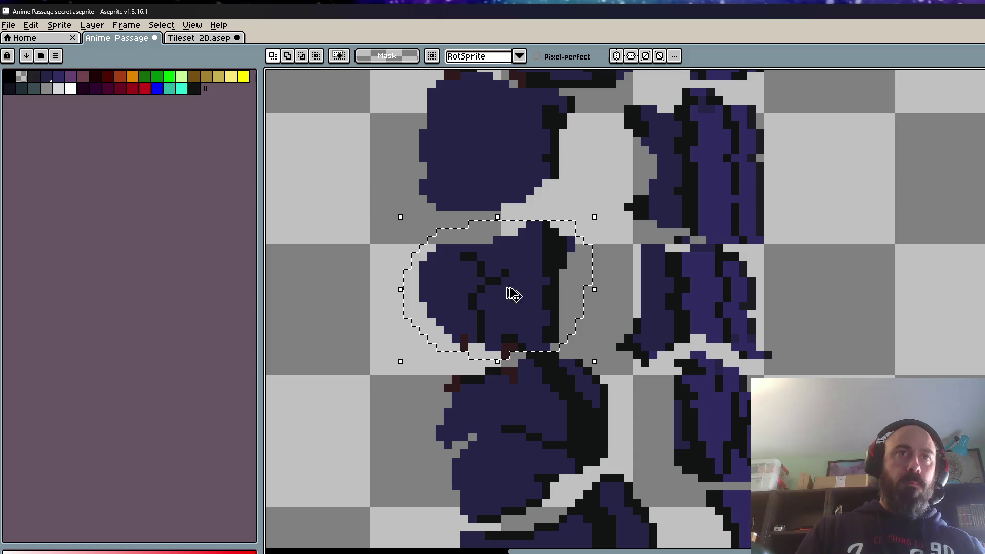
pyautogui.press('Right')
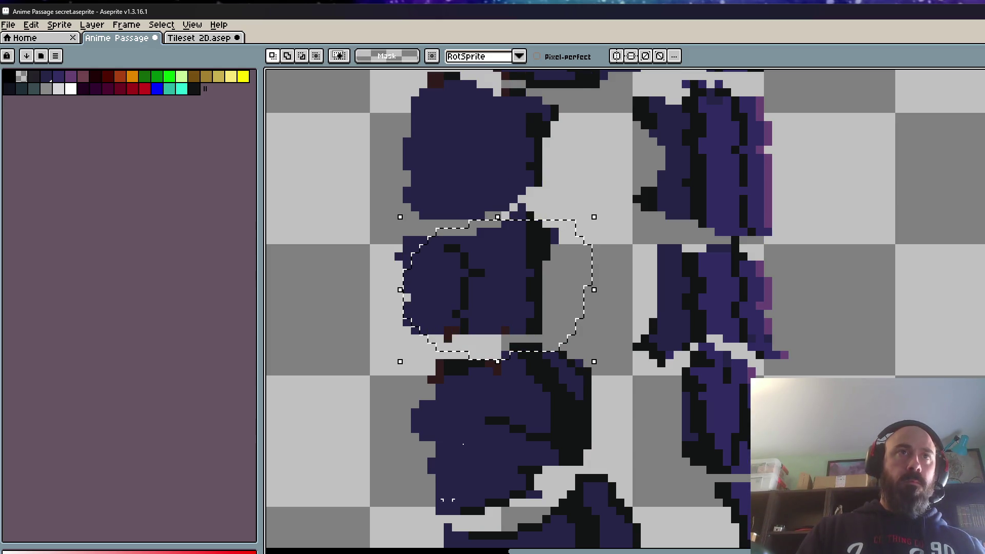
pyautogui.click(505, 306)
pyautogui.scroll(1, 534, 298)
pyautogui.moveTo(504, 275)
pyautogui.mouseDown()
pyautogui.moveTo(470, 279)
pyautogui.moveTo(513, 254)
pyautogui.mouseUp()
pyautogui.press('Return')
# - Select and delete the left column's chest, torso and boot pieces, then undo the deletion
pyautogui.scroll(-3, 502, 246)
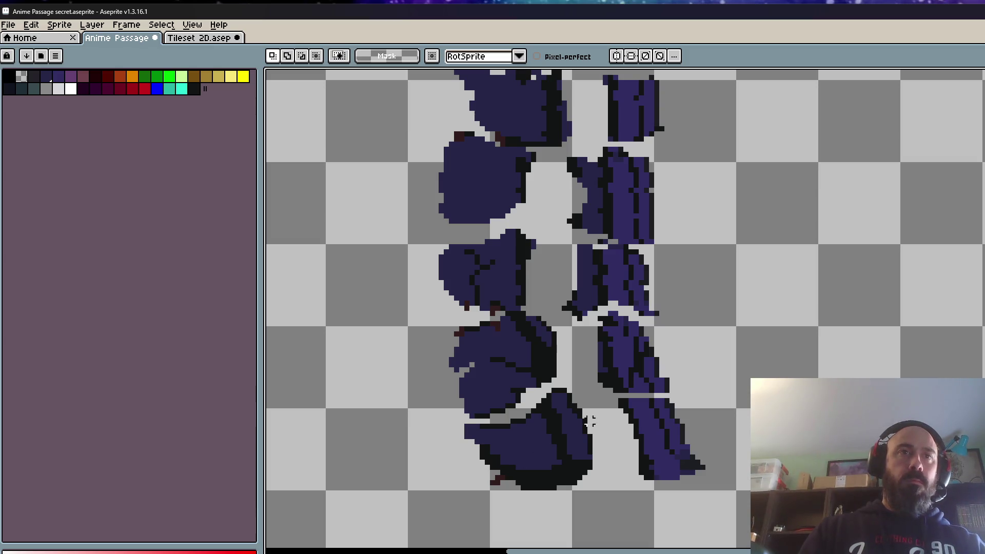
pyautogui.moveTo(599, 483)
pyautogui.mouseDown()
pyautogui.moveTo(594, 426)
pyautogui.moveTo(559, 347)
pyautogui.moveTo(549, 277)
pyautogui.mouseUp()
pyautogui.hotkey('ctrl', 'z')
pyautogui.moveTo(537, 221)
pyautogui.mouseDown()
pyautogui.moveTo(496, 221)
pyautogui.moveTo(419, 395)
pyautogui.moveTo(605, 467)
pyautogui.moveTo(562, 341)
pyautogui.moveTo(542, 241)
pyautogui.mouseUp()
pyautogui.press('Delete')
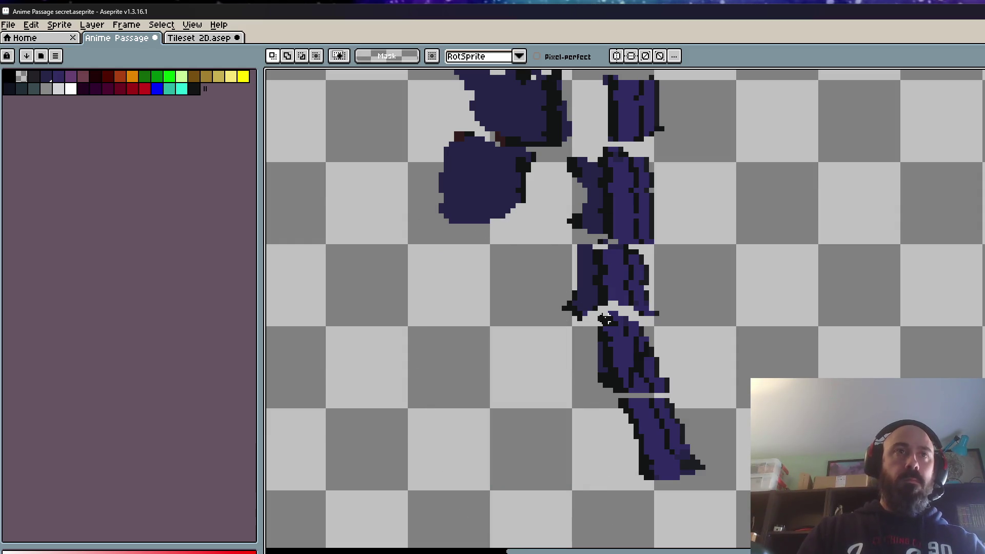
pyautogui.hotkey('ctrl', 'z')
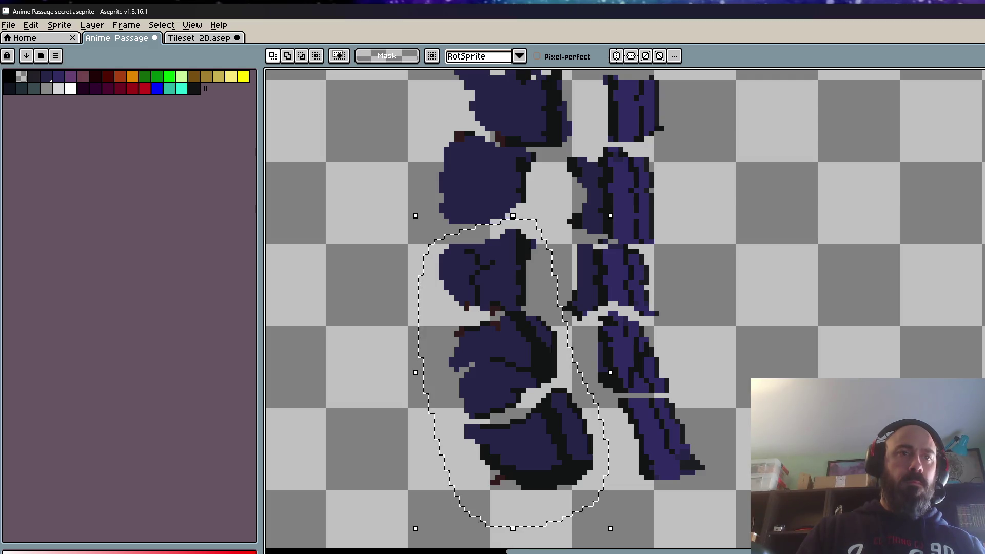
# - Clear the selected torso piece from one frame and advance through several frames
pyautogui.press('Right')
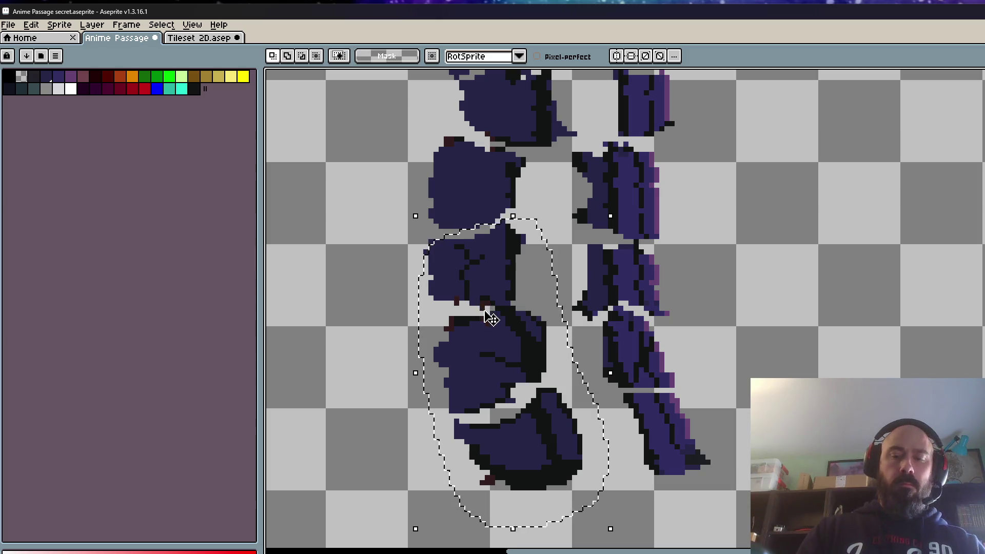
pyautogui.press('Delete')
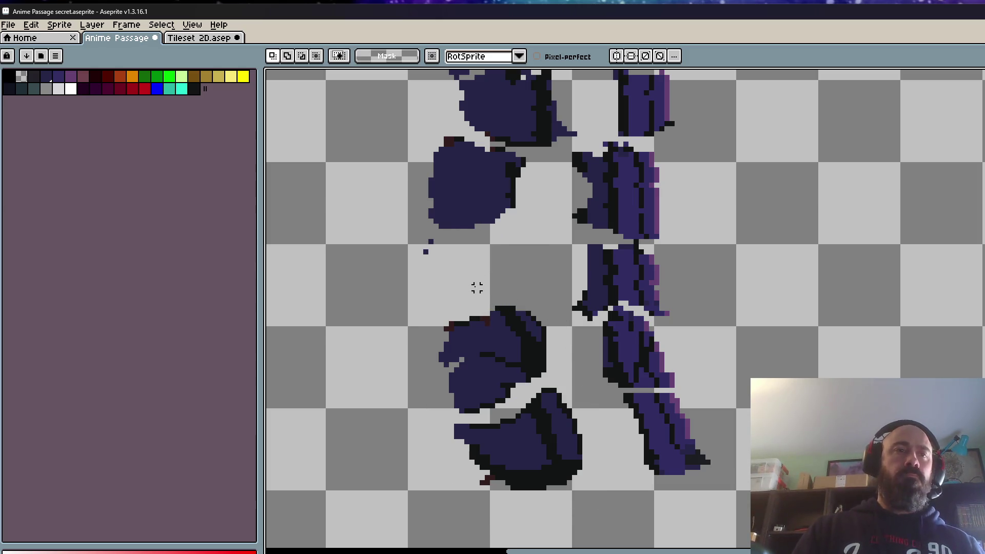
pyautogui.press('Right')
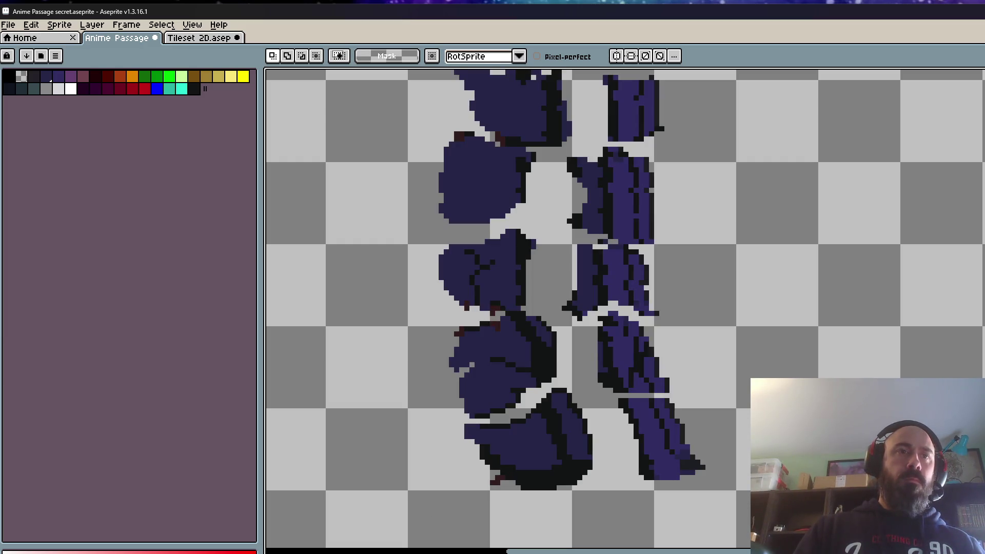
pyautogui.press('Right')
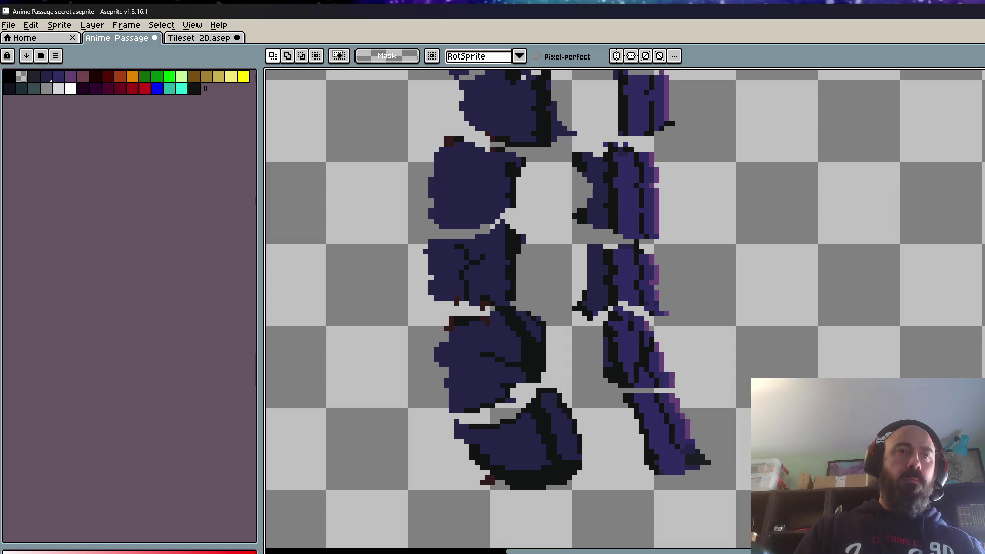
pyautogui.press('Right')
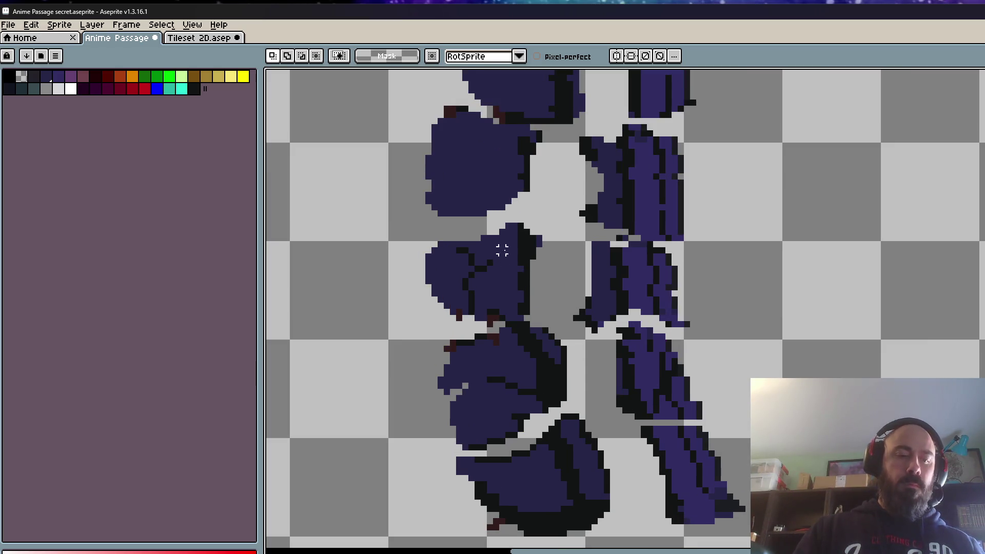
# - Lasso the middle-left piece, reselect it in the next frame, and move it into alignment
pyautogui.scroll(2, 502, 254)
pyautogui.moveTo(536, 216)
pyautogui.mouseDown()
pyautogui.moveTo(403, 222)
pyautogui.moveTo(394, 288)
pyautogui.mouseUp()
pyautogui.hotkey('ctrl', 'd')
pyautogui.moveTo(461, 236)
pyautogui.mouseDown()
pyautogui.moveTo(392, 246)
pyautogui.moveTo(431, 359)
pyautogui.moveTo(505, 360)
pyautogui.moveTo(564, 227)
pyautogui.moveTo(480, 218)
pyautogui.mouseUp()
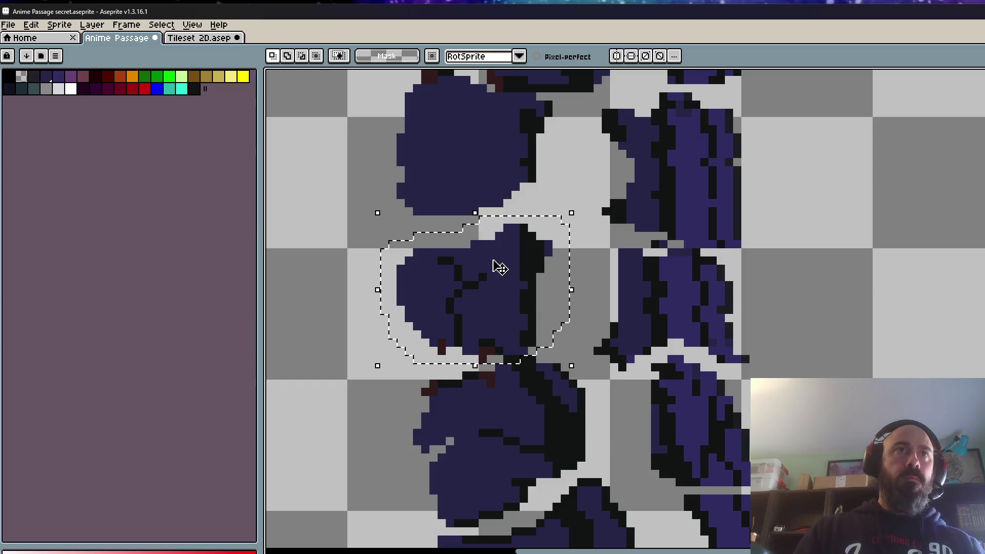
pyautogui.press('.')
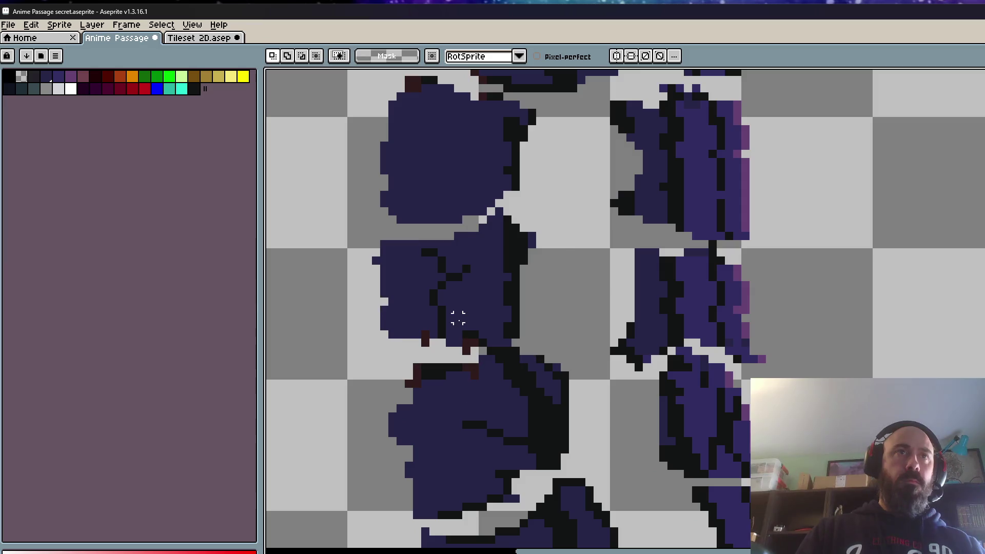
pyautogui.hotkey('ctrl', 'shift', 'd')
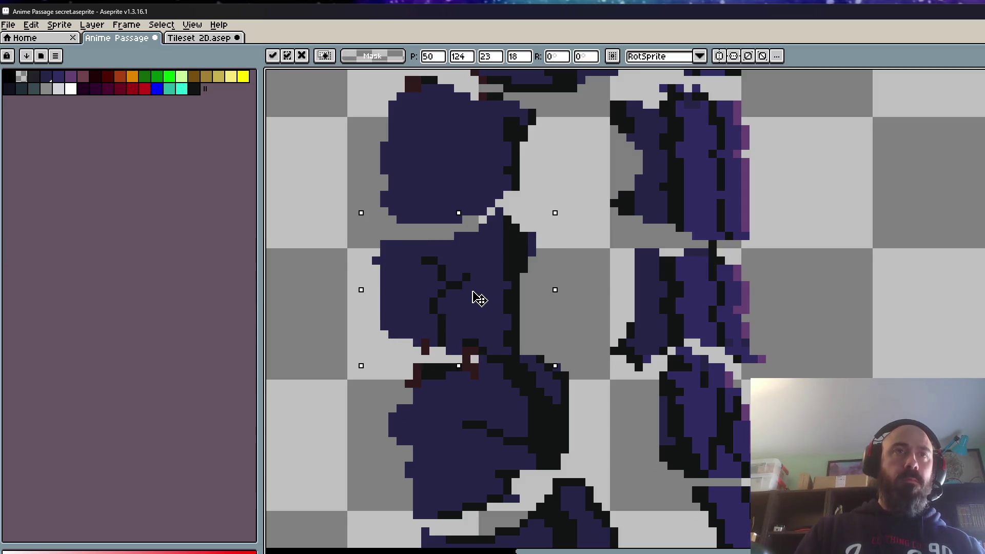
pyautogui.scroll(2, 477, 299)
pyautogui.moveTo(495, 258); pyautogui.dragTo(522, 227)
pyautogui.press('Return')
# - Draw a freehand loop around the lower left-hand pieces
pyautogui.scroll(-3, 522, 227)
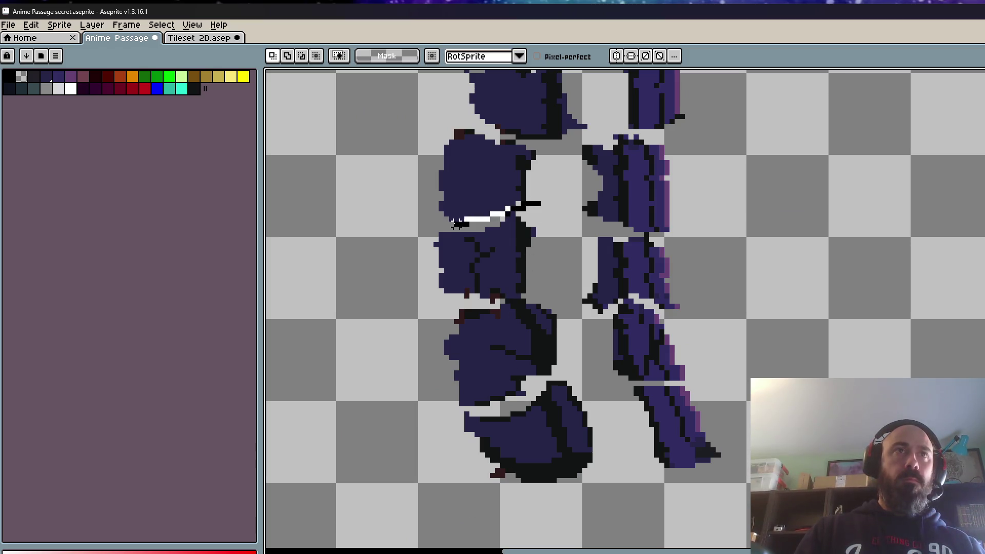
pyautogui.scroll(1, 515, 216)
pyautogui.moveTo(513, 215)
pyautogui.mouseDown()
pyautogui.moveTo(490, 221)
pyautogui.moveTo(383, 319)
pyautogui.moveTo(576, 465)
pyautogui.moveTo(587, 457)
pyautogui.moveTo(608, 336)
pyautogui.moveTo(534, 159)
pyautogui.mouseUp()
pyautogui.moveTo(539, 152)
pyautogui.mouseDown()
pyautogui.moveTo(464, 172)
pyautogui.moveTo(510, 540)
pyautogui.moveTo(610, 401)
pyautogui.moveTo(542, 153)
pyautogui.mouseUp()
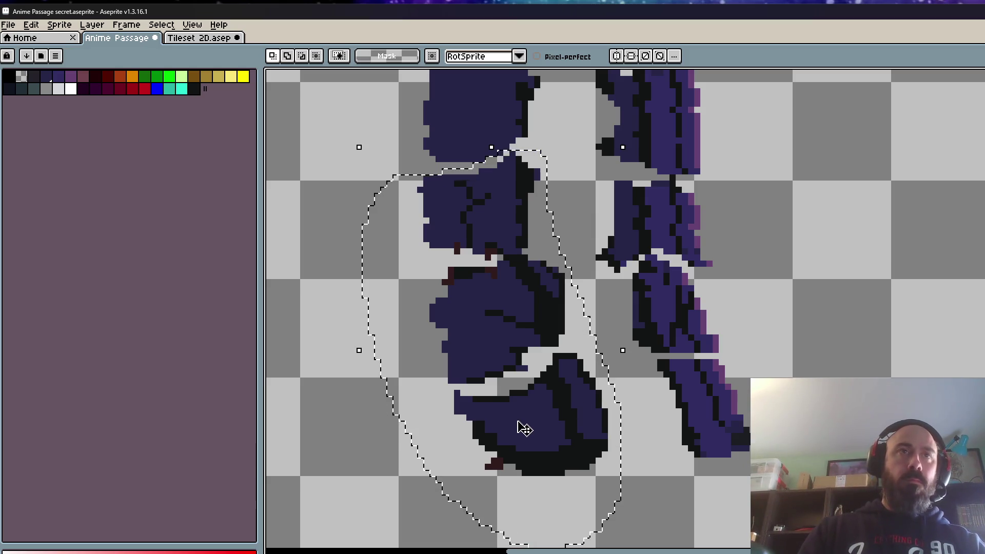
# - Drop the moved lower pieces and zoom out to see the whole sprite
pyautogui.click(518, 423)
pyautogui.scroll(-3, 524, 423)
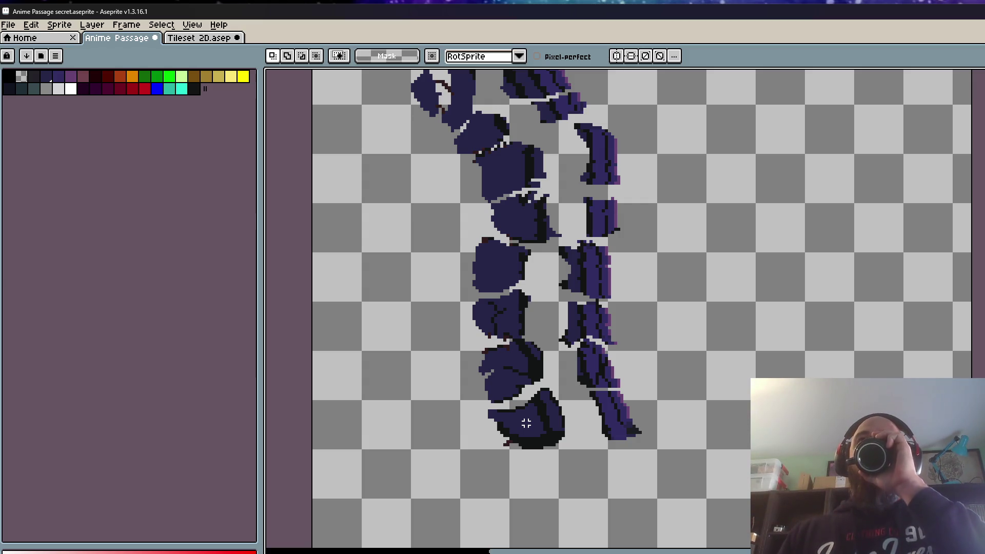
pyautogui.scroll(-1, 485, 342)
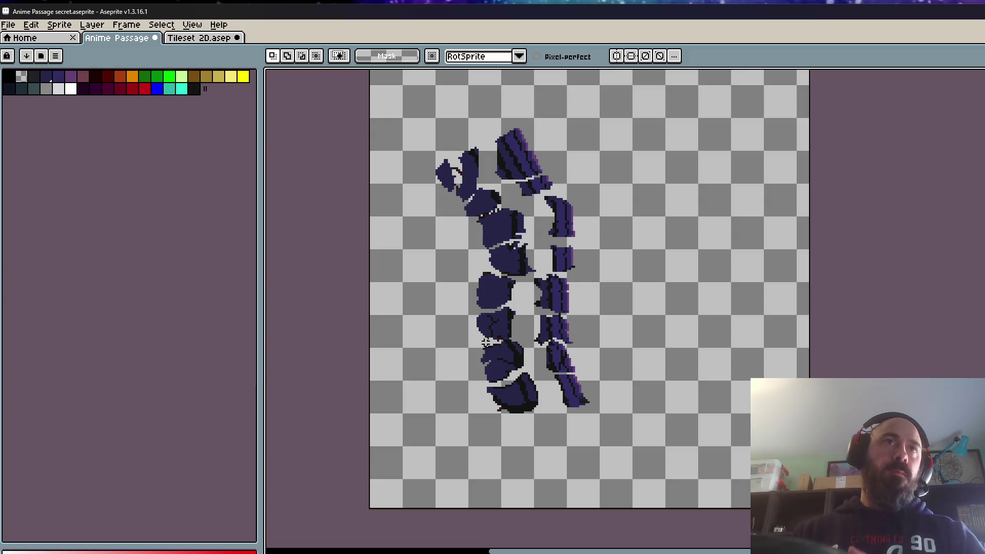
# - Step back and forth through the frames to compare the poses
pyautogui.press('.')
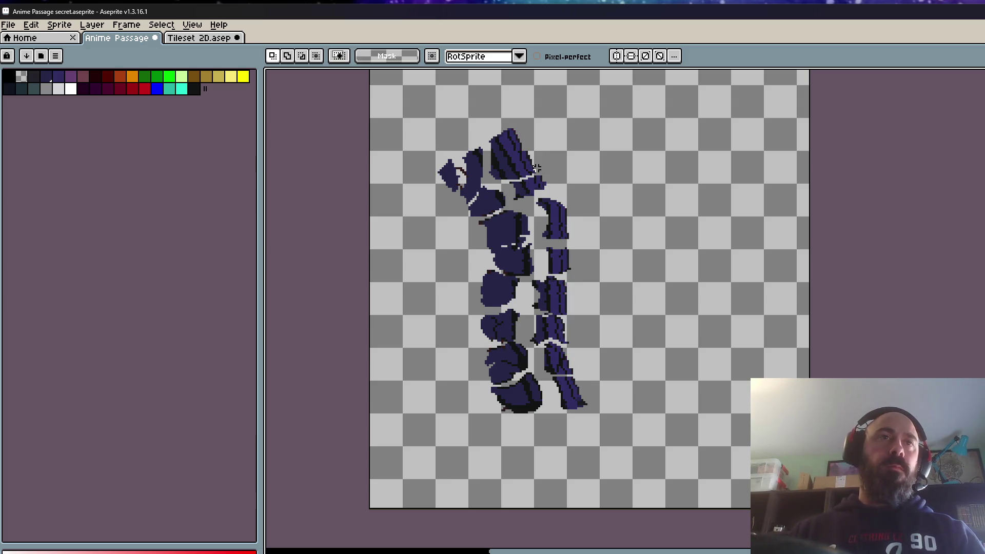
pyautogui.press('.')
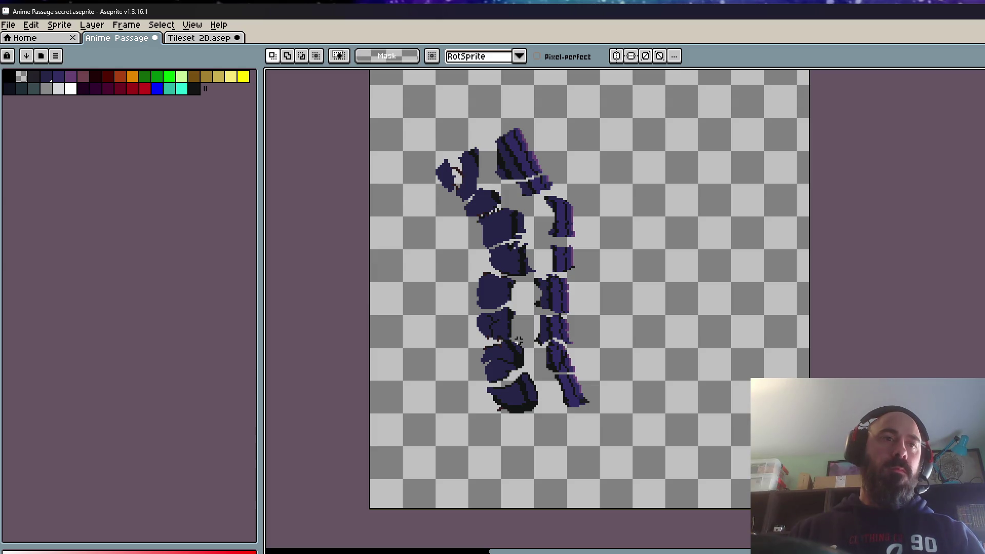
pyautogui.press('.')
pyautogui.press('.')
pyautogui.press('.')
pyautogui.press(',')
pyautogui.press(',')
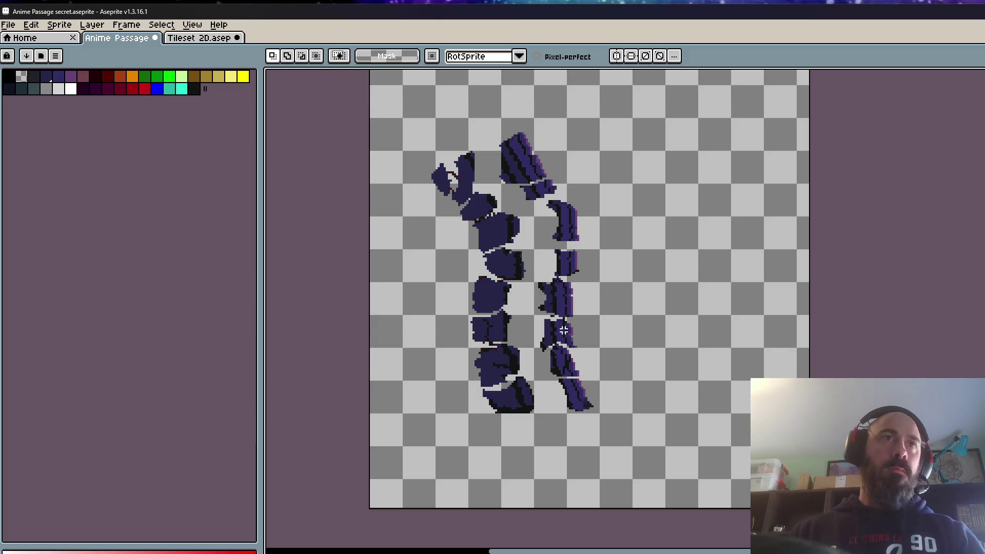
pyautogui.press('.')
pyautogui.press('.')
pyautogui.press('.')
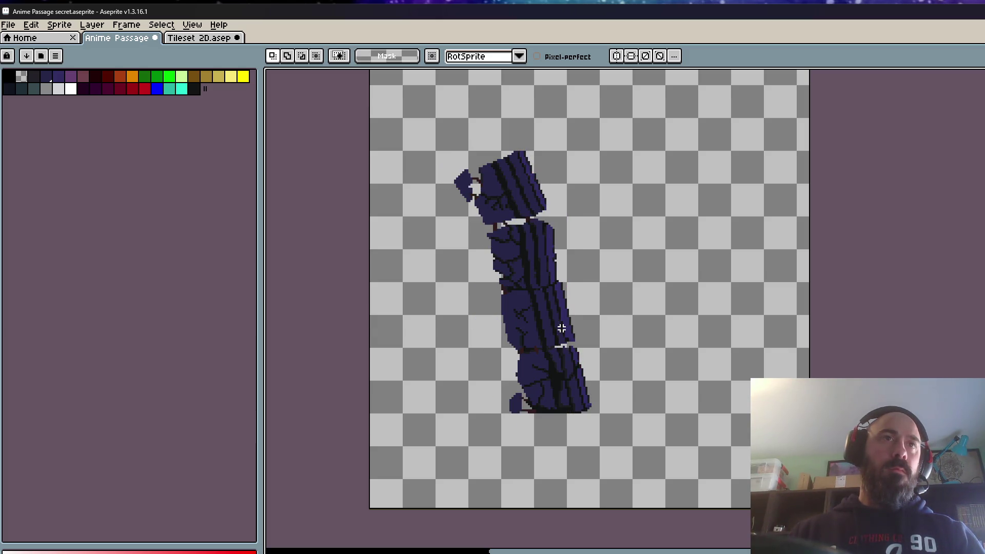
pyautogui.press(',')
pyautogui.press(',')
pyautogui.press(',')
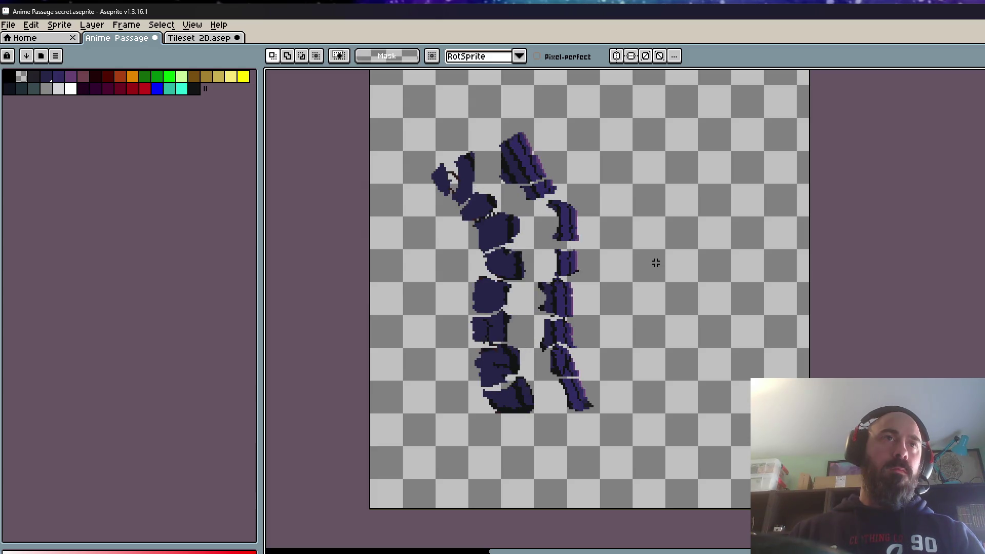
# - Keep flipping frames, loop the animation, and reselect the three lower left-hand pieces
pyautogui.press('.')
pyautogui.press('.')
pyautogui.press(',')
pyautogui.press('.')
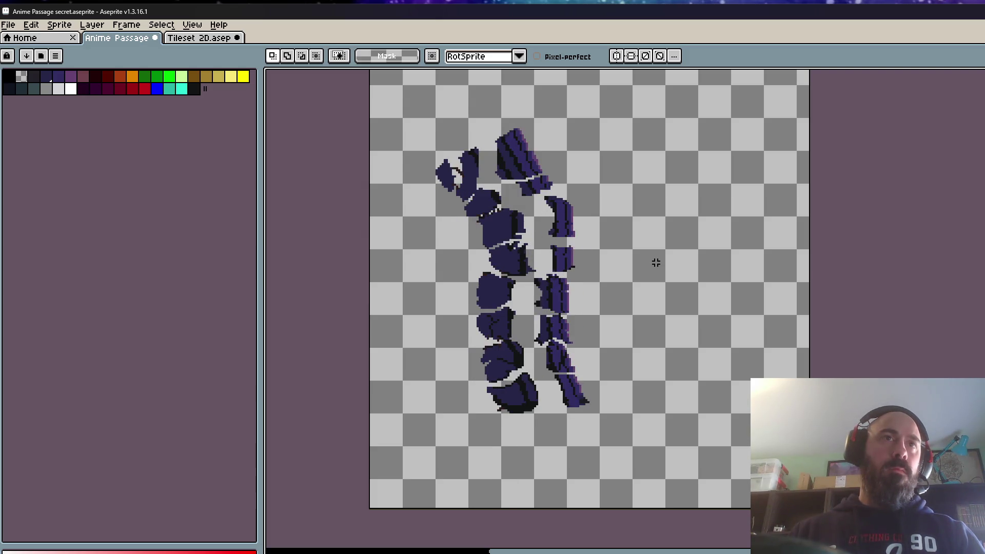
pyautogui.press('.')
pyautogui.press('.')
pyautogui.press('Return')
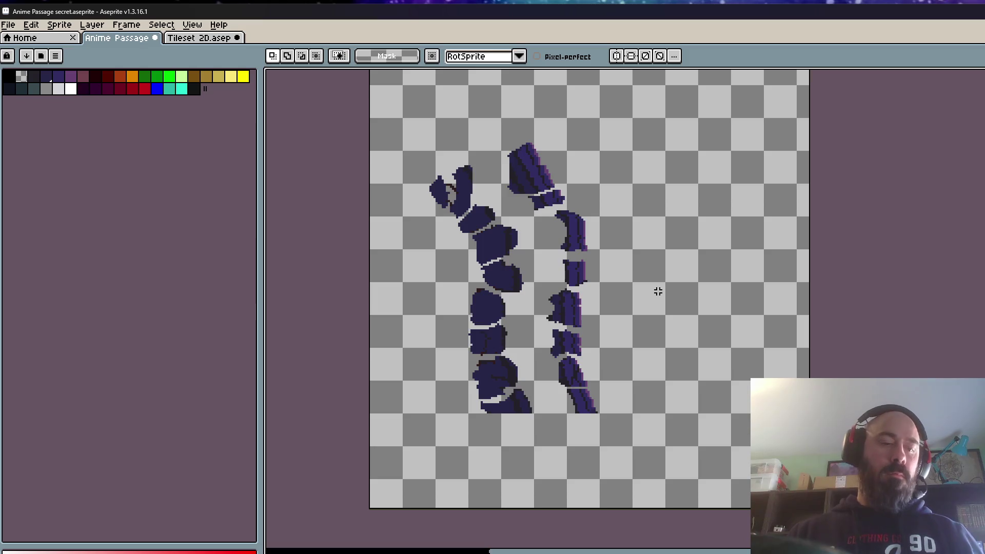
pyautogui.hotkey('ctrl', 'shift', 'd')
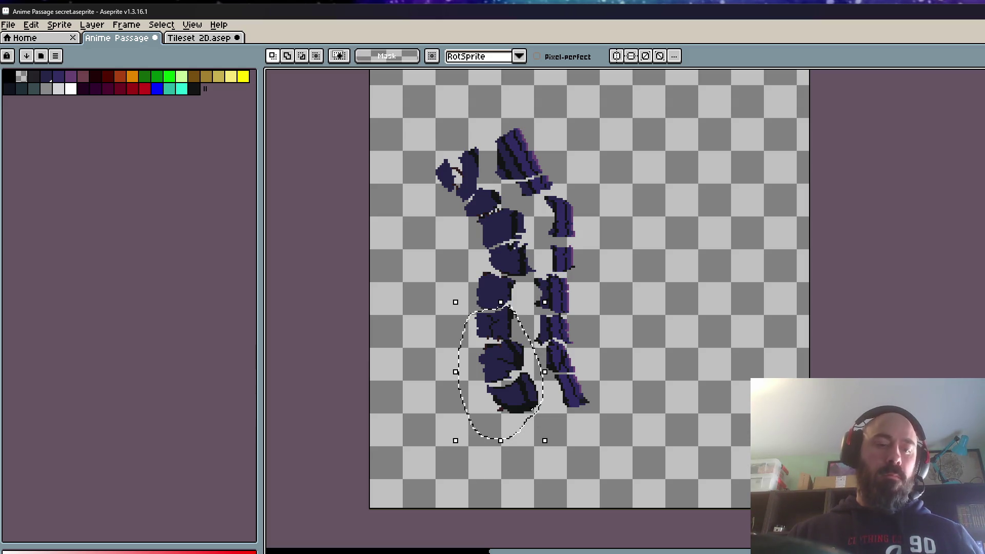
# - Clear the selection, then play and stop the animation
pyautogui.hotkey('ctrl', 'd')
pyautogui.press('Return')
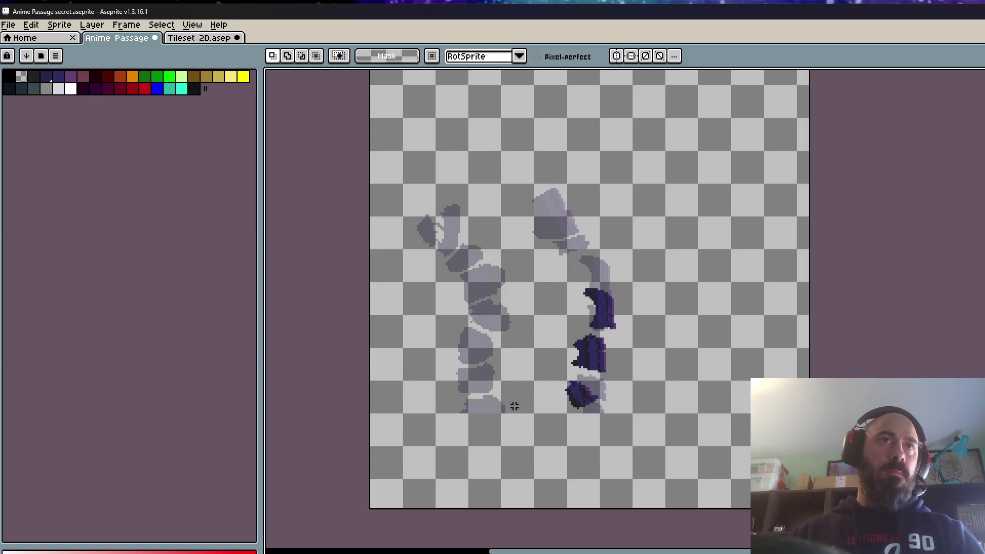
pyautogui.press('Return')
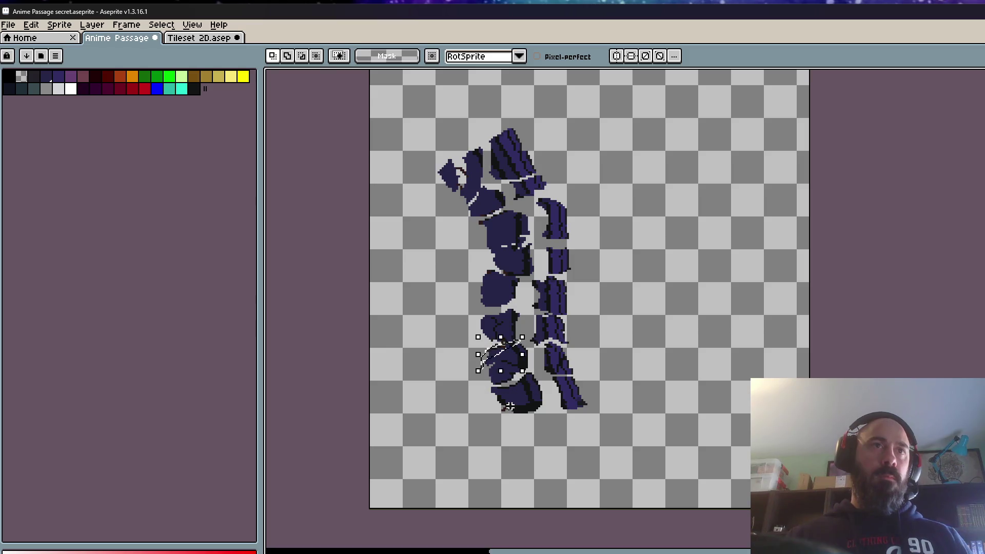
# - Try an ellipse selection on the lower piece, then undo it and deselect
pyautogui.moveTo(485, 368); pyautogui.dragTo(551, 428)
pyautogui.hotkey('ctrl', 'd')
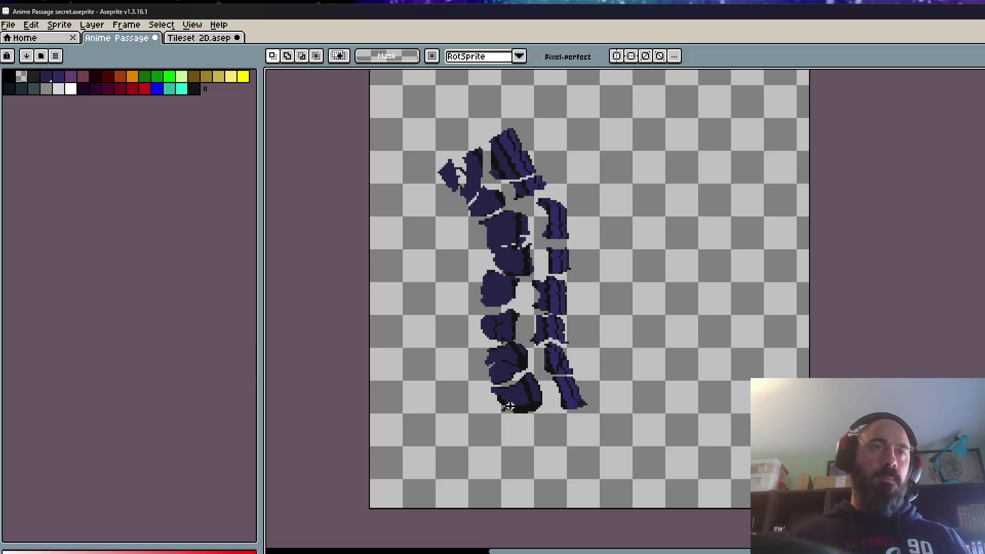
pyautogui.hotkey('ctrl', 'z')
pyautogui.hotkey('ctrl', 'z')
pyautogui.hotkey('ctrl', 'z')
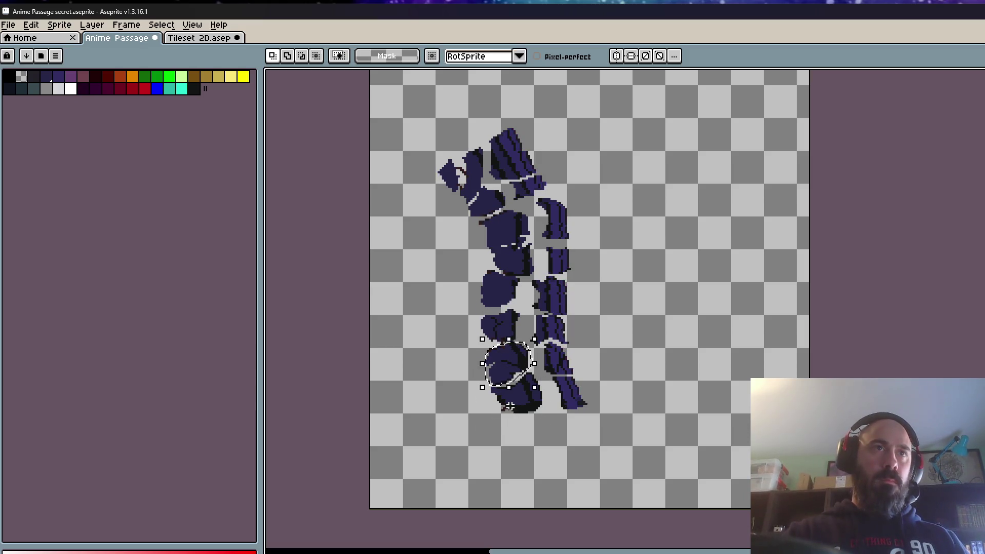
pyautogui.hotkey('ctrl', 'z')
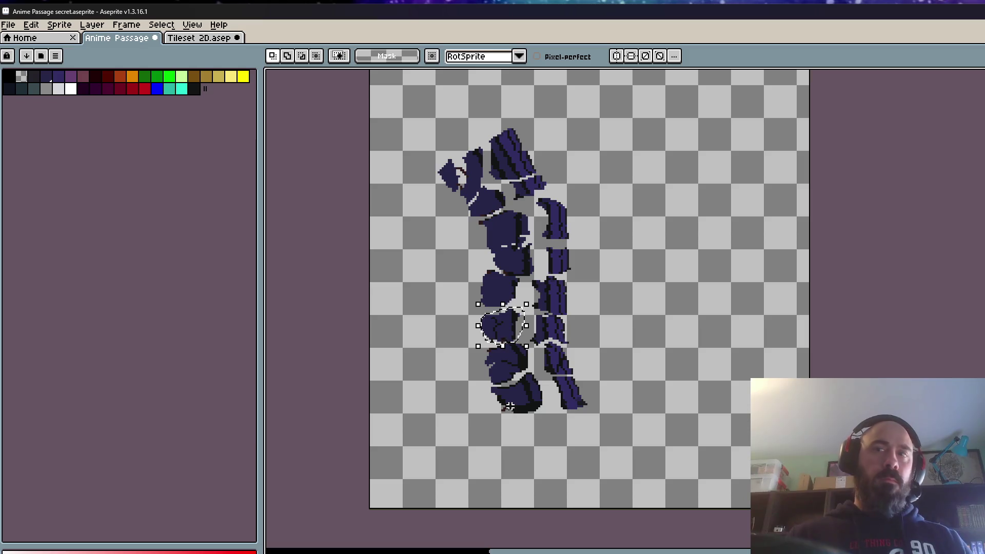
pyautogui.click(625, 411)
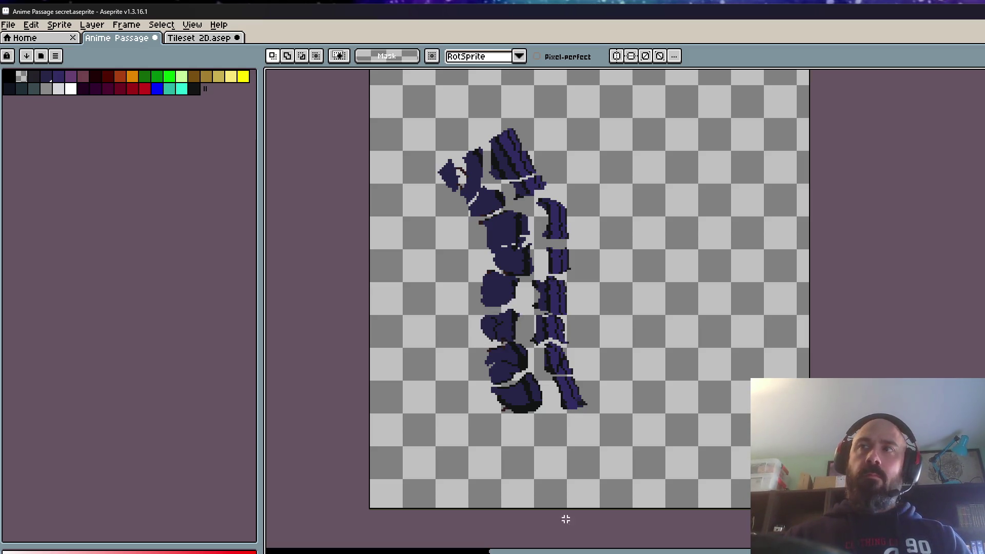
pyautogui.hotkey('ctrl', 'z')
pyautogui.hotkey('ctrl', 'y')
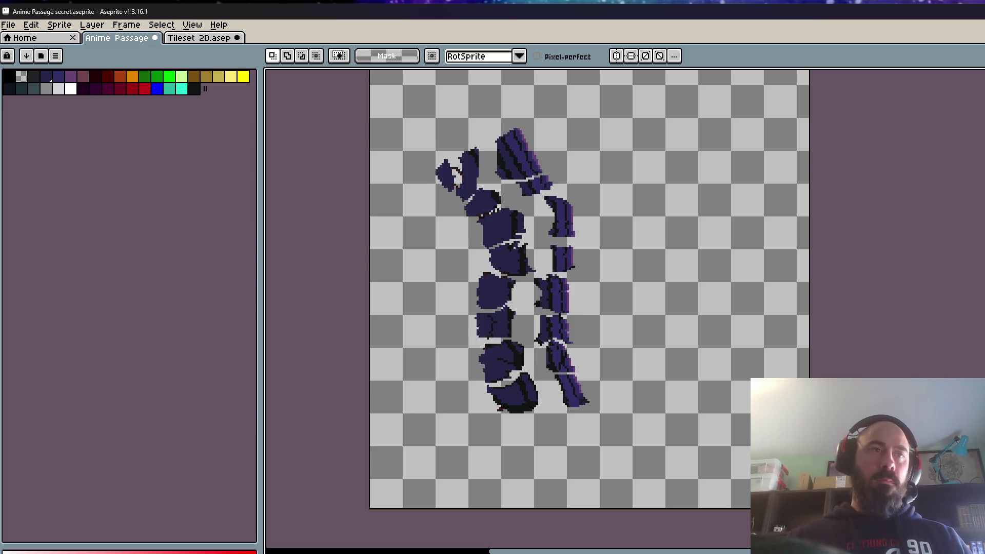
pyautogui.scroll(-2, 501, 369)
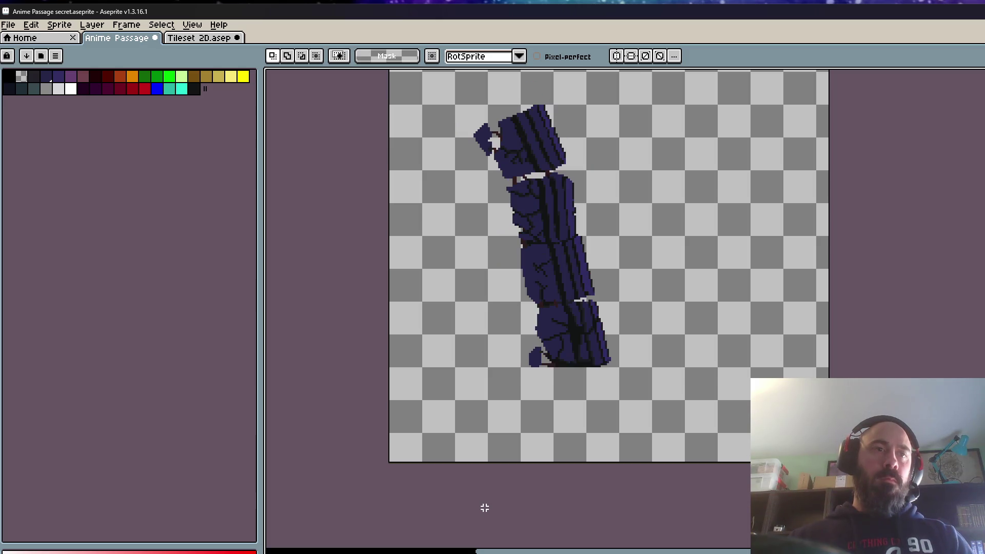
pyautogui.scroll(2, 534, 308)
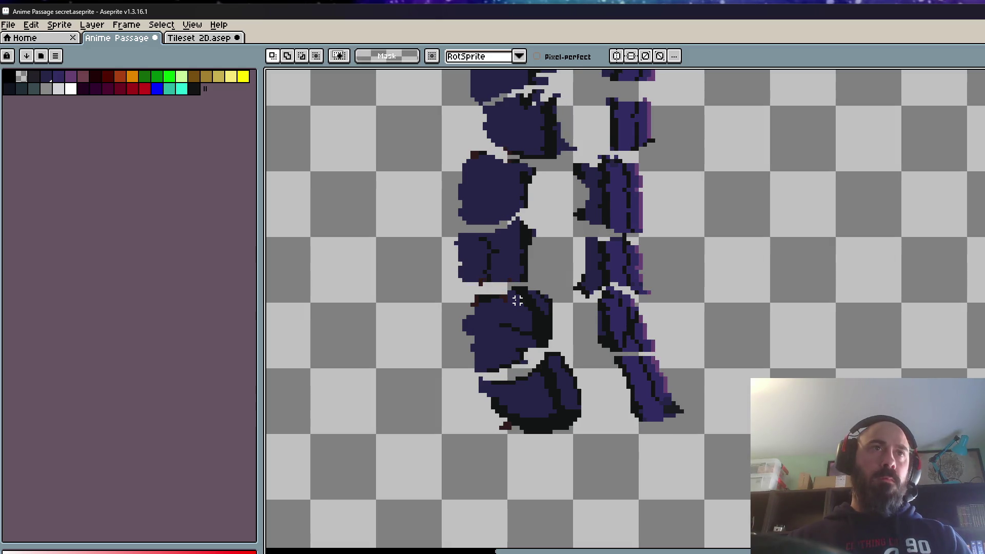
pyautogui.scroll(1, 517, 300)
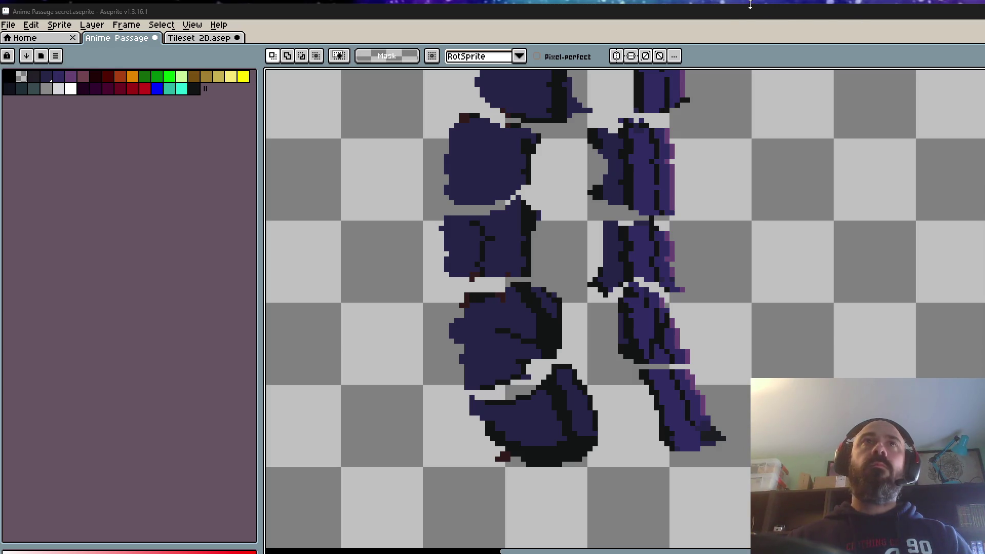
pyautogui.scroll(-1, 596, 337)
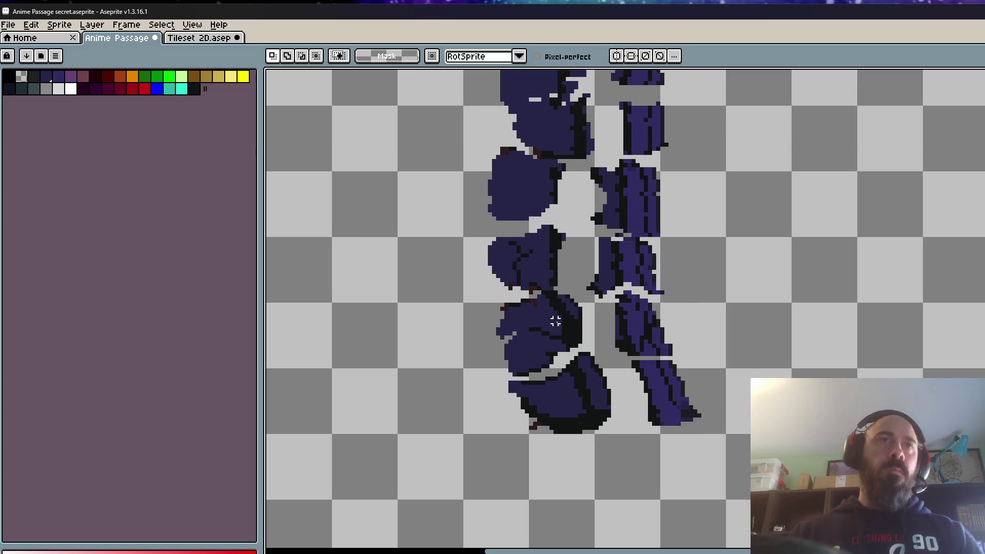
pyautogui.scroll(1, 531, 280)
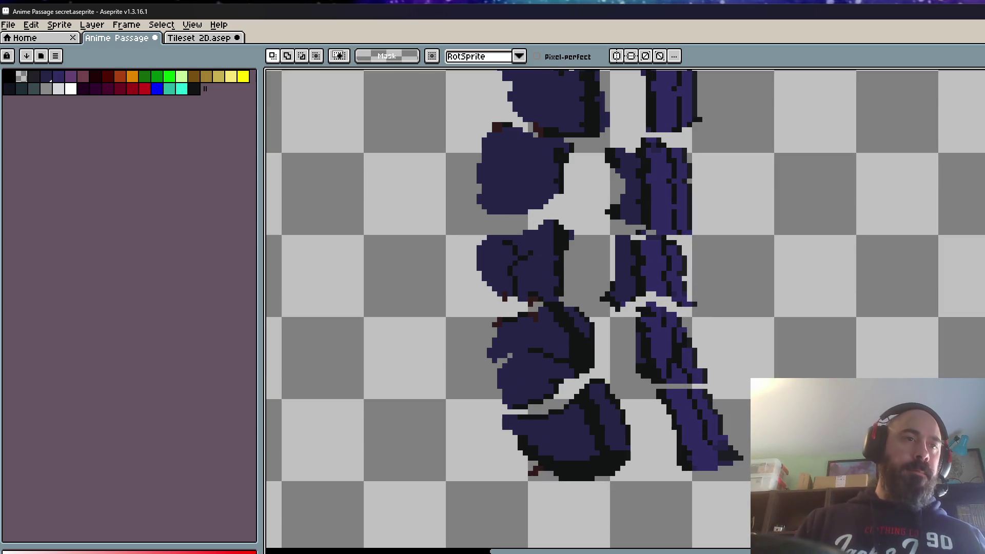
pyautogui.press('h')
pyautogui.moveTo(533, 270); pyautogui.dragTo(524, 264)
# - Lasso the left-hand piece and advance two frames
pyautogui.scroll(2, 525, 259)
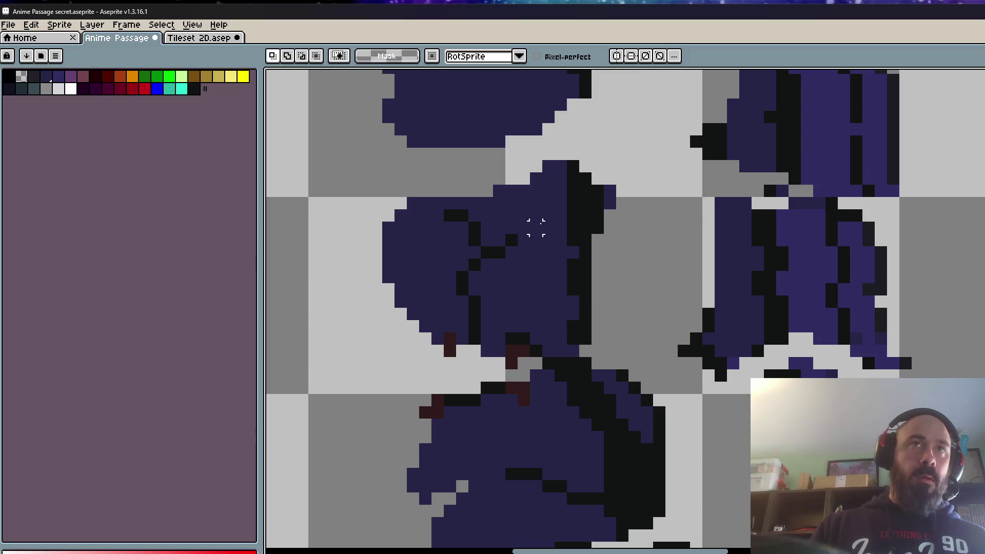
pyautogui.moveTo(574, 166)
pyautogui.mouseDown()
pyautogui.moveTo(405, 197)
pyautogui.moveTo(418, 343)
pyautogui.moveTo(496, 362)
pyautogui.moveTo(548, 352)
pyautogui.moveTo(623, 170)
pyautogui.moveTo(576, 149)
pyautogui.mouseUp()
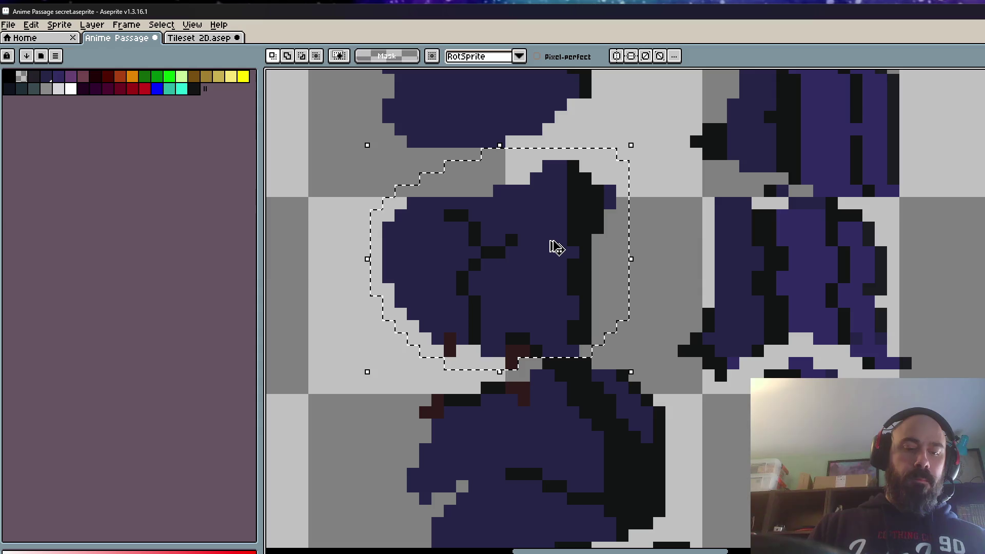
pyautogui.press('.')
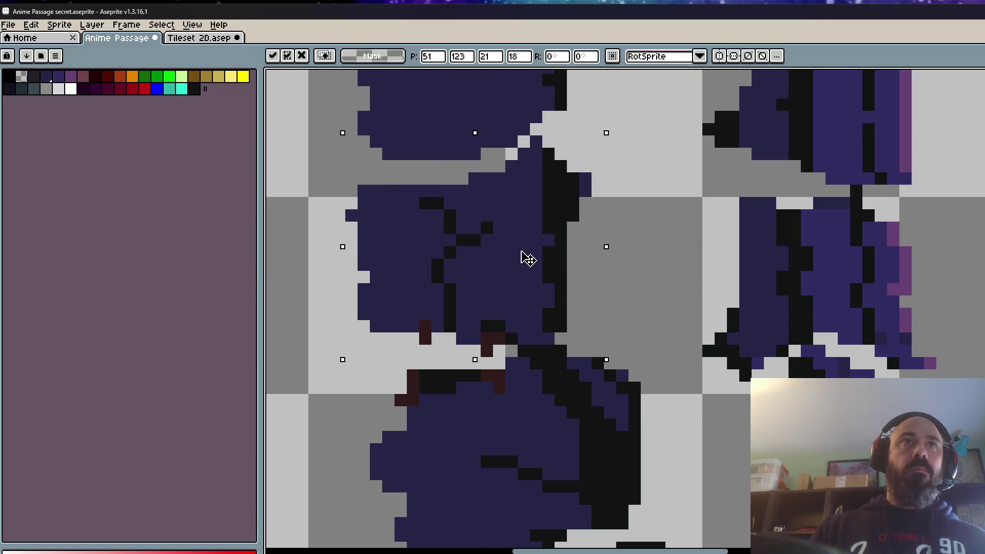
pyautogui.scroll(-5, 521, 255)
pyautogui.press('.')
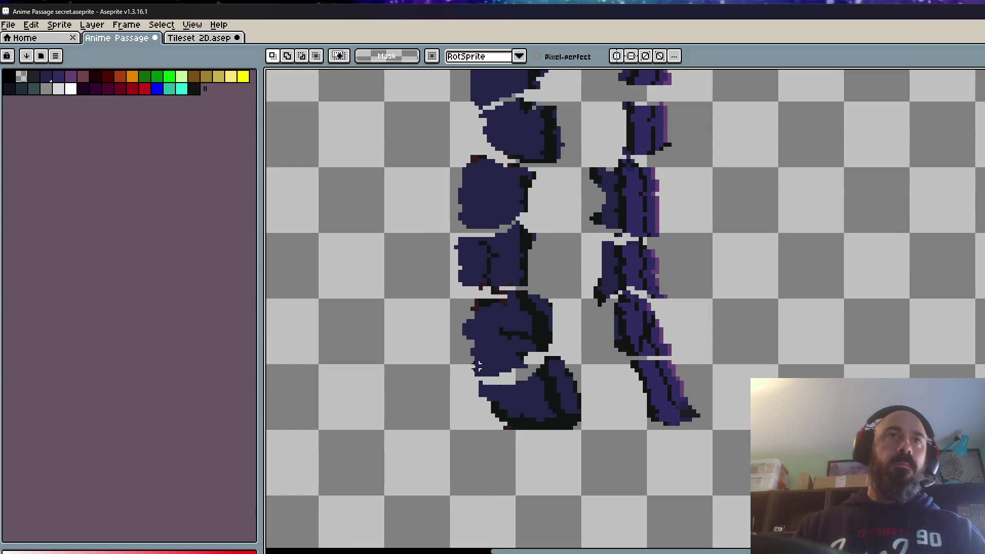
# - Select the middle piece of the left column and apply a first adjustment
pyautogui.scroll(1, 475, 257)
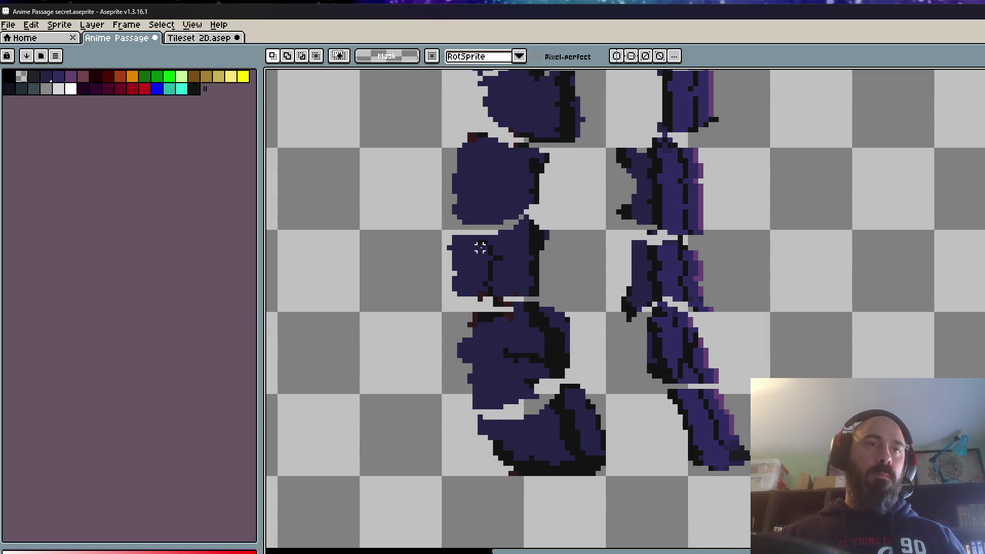
pyautogui.click(516, 243)
pyautogui.scroll(1, 518, 240)
pyautogui.press('Return')
pyautogui.scroll(3, 554, 243)
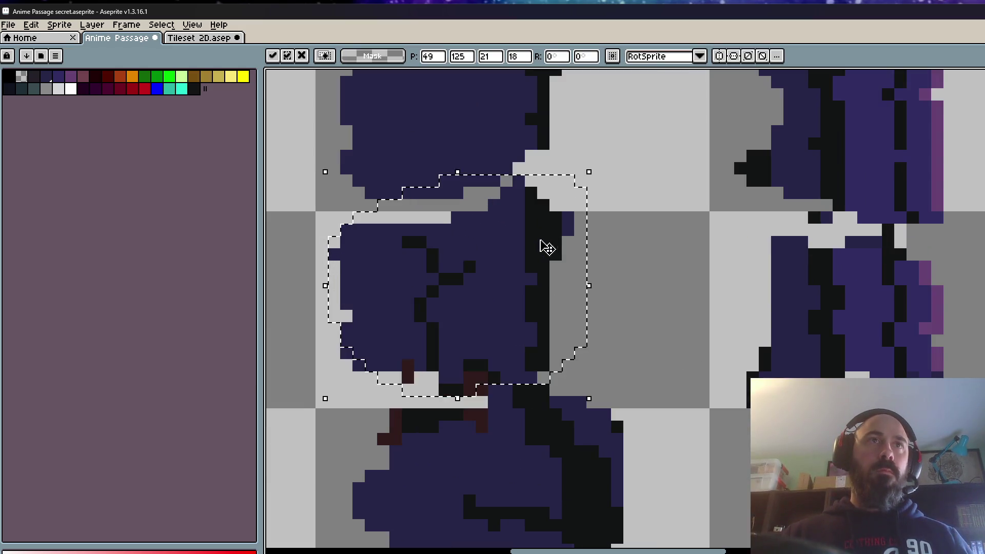
pyautogui.scroll(-3, 556, 243)
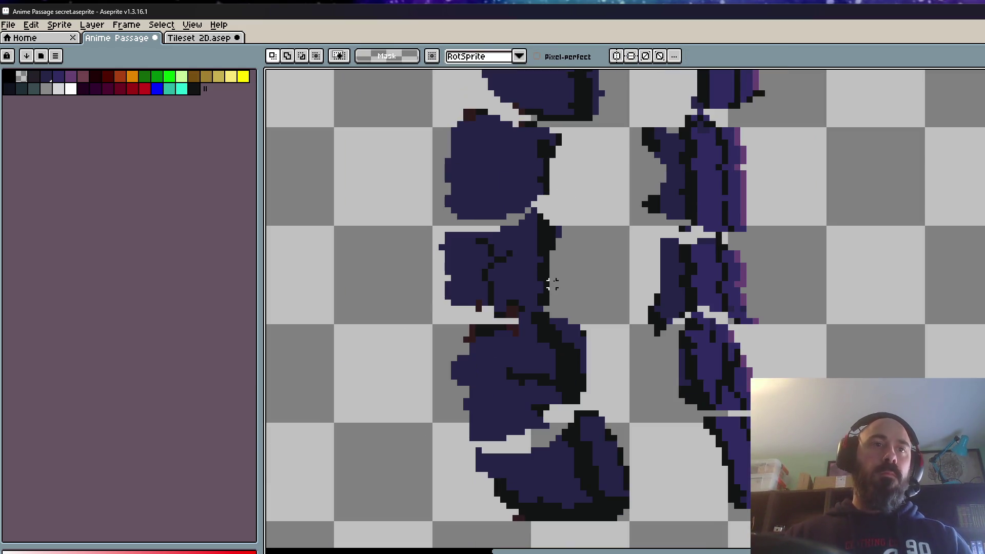
pyautogui.scroll(1, 545, 296)
pyautogui.scroll(2, 496, 302)
# - Shift the middle left piece into line with its neighbours and confirm it
pyautogui.moveTo(496, 293)
pyautogui.mouseDown()
pyautogui.moveTo(545, 293)
pyautogui.moveTo(488, 334)
pyautogui.moveTo(485, 353)
pyautogui.mouseUp()
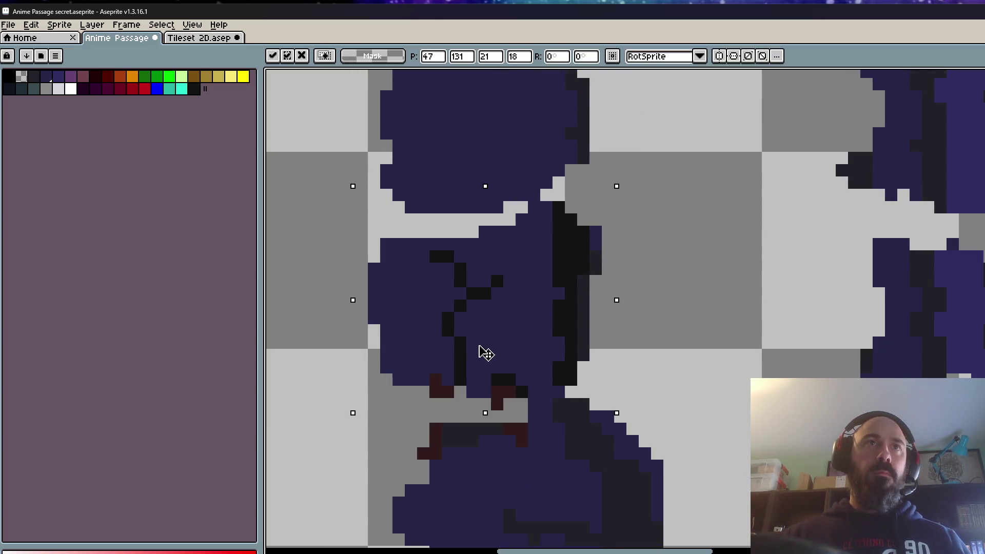
pyautogui.scroll(-2, 518, 298)
pyautogui.moveTo(532, 292); pyautogui.dragTo(548, 287)
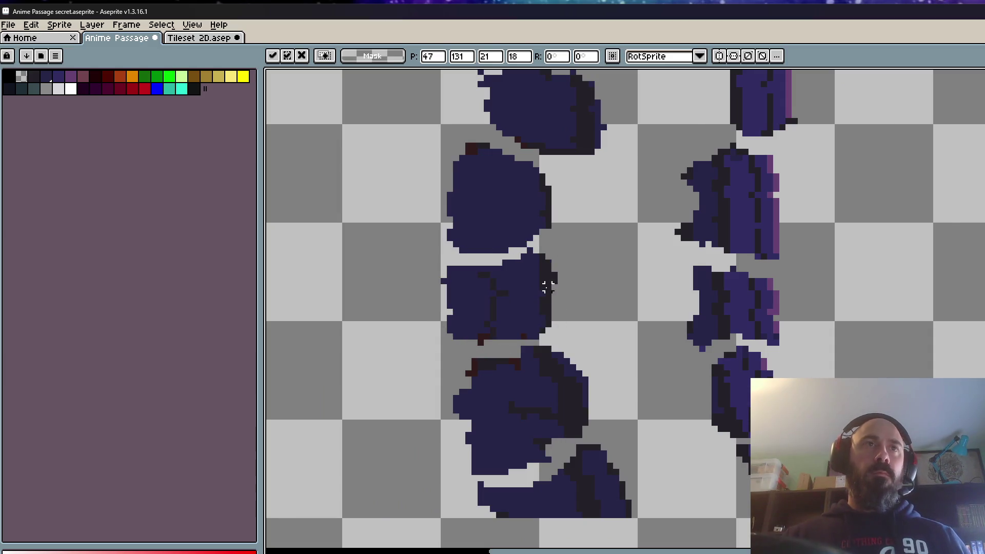
pyautogui.press('Return')
pyautogui.scroll(-1, 598, 286)
# - Play the frames to check alignment and lasso the lower left piece
pyautogui.press('Return')
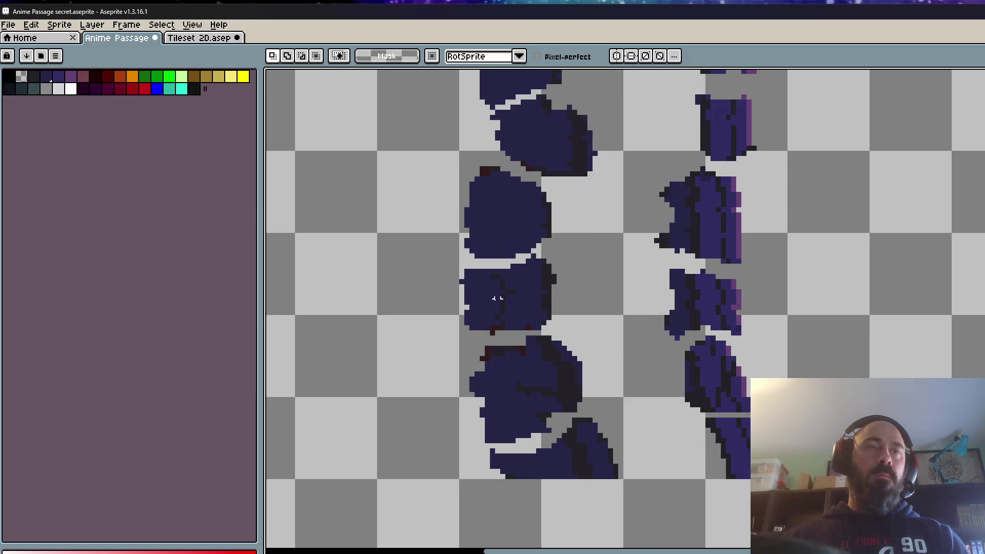
pyautogui.scroll(1, 501, 297)
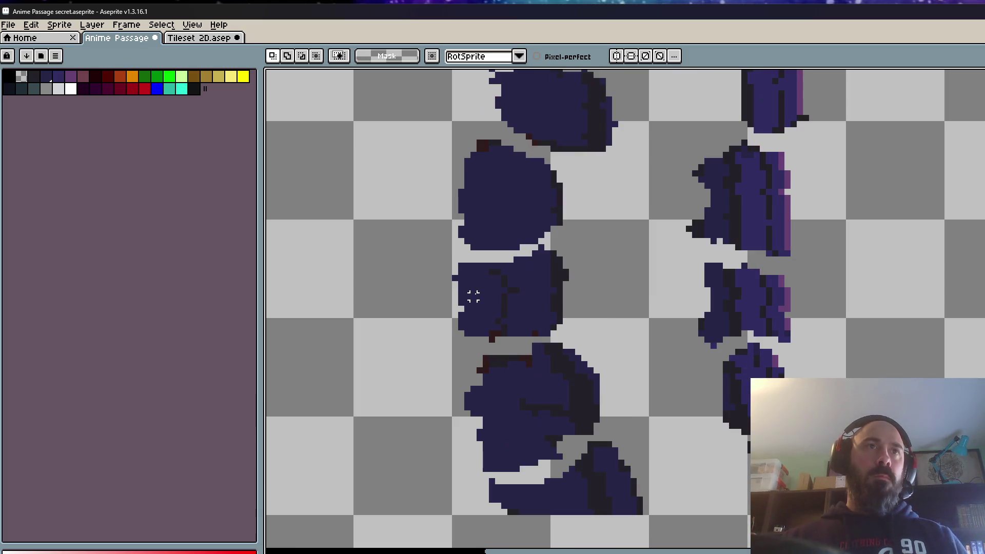
pyautogui.moveTo(473, 297); pyautogui.dragTo(475, 300)
# - Move the lassoed lower piece down and left and commit it
pyautogui.scroll(2, 536, 287)
pyautogui.moveTo(538, 286)
pyautogui.mouseDown()
pyautogui.moveTo(495, 352)
pyautogui.moveTo(496, 372)
pyautogui.mouseUp()
pyautogui.press('Return')
pyautogui.scroll(-3, 484, 319)
pyautogui.scroll(1, 534, 315)
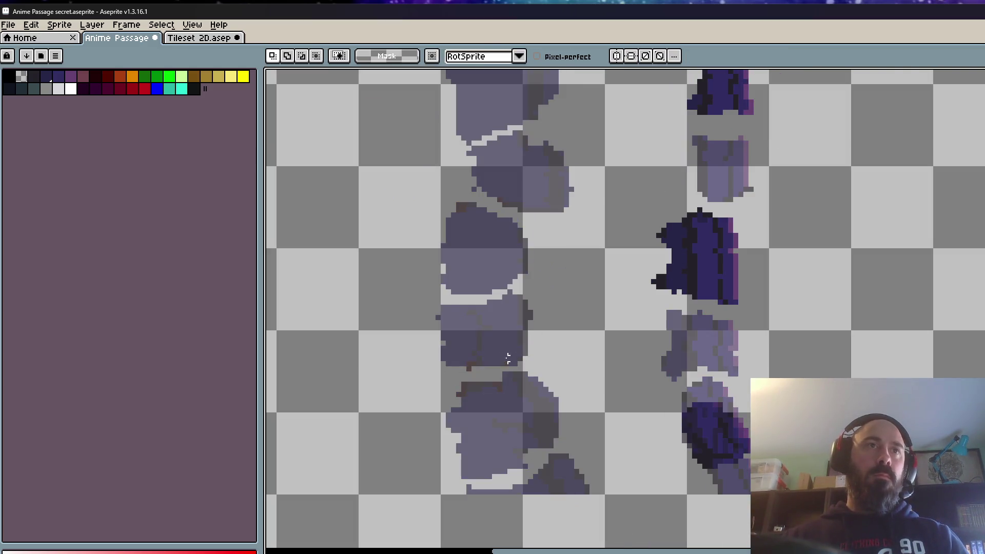
pyautogui.scroll(1, 485, 333)
# - Paste the piece into the next two frames, placing each copy down and left
pyautogui.hotkey('ctrl', 'v')
pyautogui.moveTo(538, 308)
pyautogui.mouseDown()
pyautogui.moveTo(477, 378)
pyautogui.moveTo(499, 389)
pyautogui.mouseUp()
pyautogui.press('Return')
pyautogui.scroll(-1, 503, 359)
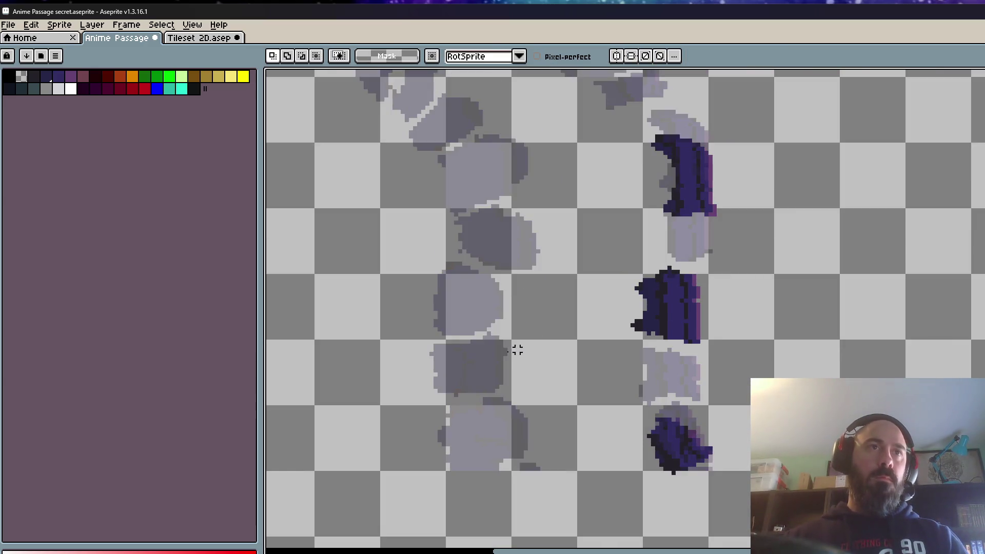
pyautogui.scroll(1, 455, 376)
pyautogui.hotkey('ctrl', 'v')
pyautogui.moveTo(545, 286); pyautogui.dragTo(475, 425)
pyautogui.scroll(-1, 533, 345)
pyautogui.press('Return')
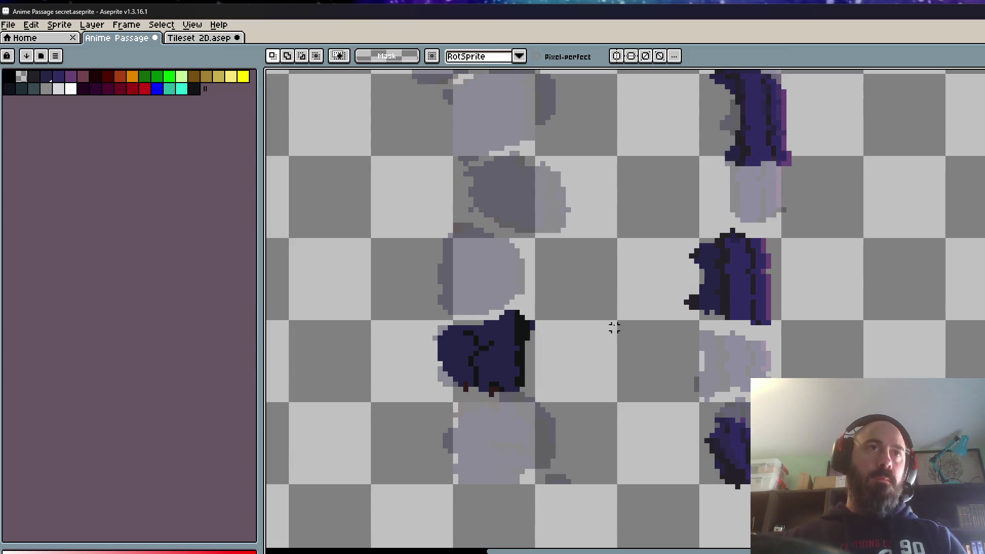
# - Paste the piece down-left in the following frame, then return to the full-figure frame
pyautogui.press('Right')
pyautogui.scroll(2, 464, 375)
pyautogui.hotkey('ctrl', 'v')
pyautogui.moveTo(590, 249); pyautogui.dragTo(499, 452)
pyautogui.press('Return')
pyautogui.scroll(-2, 621, 334)
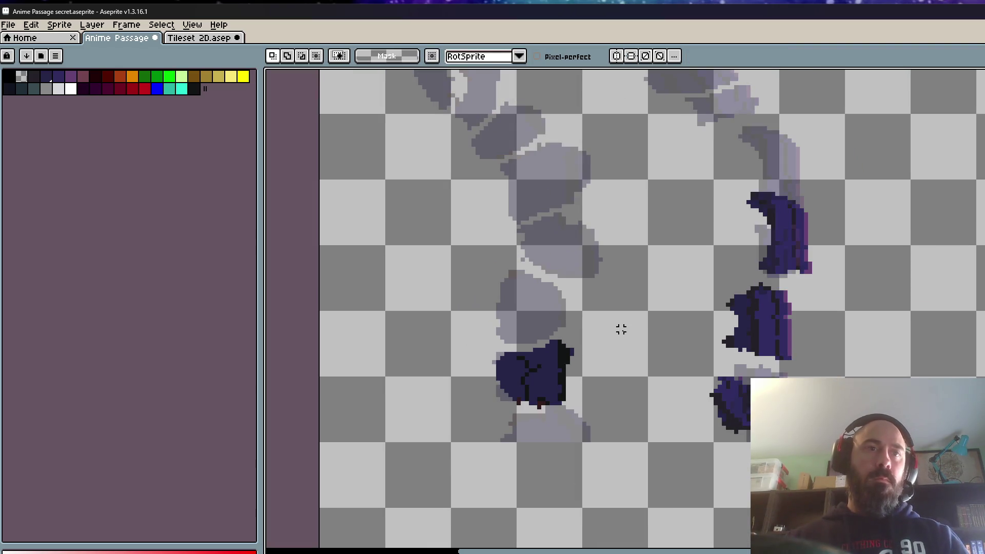
pyautogui.press('Left')
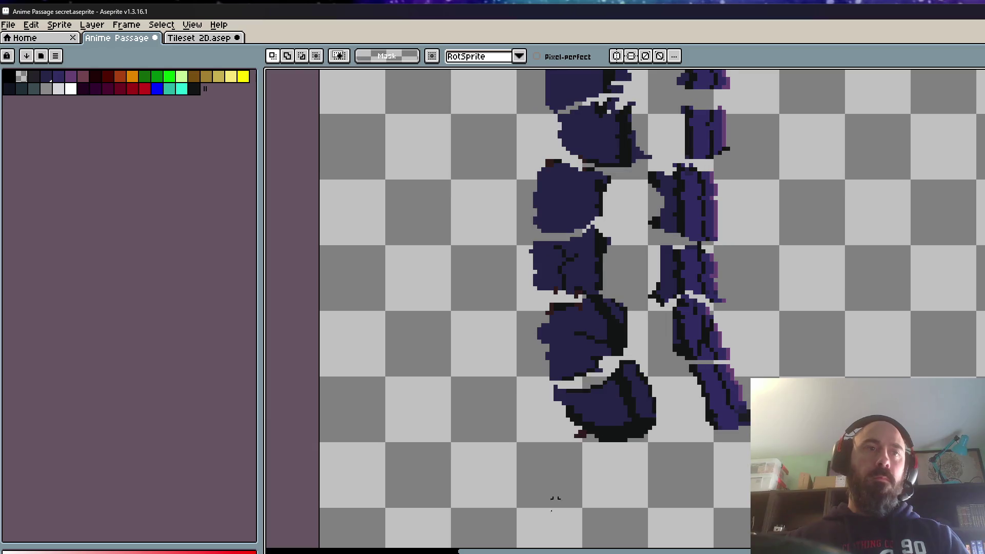
# - Go back two frames, freehand-select the lower left-column blob, then drop the selection
pyautogui.press('Left')
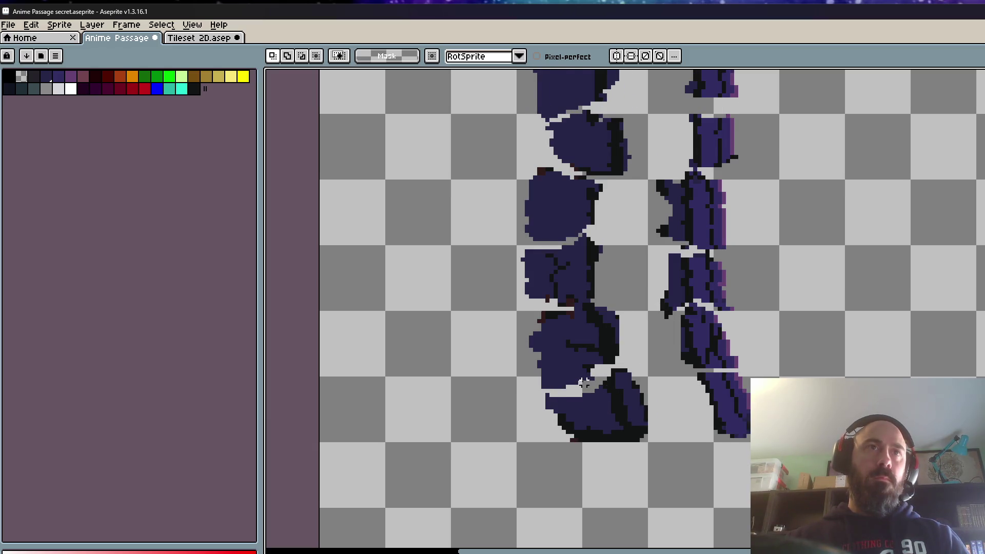
pyautogui.press('Left')
pyautogui.scroll(1, 606, 302)
pyautogui.scroll(1, 595, 310)
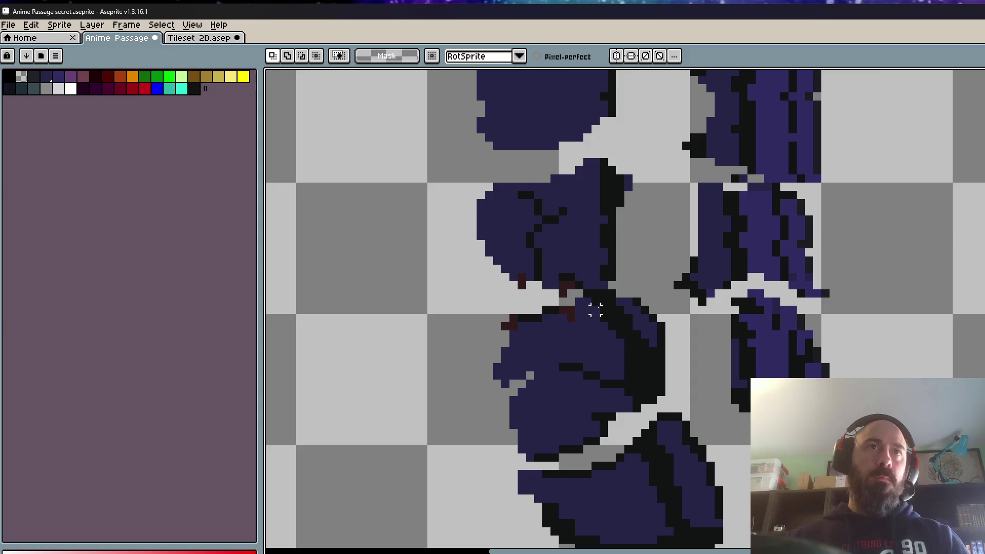
pyautogui.moveTo(611, 296)
pyautogui.mouseDown()
pyautogui.moveTo(569, 303)
pyautogui.moveTo(479, 392)
pyautogui.moveTo(536, 457)
pyautogui.moveTo(599, 438)
pyautogui.moveTo(667, 400)
pyautogui.moveTo(670, 315)
pyautogui.moveTo(616, 308)
pyautogui.mouseUp()
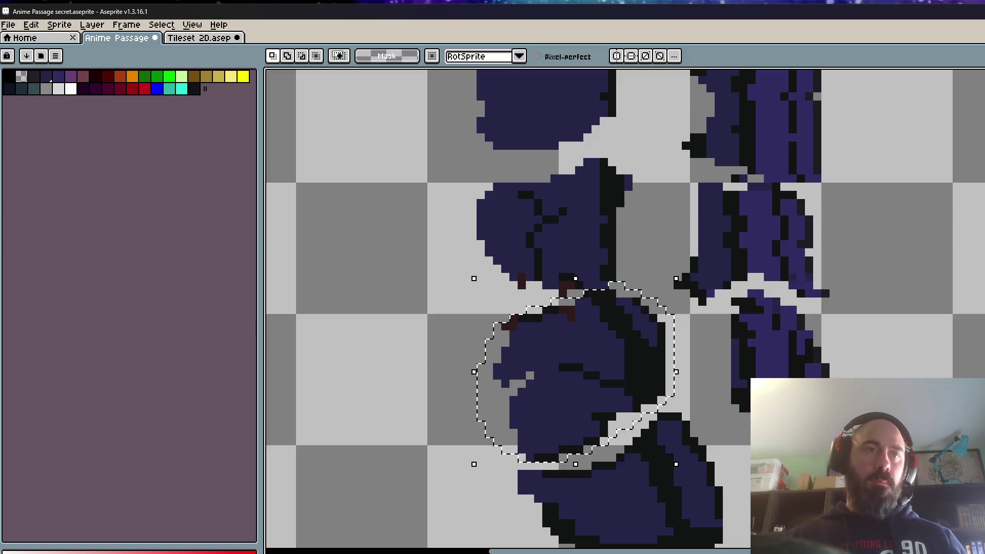
pyautogui.click(496, 514)
# - In a later frame, reselect the lower left-column piece, nudge it into alignment and commit it
pyautogui.press('Right')
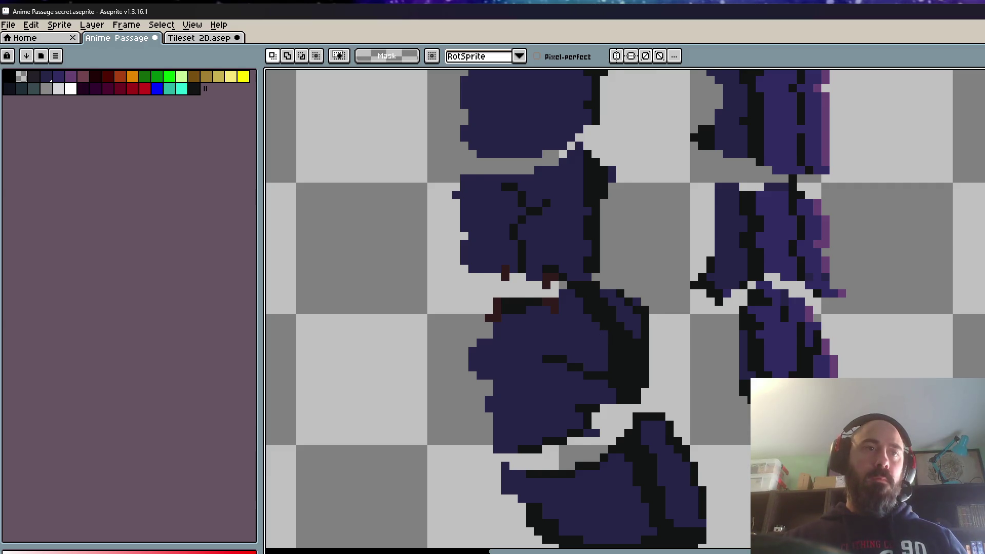
pyautogui.press('Right')
pyautogui.moveTo(611, 293)
pyautogui.mouseDown()
pyautogui.moveTo(546, 311)
pyautogui.moveTo(497, 396)
pyautogui.moveTo(562, 458)
pyautogui.moveTo(660, 399)
pyautogui.moveTo(662, 308)
pyautogui.moveTo(533, 303)
pyautogui.moveTo(433, 411)
pyautogui.moveTo(471, 521)
pyautogui.moveTo(516, 536)
pyautogui.moveTo(588, 505)
pyautogui.moveTo(675, 441)
pyautogui.moveTo(691, 353)
pyautogui.moveTo(612, 291)
pyautogui.mouseUp()
pyautogui.scroll(1, 641, 308)
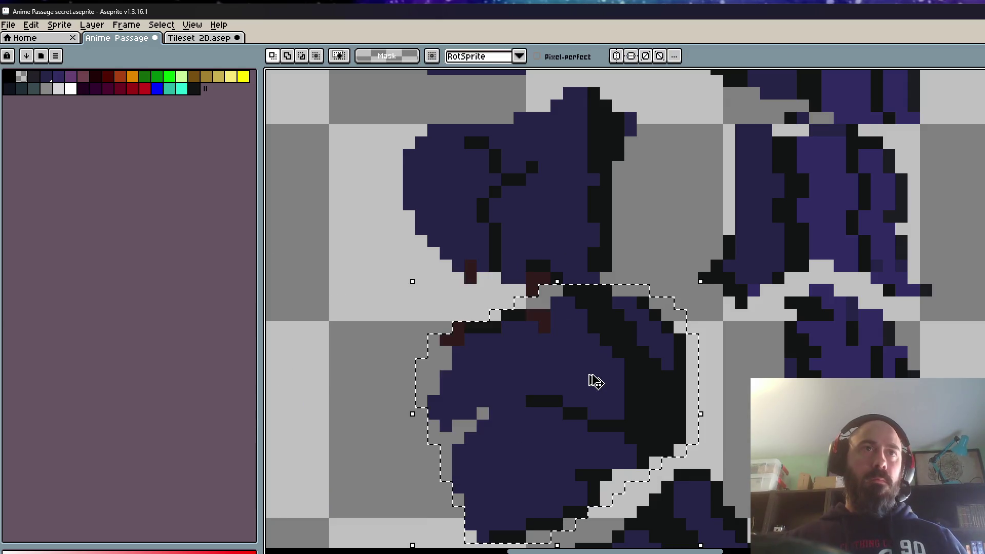
pyautogui.hotkey('ctrl', 'd')
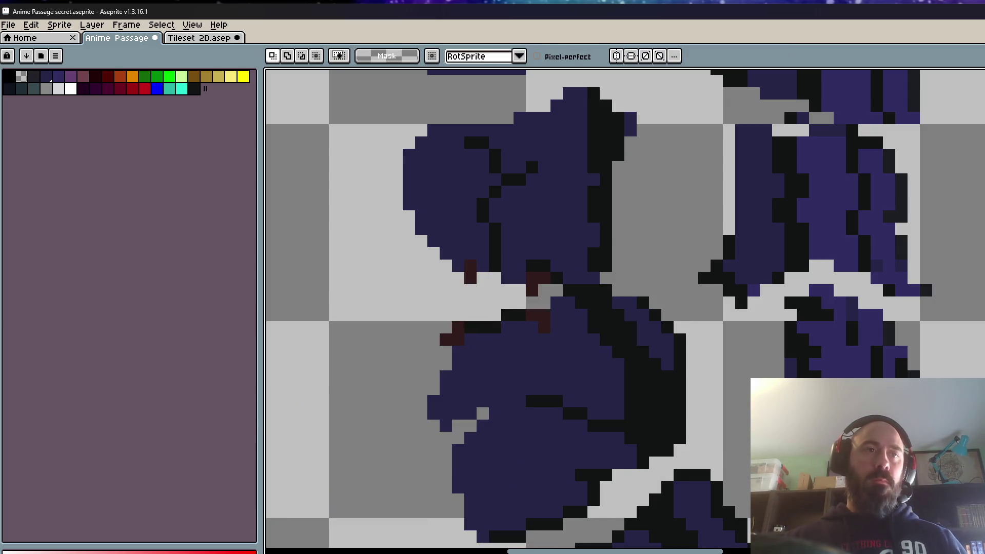
pyautogui.scroll(-3, 583, 372)
pyautogui.scroll(2, 582, 372)
pyautogui.hotkey('ctrl', 'shift', 'd')
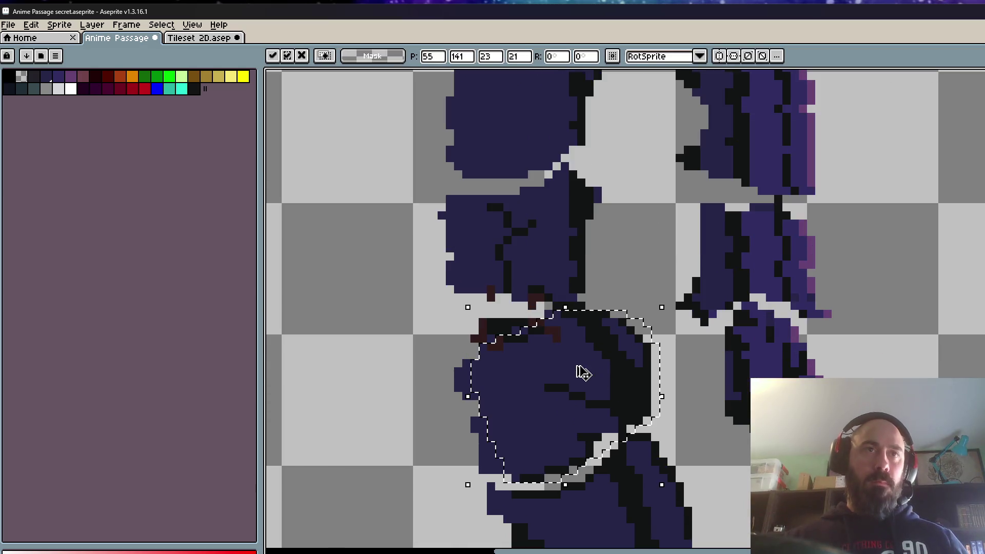
pyautogui.scroll(1, 608, 375)
pyautogui.moveTo(616, 378)
pyautogui.mouseDown()
pyautogui.moveTo(550, 385)
pyautogui.moveTo(620, 387)
pyautogui.moveTo(612, 378)
pyautogui.mouseUp()
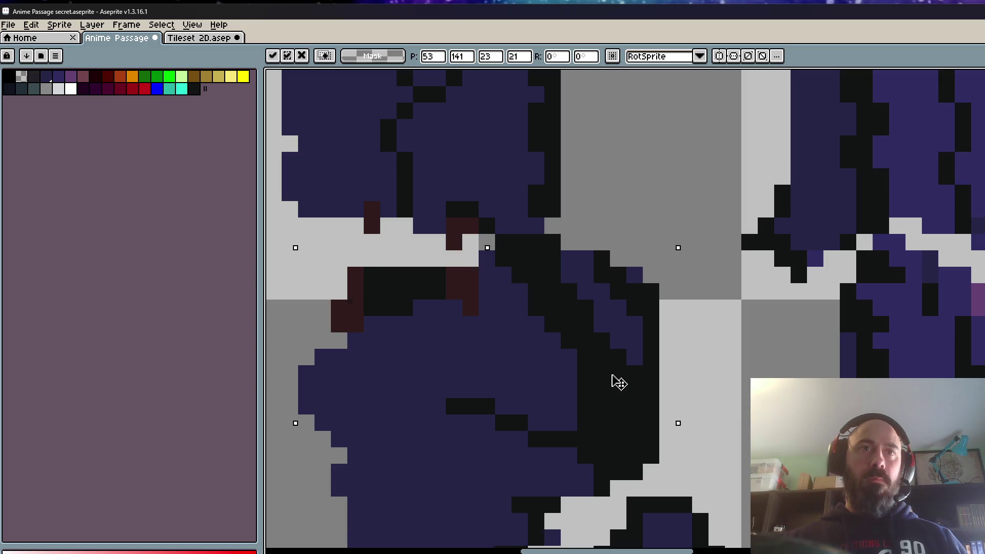
pyautogui.scroll(-3, 608, 388)
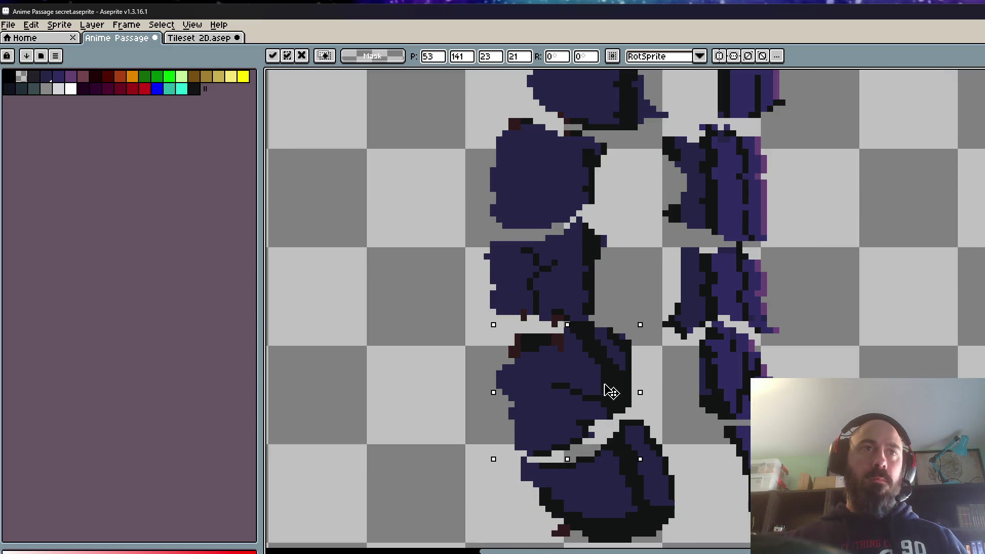
pyautogui.moveTo(602, 392)
pyautogui.mouseDown()
pyautogui.moveTo(615, 388)
pyautogui.moveTo(605, 385)
pyautogui.mouseUp()
pyautogui.press('Return')
# - Select the lower left-column piece and move it down and left into place
pyautogui.scroll(-1, 607, 387)
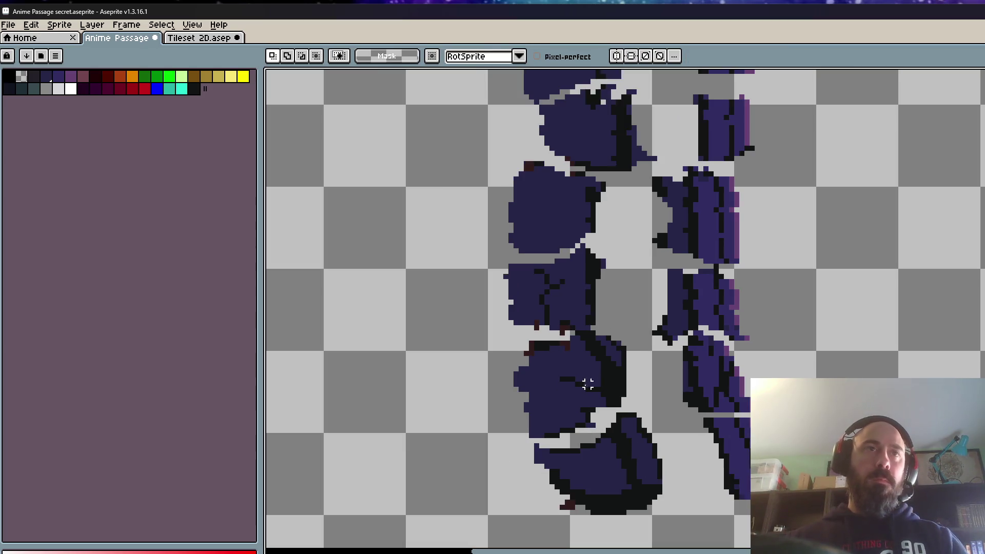
pyautogui.scroll(2, 536, 373)
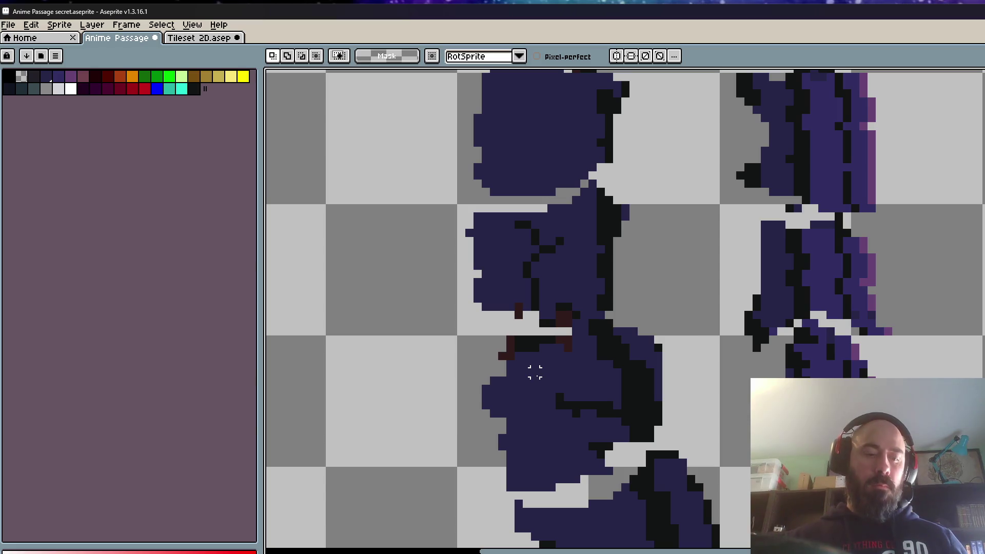
pyautogui.click(535, 372)
pyautogui.scroll(-1, 527, 374)
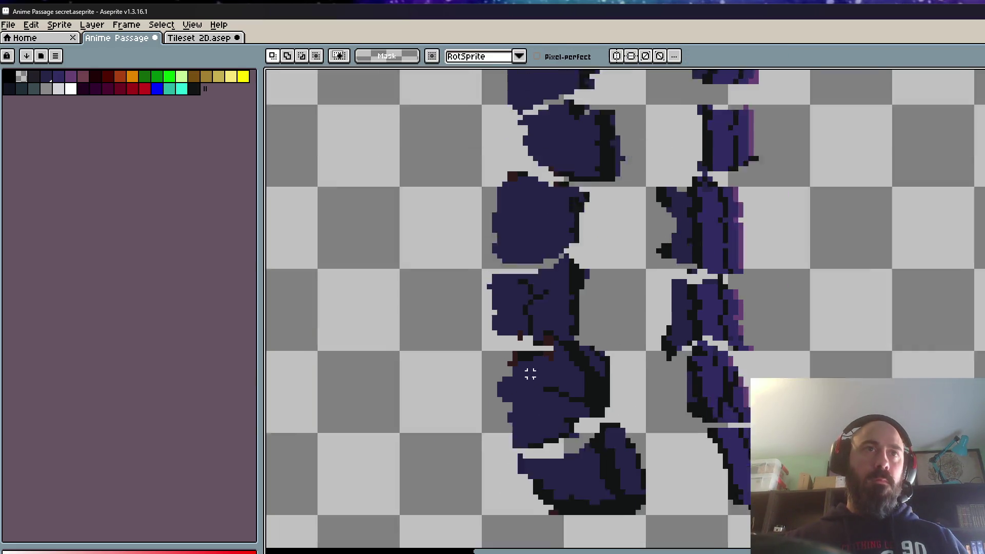
pyautogui.scroll(-1, 526, 374)
pyautogui.scroll(2, 523, 397)
pyautogui.scroll(-2, 523, 397)
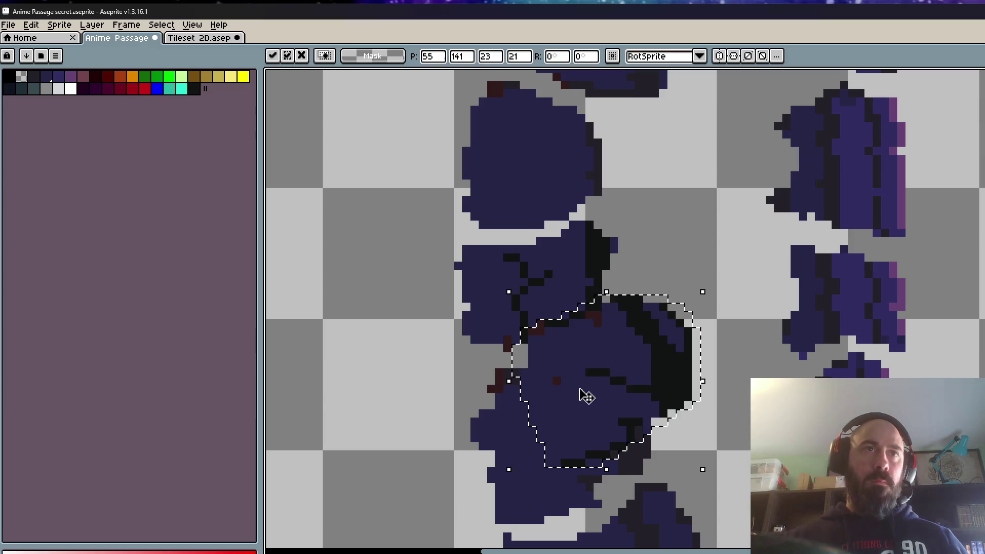
pyautogui.click(540, 450)
pyautogui.scroll(1, 555, 435)
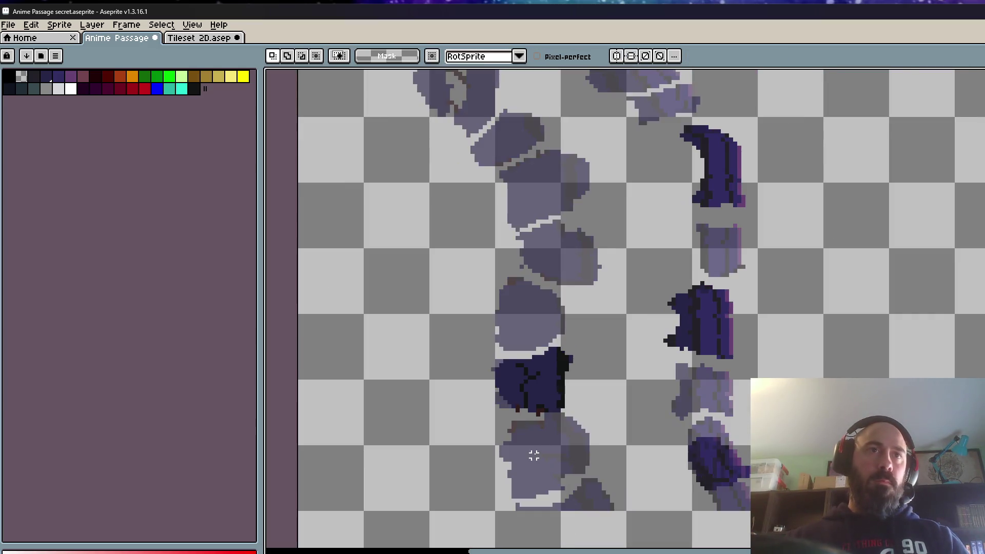
pyautogui.scroll(1, 534, 451)
pyautogui.moveTo(596, 405); pyautogui.dragTo(545, 493)
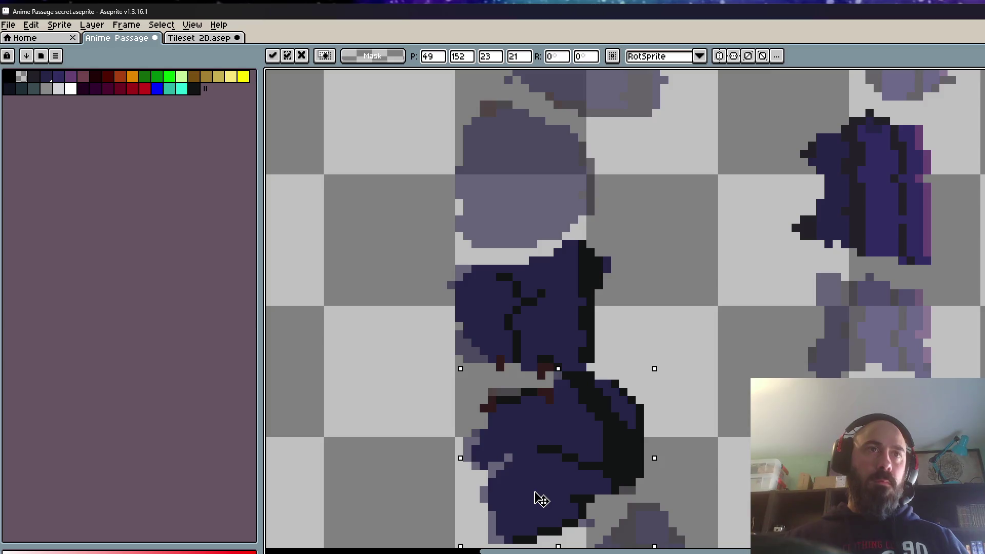
pyautogui.press('Return')
# - Undo, then move the piece down and left again and commit its lowered position
pyautogui.scroll(-2, 564, 461)
pyautogui.scroll(1, 566, 463)
pyautogui.scroll(1, 546, 475)
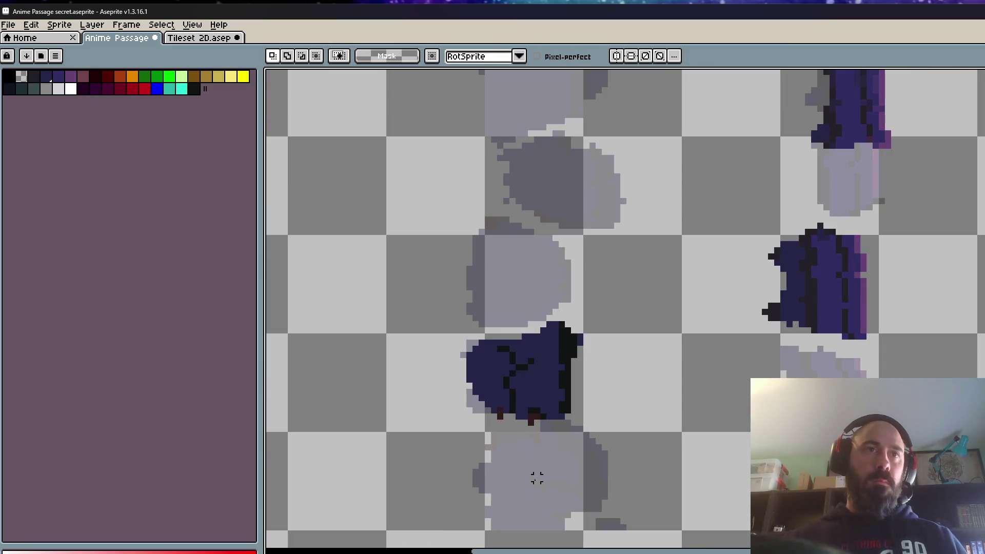
pyautogui.hotkey('ctrl', 'z')
pyautogui.scroll(1, 599, 407)
pyautogui.moveTo(598, 407)
pyautogui.mouseDown()
pyautogui.moveTo(535, 473)
pyautogui.moveTo(536, 413)
pyautogui.moveTo(501, 451)
pyautogui.moveTo(539, 440)
pyautogui.mouseUp()
pyautogui.press('Return')
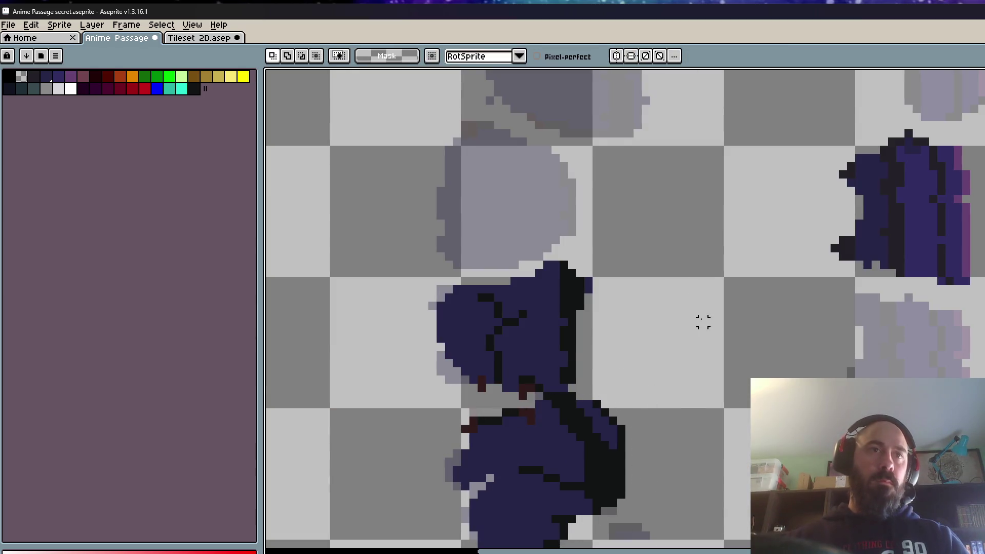
# - Paste a copy of the piece and place it at the figure's bottom, below the upper body
pyautogui.scroll(-1, 571, 388)
pyautogui.scroll(1, 539, 452)
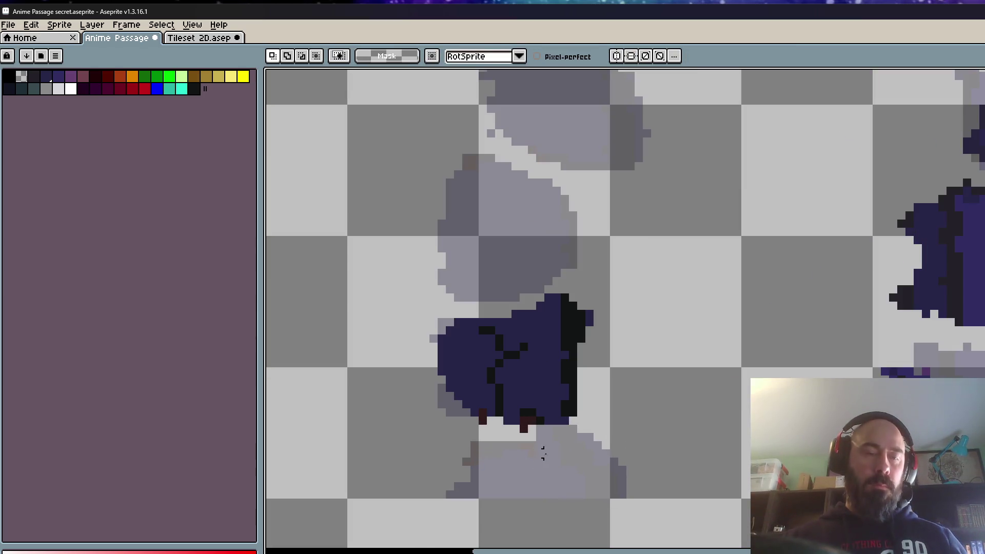
pyautogui.hotkey('ctrl', 'v')
pyautogui.moveTo(616, 318); pyautogui.dragTo(534, 540)
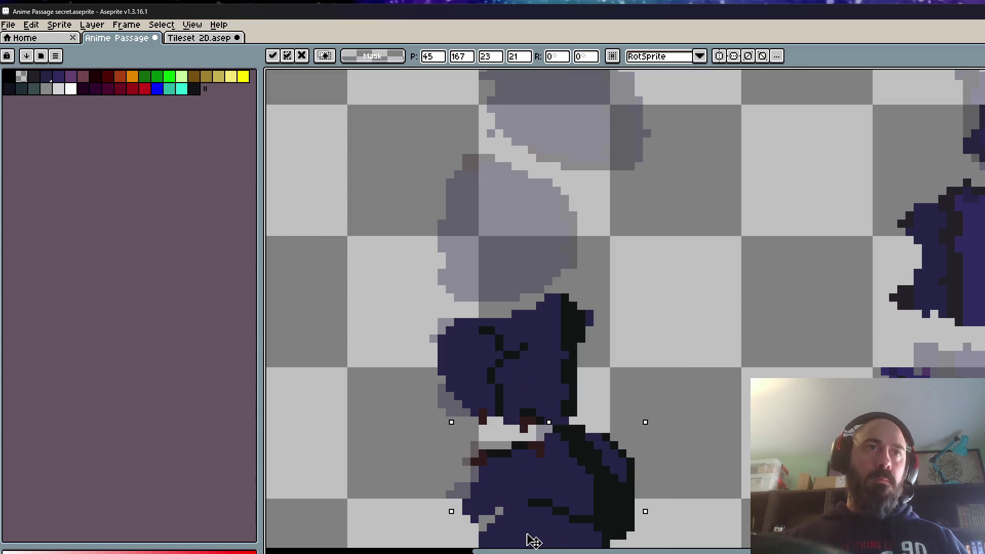
pyautogui.press('Return')
pyautogui.scroll(-2, 598, 425)
pyautogui.scroll(1, 593, 422)
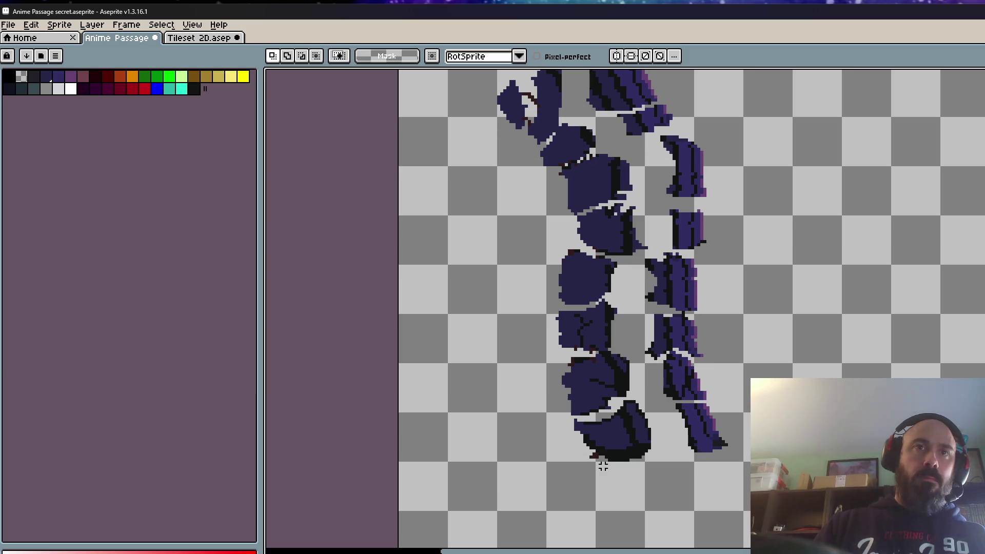
# - Paint over the two stray navy seam pixels with the Pencil, then play the animation
pyautogui.scroll(2, 591, 441)
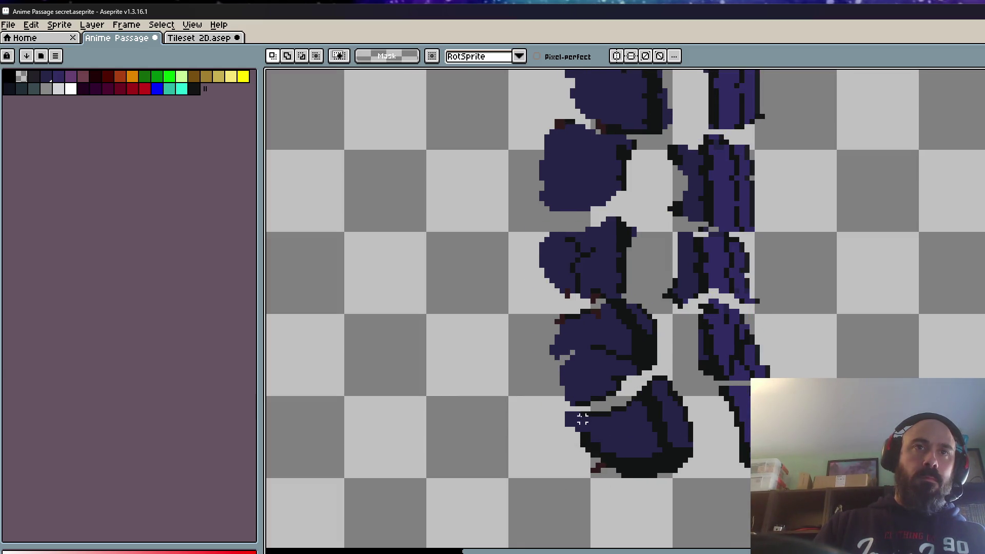
pyautogui.scroll(4, 583, 419)
pyautogui.press('b')
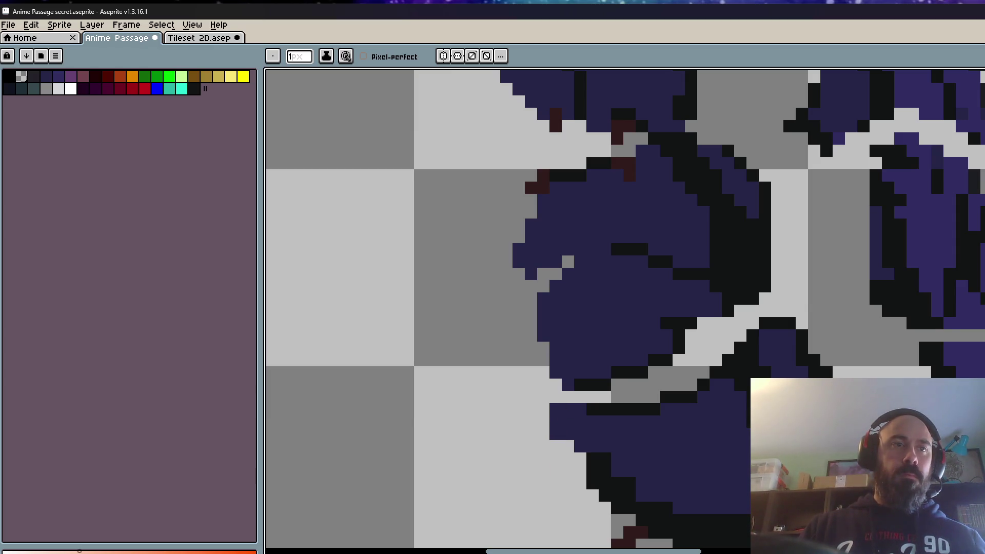
pyautogui.moveTo(568, 409); pyautogui.dragTo(545, 416)
pyautogui.scroll(-5, 559, 414)
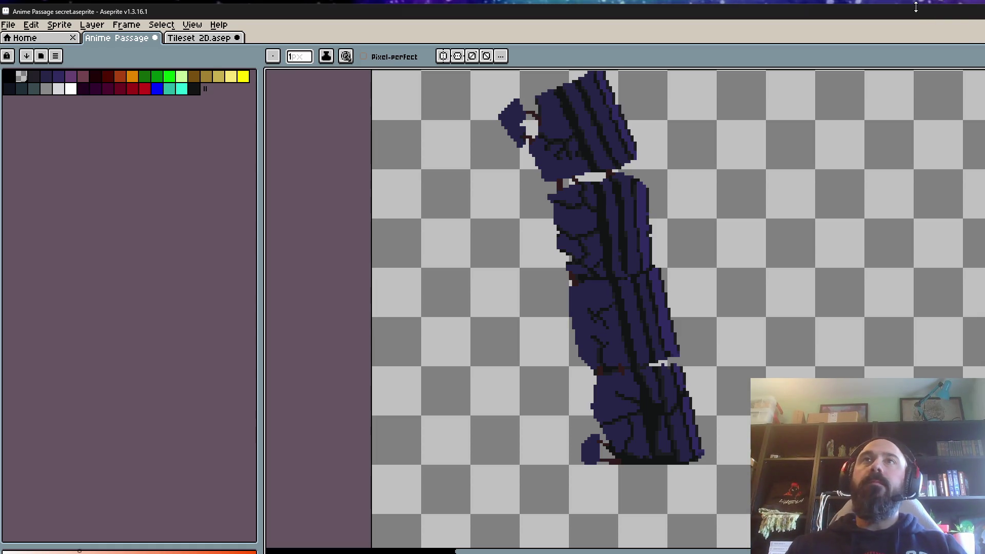
pyautogui.press('Return')
pyautogui.scroll(-2, 476, 534)
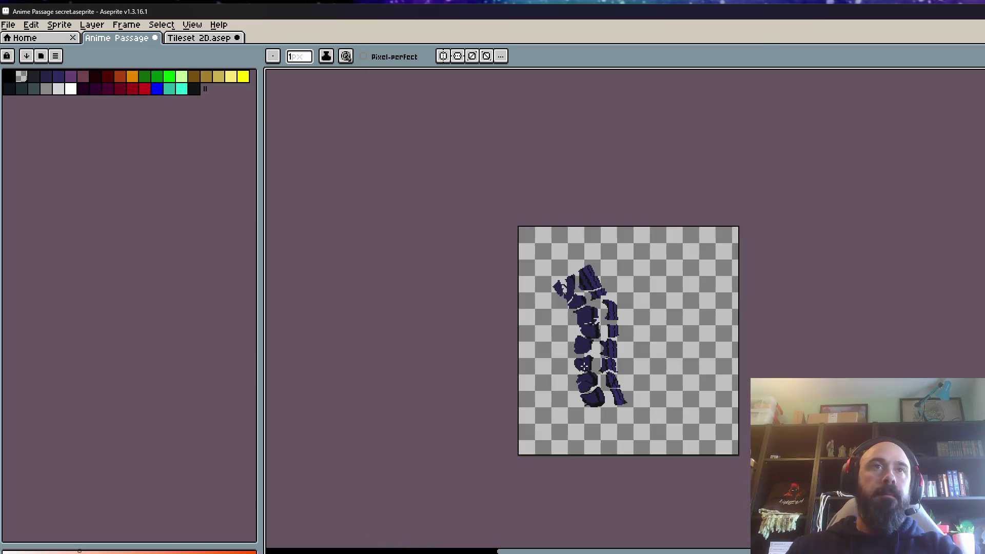
# - Zoom in and sample the dark navy colour from the sprite
pyautogui.scroll(2, 606, 399)
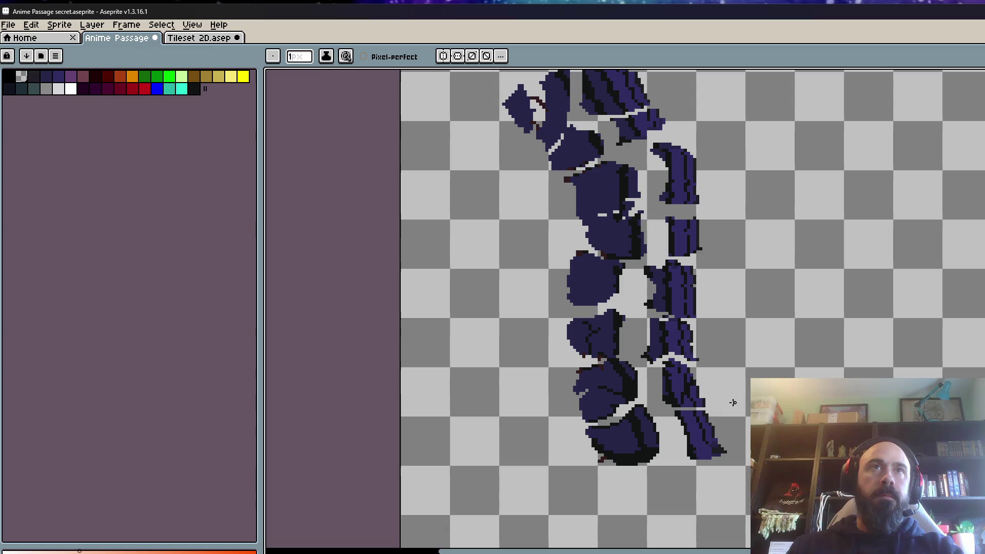
pyautogui.scroll(2, 605, 283)
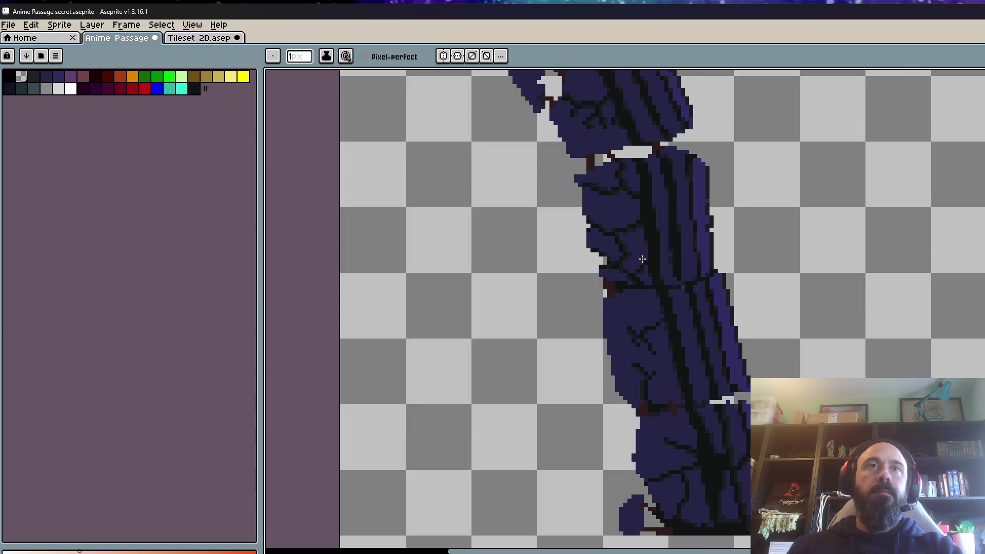
pyautogui.scroll(1, 637, 204)
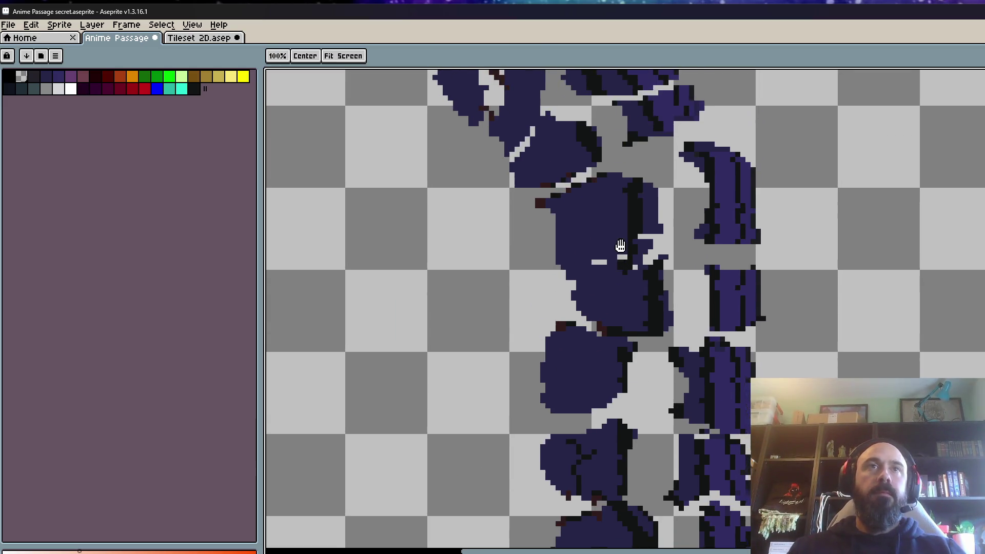
pyautogui.scroll(1, 626, 210)
pyautogui.keyDown('alt'); pyautogui.click(609, 223); pyautogui.keyUp('alt')
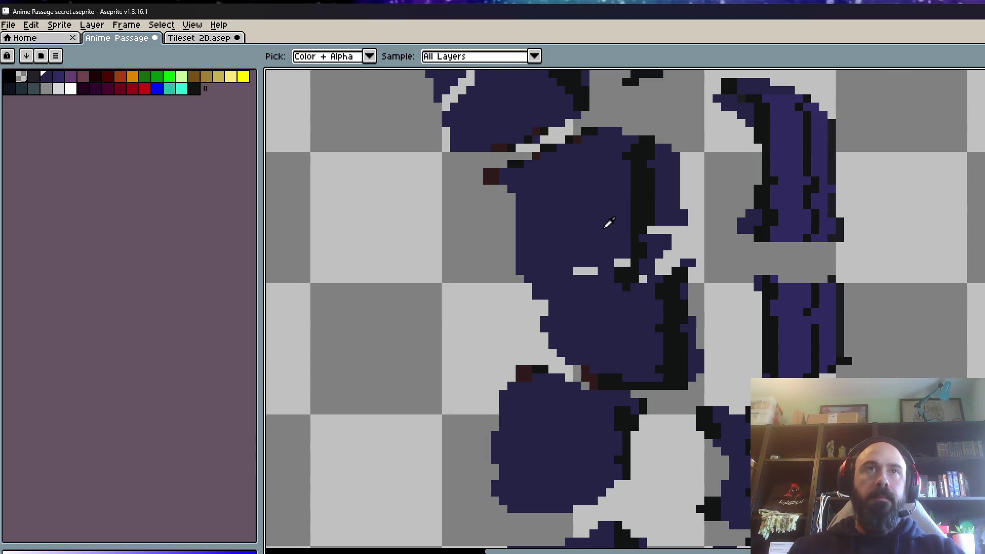
pyautogui.scroll(2, 609, 223)
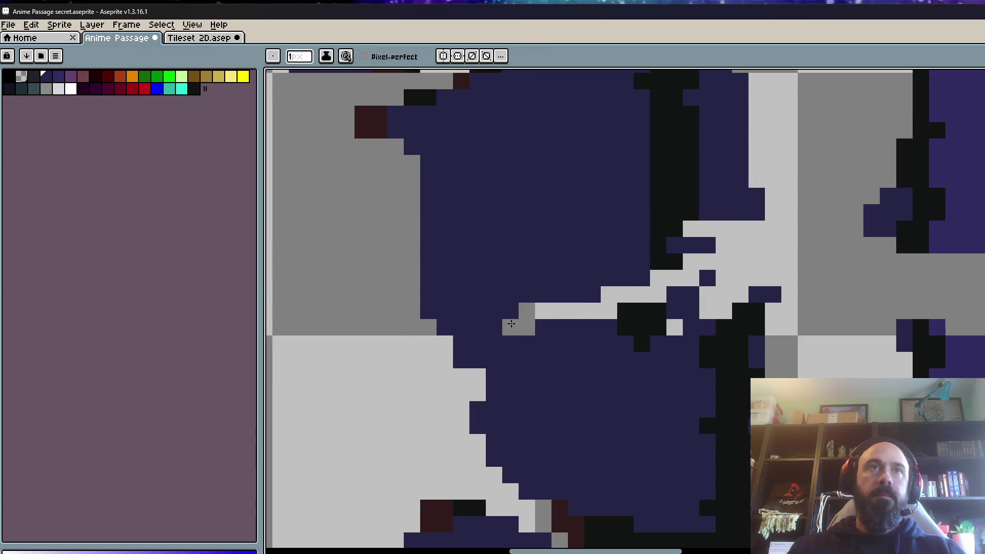
pyautogui.scroll(-4, 434, 326)
pyautogui.scroll(2, 412, 281)
# - Pan to the seam, sample the dark red, and paint the grey and black seam pixels dark red
pyautogui.press('space')
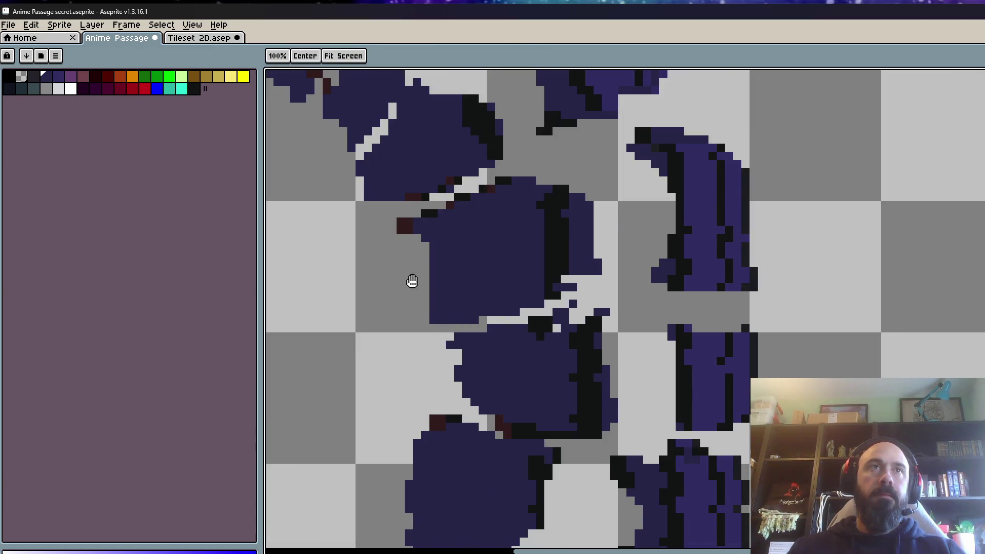
pyautogui.moveTo(413, 281); pyautogui.dragTo(470, 332)
pyautogui.scroll(2, 456, 303)
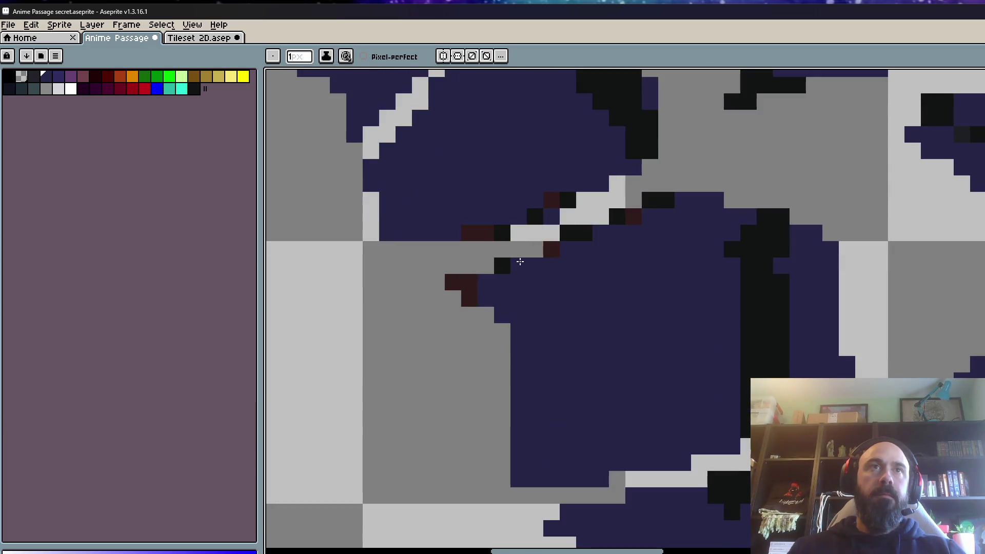
pyautogui.scroll(-3, 513, 257)
pyautogui.press('space')
pyautogui.moveTo(528, 248); pyautogui.dragTo(528, 268)
pyautogui.scroll(3, 528, 268)
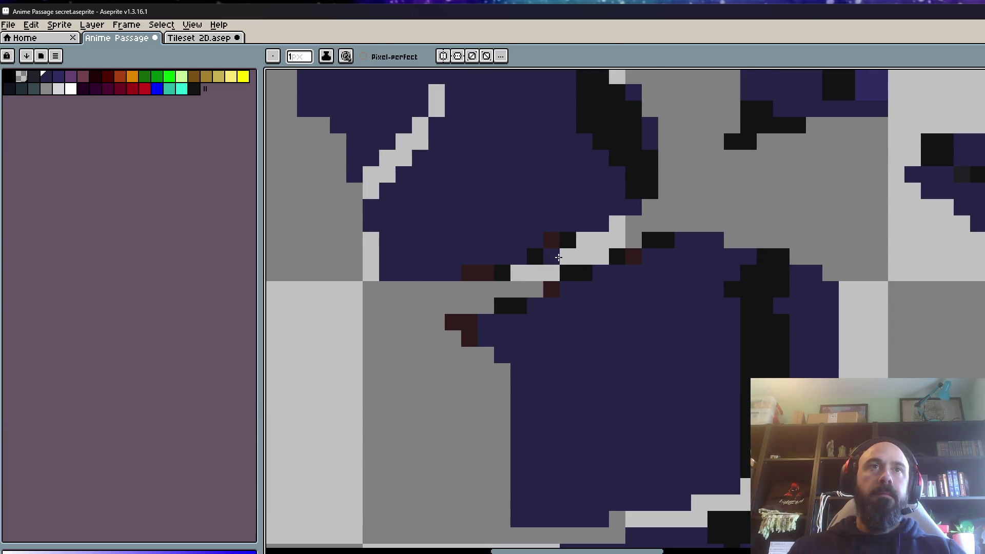
pyautogui.scroll(1, 558, 257)
pyautogui.keyDown('alt'); pyautogui.click(565, 274); pyautogui.keyUp('alt')
pyautogui.keyDown('alt'); pyautogui.click(553, 283); pyautogui.keyUp('alt')
pyautogui.click(533, 293)
pyautogui.click(651, 238)
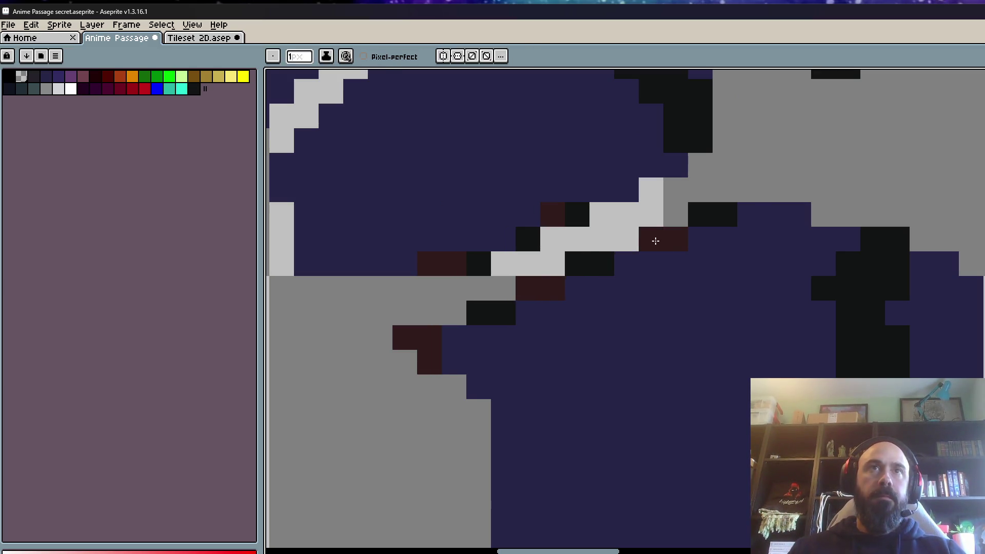
# - Step through the animation frames to the broken-apart frame and compare it with the assembled one
pyautogui.scroll(-5, 655, 237)
pyautogui.press('Right')
pyautogui.press('Right')
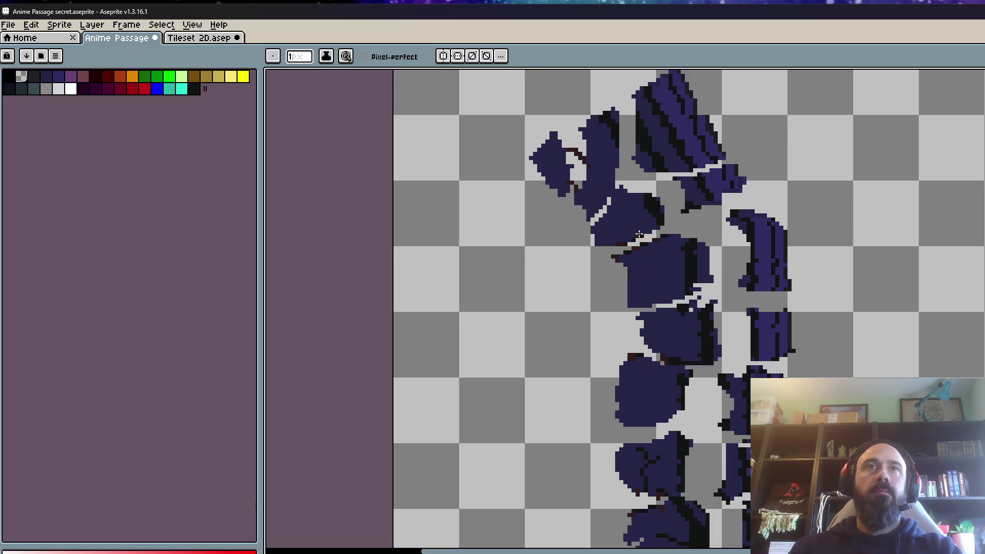
pyautogui.scroll(4, 627, 234)
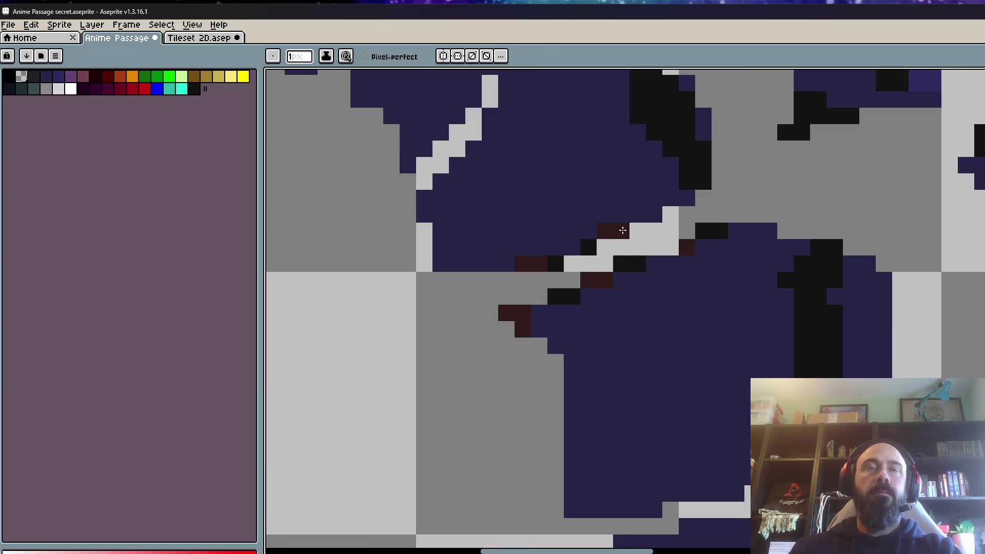
pyautogui.scroll(-3, 678, 238)
pyautogui.press('Right')
pyautogui.press('Right')
pyautogui.scroll(2, 693, 270)
pyautogui.scroll(-3, 692, 265)
pyautogui.press('Left')
pyautogui.press('Right')
pyautogui.scroll(3, 629, 189)
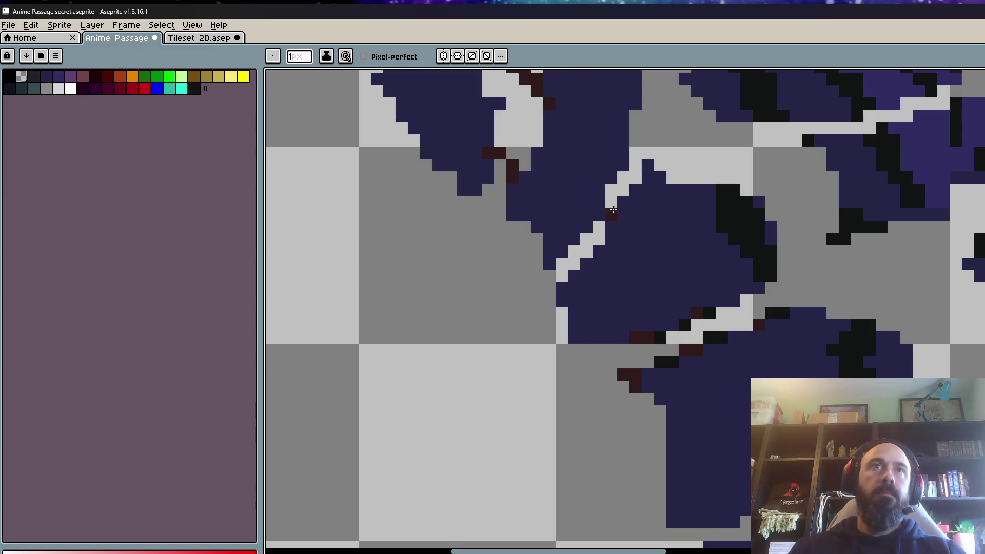
pyautogui.scroll(-4, 631, 168)
pyautogui.scroll(2, 645, 222)
pyautogui.press('Right')
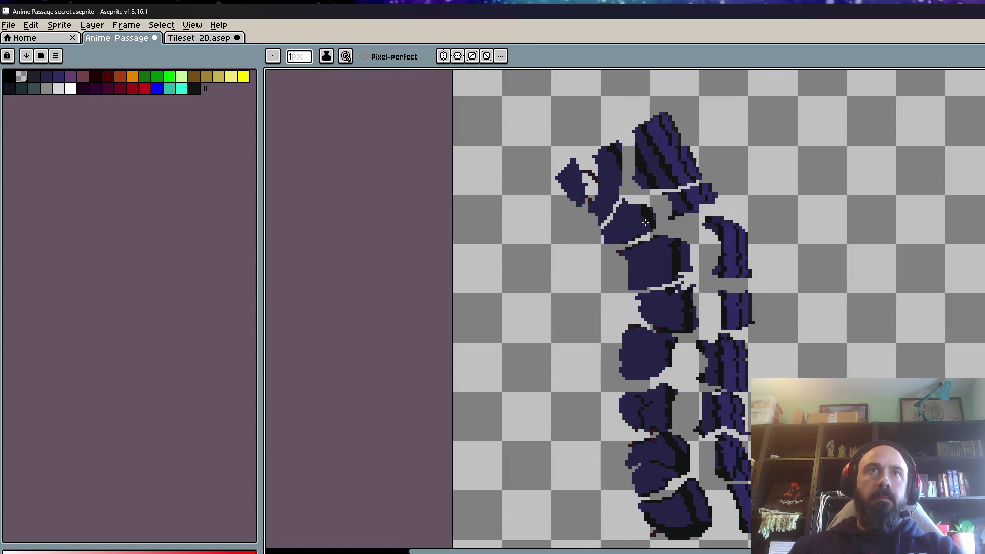
pyautogui.press('Left')
# - On the broken-apart frame, sample black and draw a diagonal outline line across the round navy piece
pyautogui.press('Right')
pyautogui.scroll(4, 655, 364)
pyautogui.keyDown('alt'); pyautogui.click(734, 358); pyautogui.keyUp('alt')
pyautogui.scroll(2, 734, 359)
pyautogui.click(679, 316)
pyautogui.moveTo(679, 317); pyautogui.dragTo(590, 253)
pyautogui.scroll(-3, 593, 259)
pyautogui.scroll(2, 592, 259)
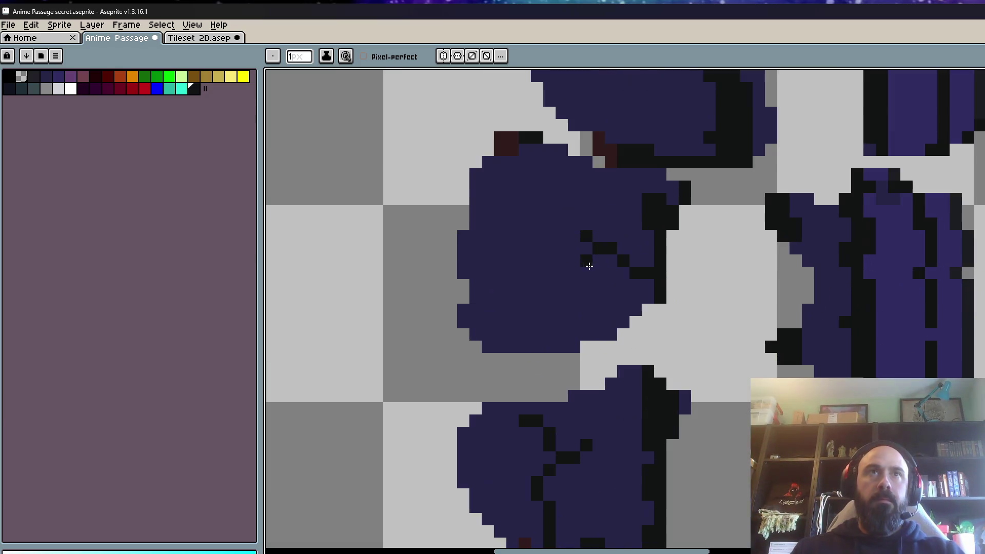
pyautogui.scroll(-3, 638, 268)
pyautogui.scroll(1, 759, 306)
pyautogui.scroll(-1, 759, 307)
# - After checking the neighbouring frame, repaint three stray black pixels at the piece's lower-left navy
pyautogui.press('Right')
pyautogui.press('Left')
pyautogui.scroll(2, 614, 252)
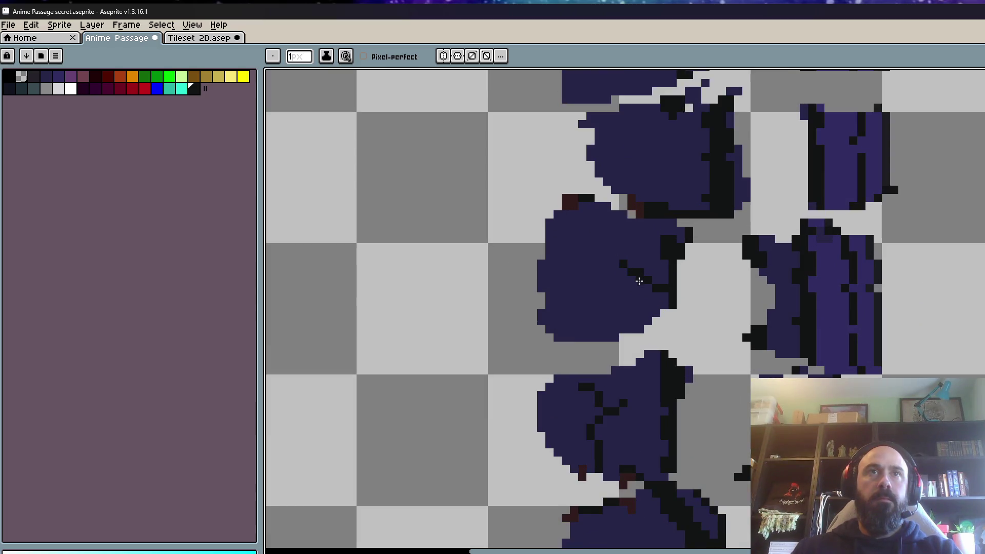
pyautogui.scroll(2, 613, 252)
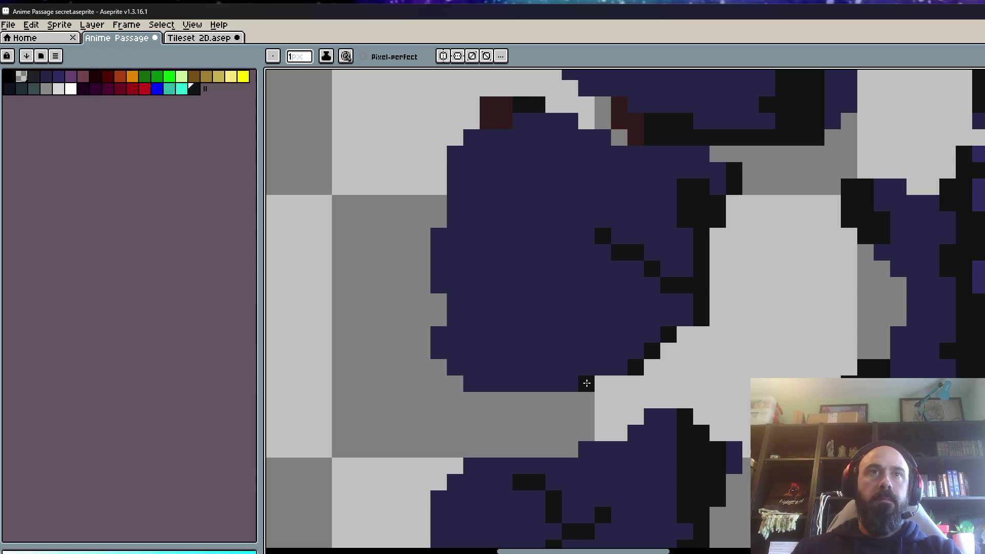
pyautogui.scroll(-3, 546, 372)
pyautogui.scroll(1, 533, 344)
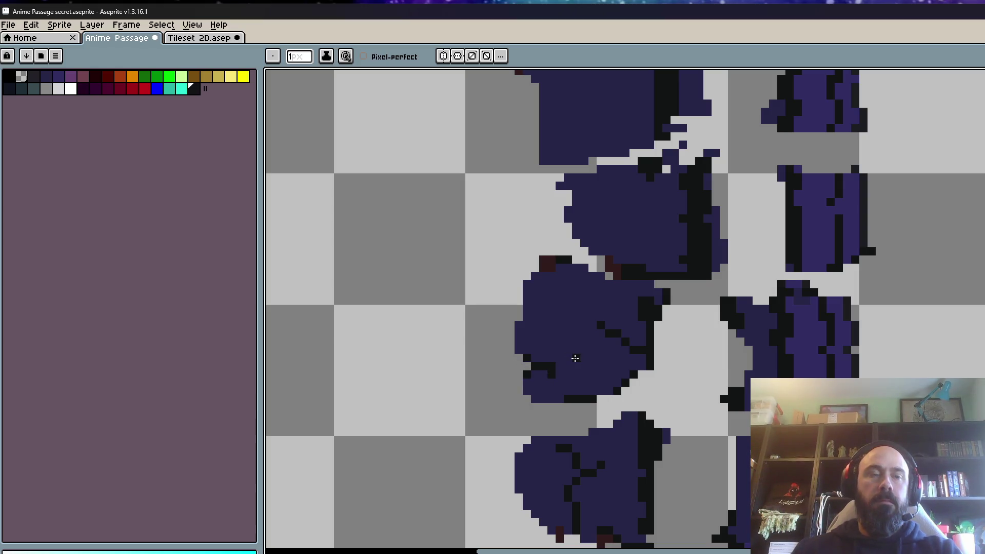
pyautogui.scroll(2, 568, 359)
pyautogui.press('v')
pyautogui.press('b')
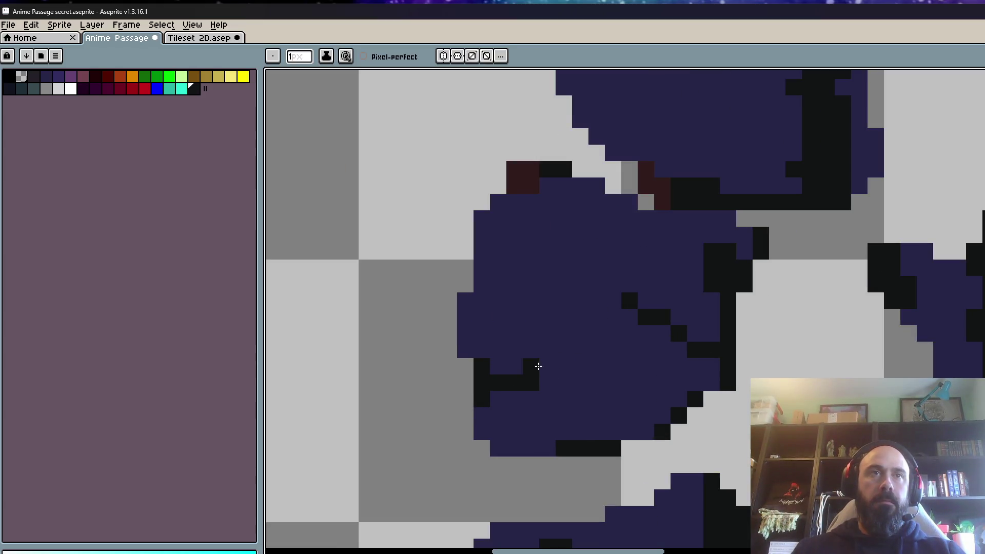
pyautogui.click(530, 383)
pyautogui.click(481, 400)
pyautogui.click(482, 383)
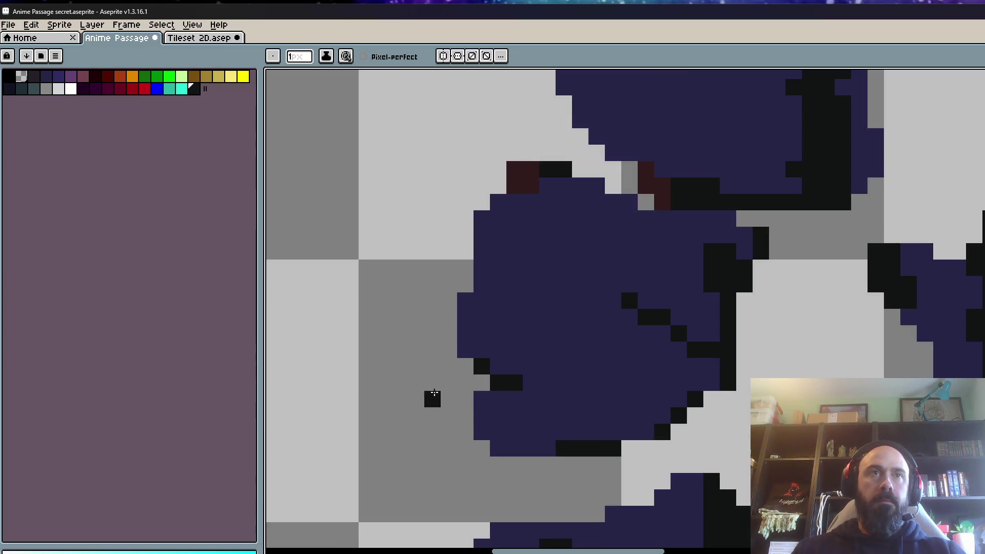
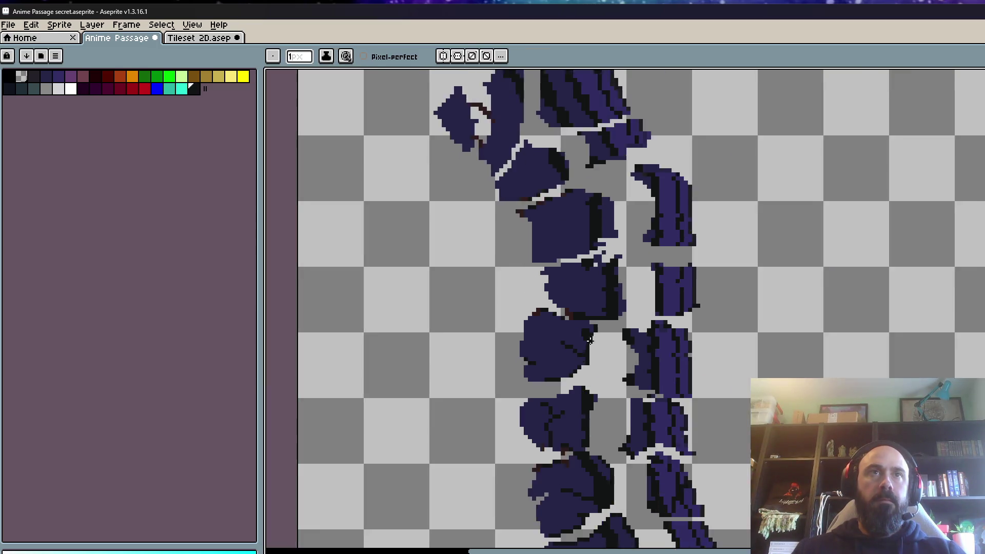
# - Compare neighbouring animation frames and erase the stray pixel row between the armour pieces
pyautogui.scroll(-1, 595, 333)
pyautogui.press('Right')
pyautogui.press('Left')
pyautogui.scroll(1, 599, 334)
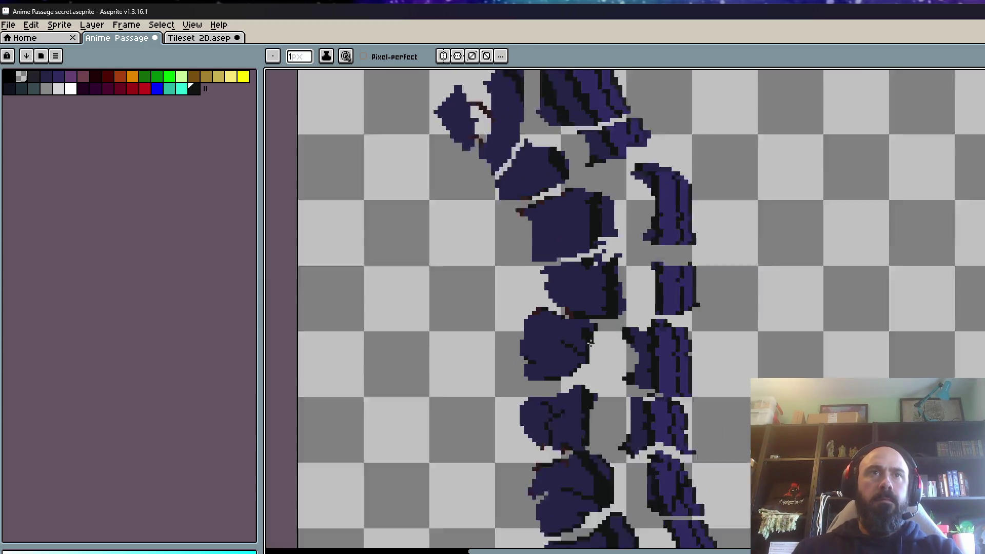
pyautogui.scroll(-2, 603, 347)
pyautogui.press('Right')
pyautogui.press('Left')
pyautogui.press('Right')
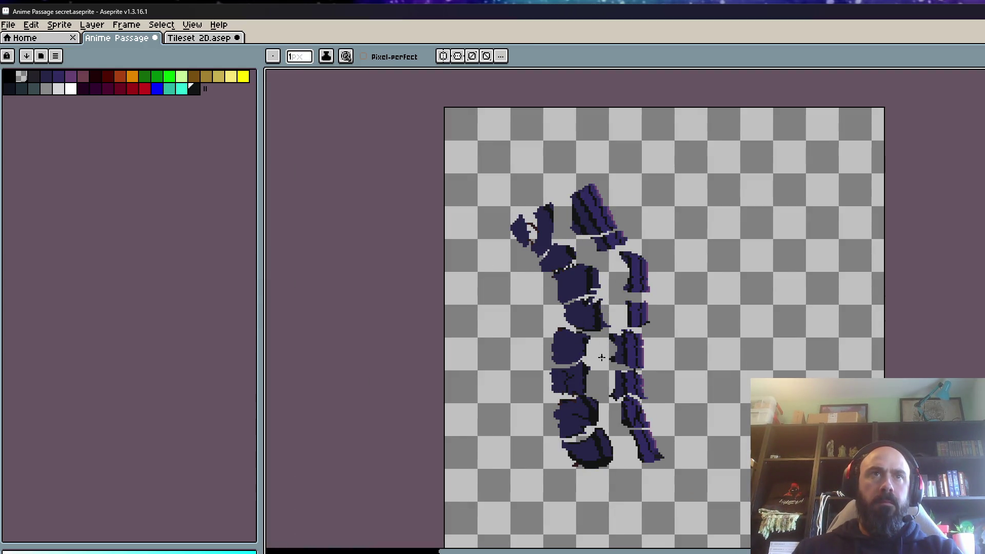
pyautogui.press('Left')
pyautogui.scroll(2, 564, 350)
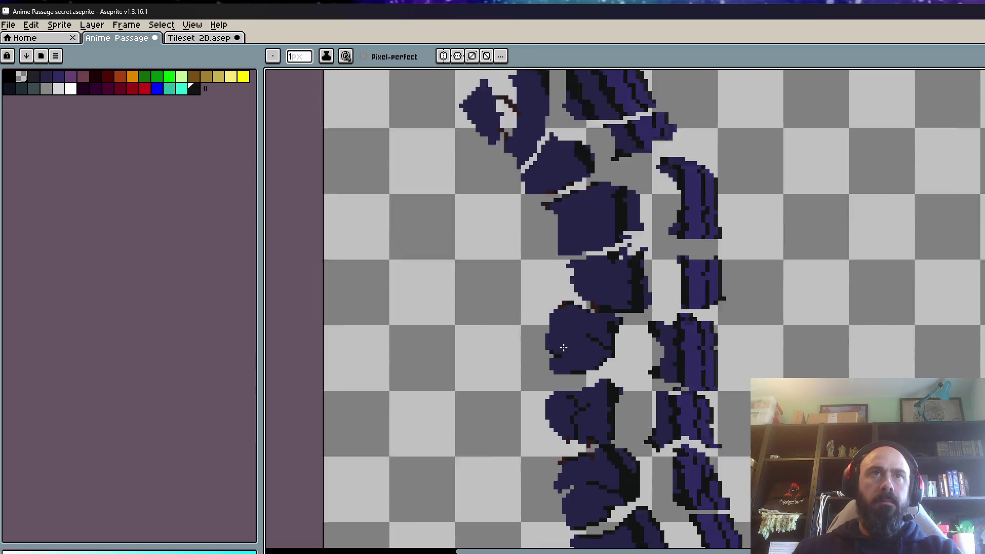
pyautogui.scroll(-1, 567, 349)
pyautogui.press('Right')
pyautogui.press('Left')
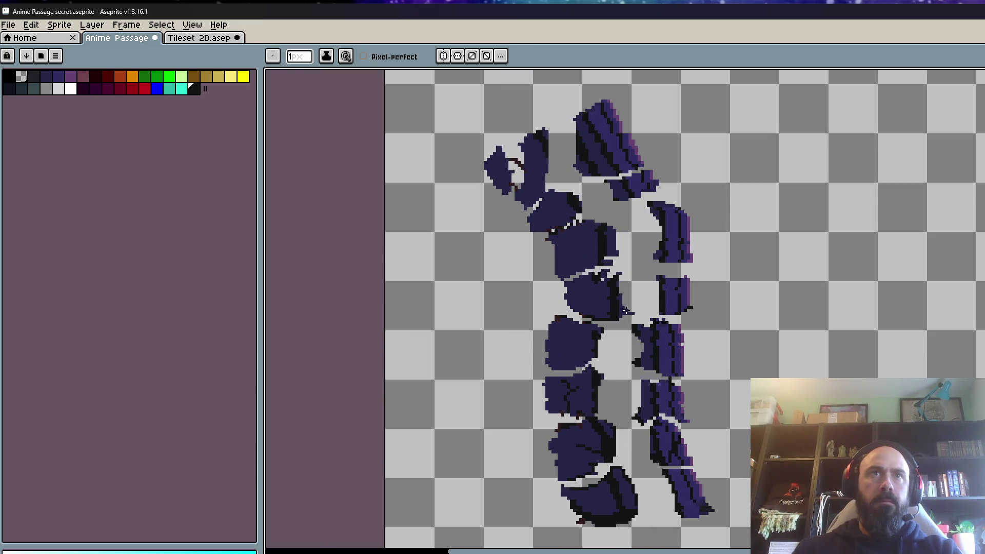
pyautogui.scroll(3, 580, 332)
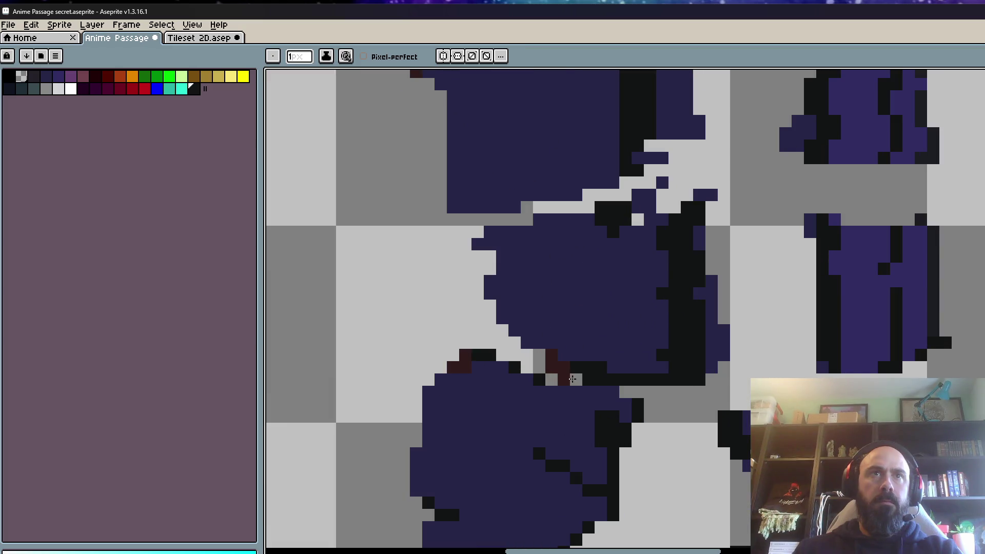
pyautogui.scroll(-3, 573, 379)
pyautogui.scroll(3, 588, 373)
pyautogui.moveTo(609, 371)
pyautogui.mouseDown()
pyautogui.moveTo(691, 372)
pyautogui.moveTo(739, 354)
pyautogui.moveTo(723, 367)
pyautogui.mouseUp()
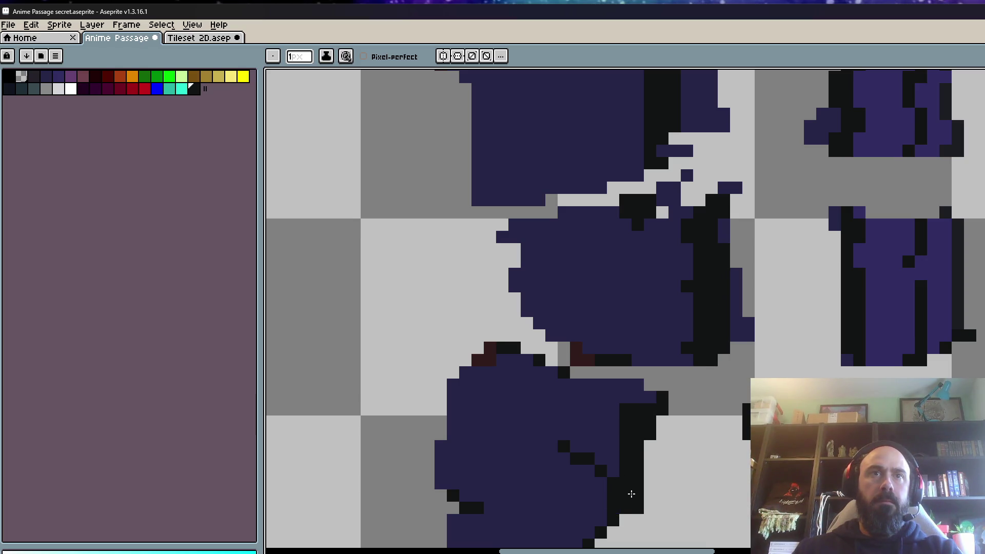
pyautogui.scroll(-3, 649, 466)
pyautogui.scroll(3, 649, 466)
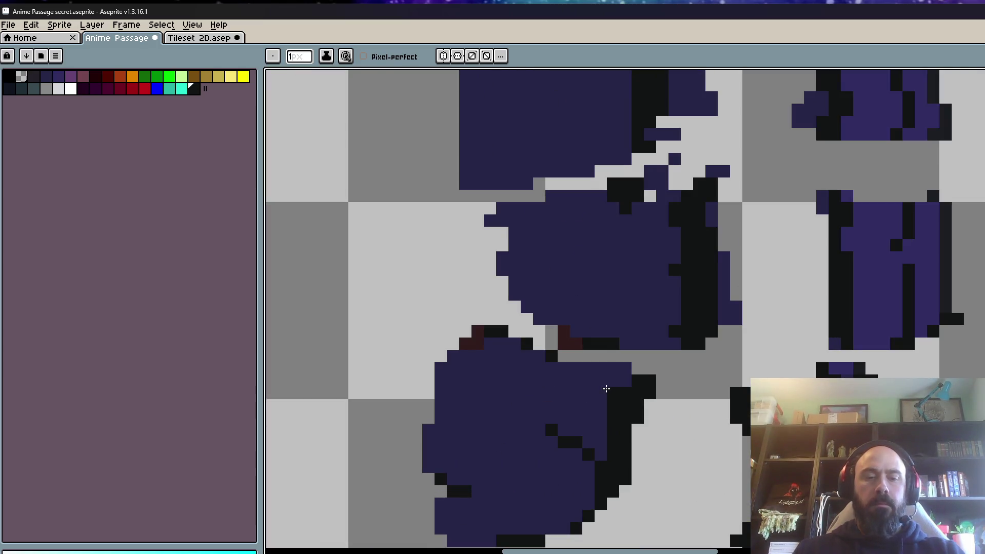
# - Sample navy and black from the figure, add black outline strokes, and fill the gap column with navy
pyautogui.keyDown('alt'); pyautogui.click(605, 383); pyautogui.keyUp('alt')
pyautogui.scroll(-3, 613, 414)
pyautogui.scroll(3, 651, 339)
pyautogui.scroll(5, 711, 220)
pyautogui.scroll(-6, 655, 213)
pyautogui.scroll(2, 654, 212)
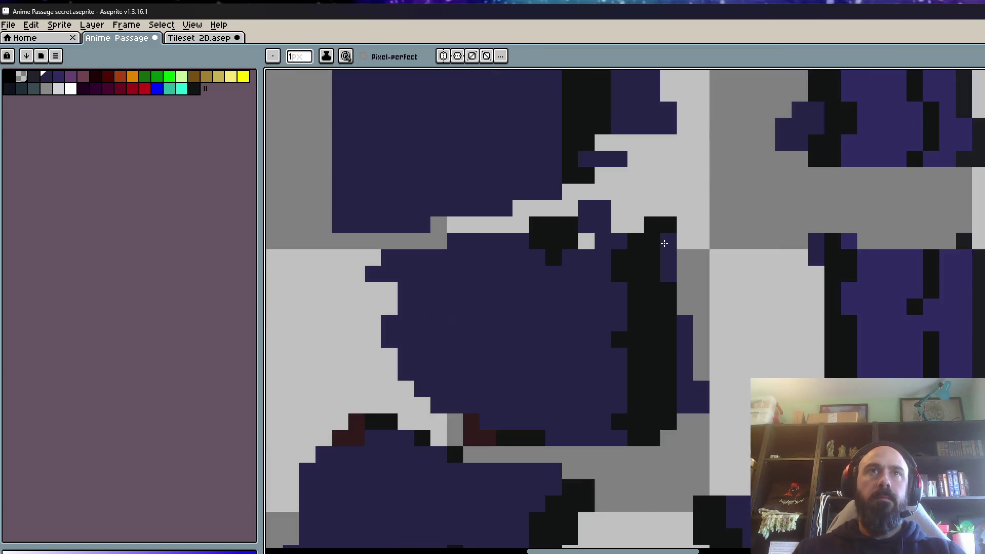
pyautogui.keyDown('alt'); pyautogui.click(651, 302); pyautogui.keyUp('alt')
pyautogui.scroll(1, 667, 360)
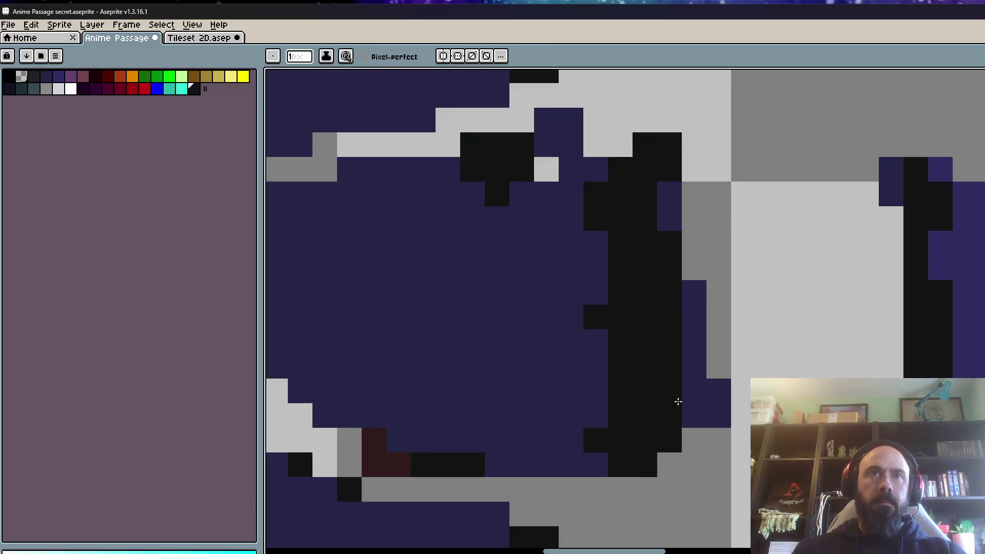
pyautogui.moveTo(694, 415); pyautogui.dragTo(695, 391)
pyautogui.moveTo(595, 415); pyautogui.dragTo(584, 421)
pyautogui.keyDown('alt'); pyautogui.click(539, 334); pyautogui.keyUp('alt')
pyautogui.moveTo(590, 264); pyautogui.dragTo(580, 454)
# - Erase the remaining stray navy pixels along the piece edges
pyautogui.scroll(-8, 590, 420)
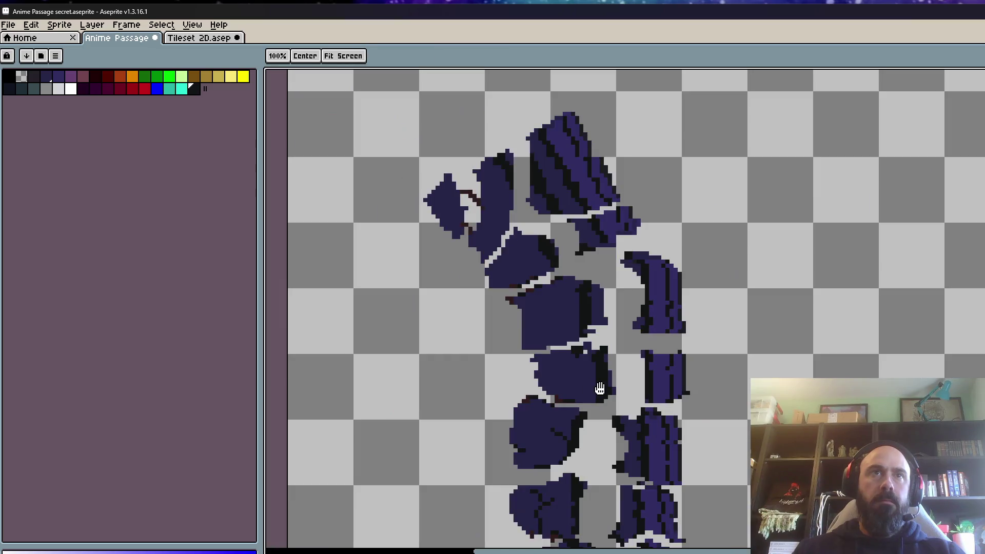
pyautogui.scroll(2, 610, 374)
pyautogui.scroll(5, 613, 370)
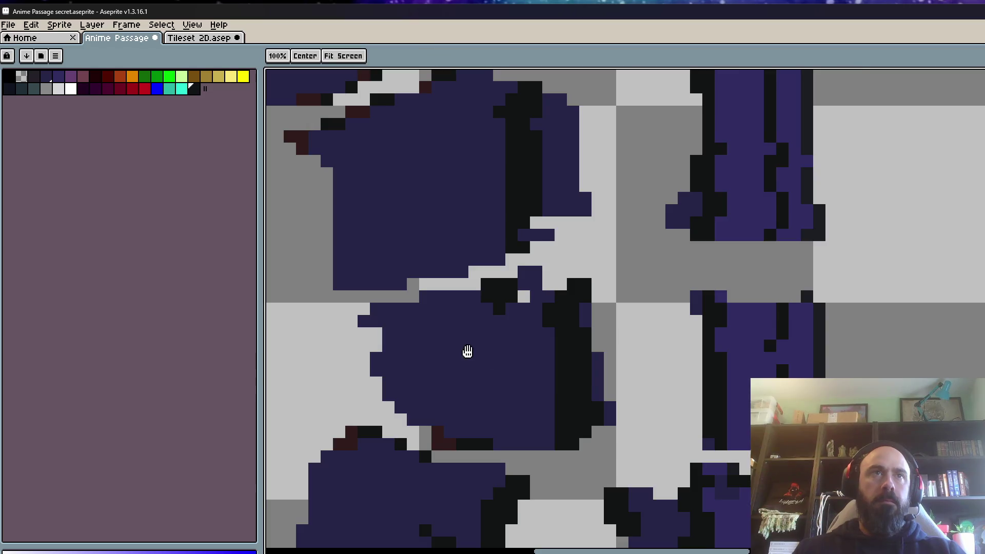
pyautogui.scroll(-2, 466, 352)
pyautogui.scroll(2, 440, 341)
pyautogui.click(21, 76)
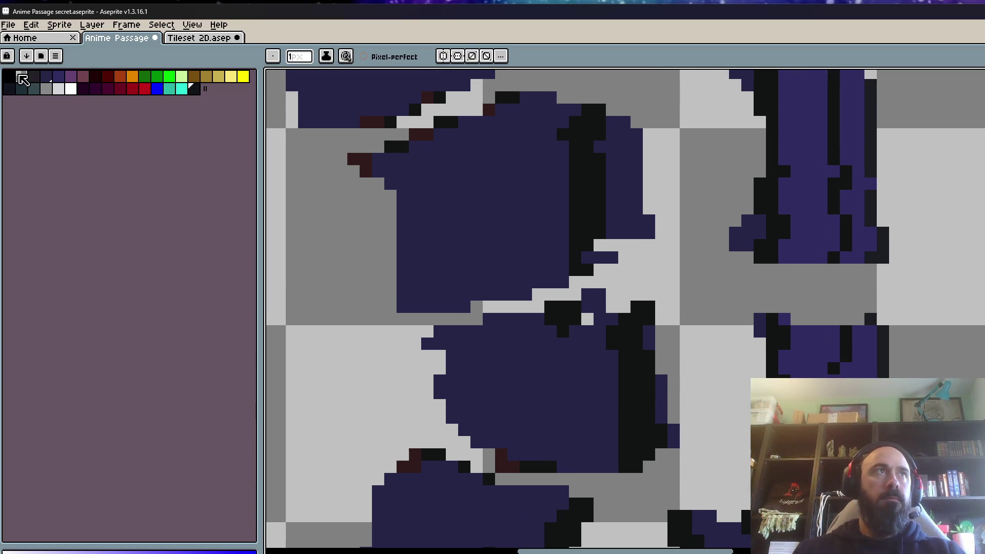
pyautogui.moveTo(451, 331); pyautogui.dragTo(427, 344)
pyautogui.moveTo(408, 306); pyautogui.dragTo(417, 312)
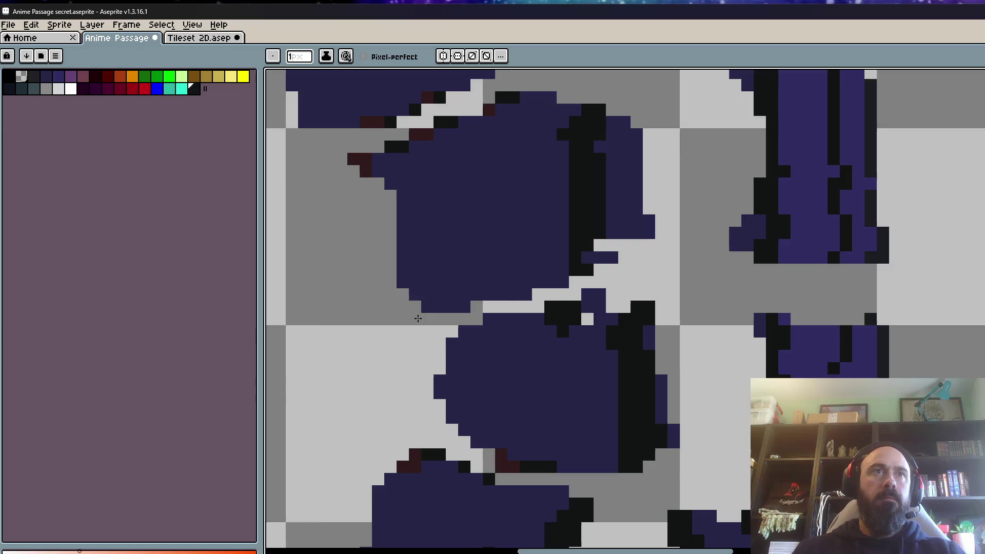
pyautogui.scroll(-4, 478, 306)
pyautogui.scroll(2, 479, 306)
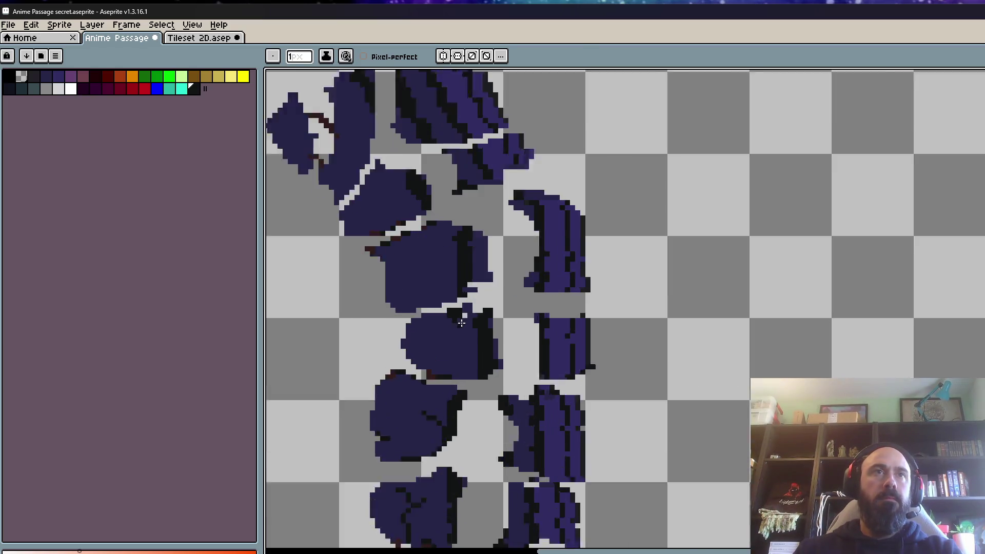
pyautogui.scroll(-3, 482, 318)
pyautogui.scroll(1, 495, 345)
pyautogui.scroll(-2, 494, 345)
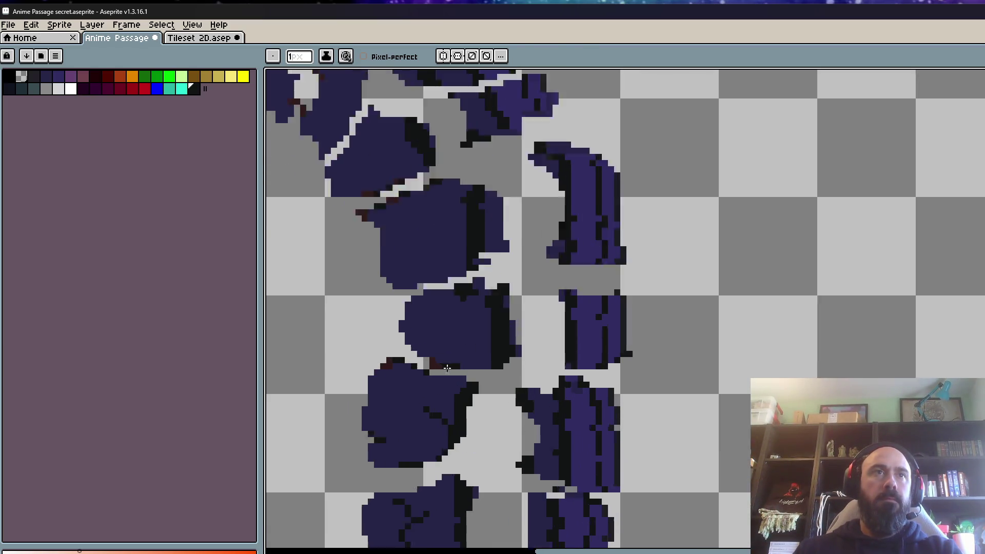
pyautogui.scroll(1, 477, 354)
pyautogui.scroll(-3, 433, 373)
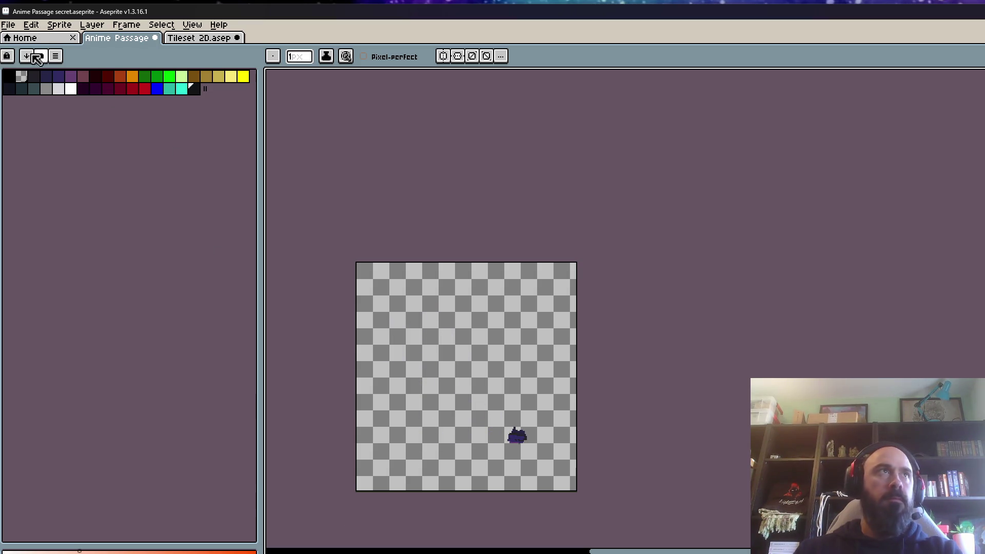
# - Save the Anime Passage sprite with File > Save and zoom in on the assembled column
pyautogui.click(8, 25)
pyautogui.click(23, 78)
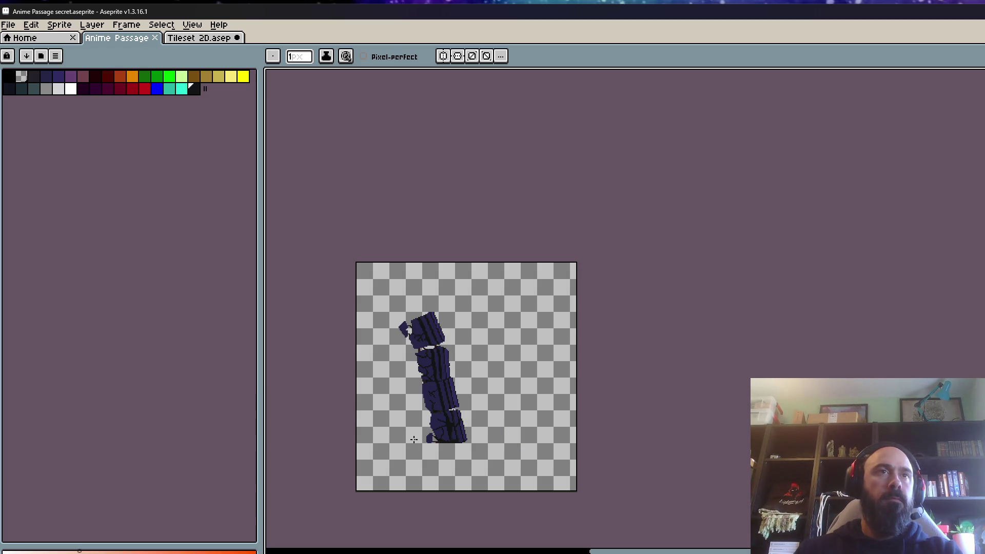
pyautogui.scroll(1, 433, 397)
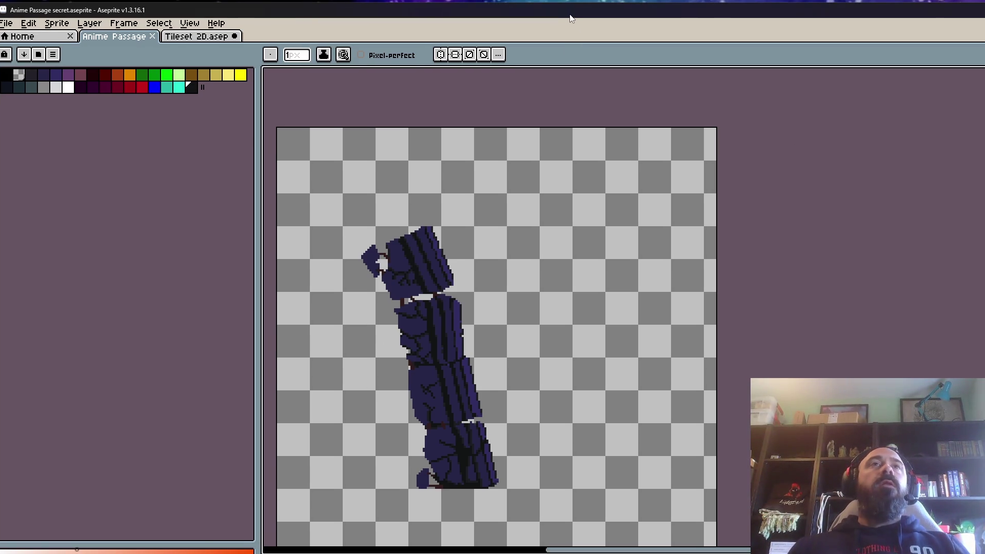
# - Flip between the Tileset 2D and Anime Passage tabs, ending on Anime Passage
pyautogui.click(192, 25)
pyautogui.click(189, 24)
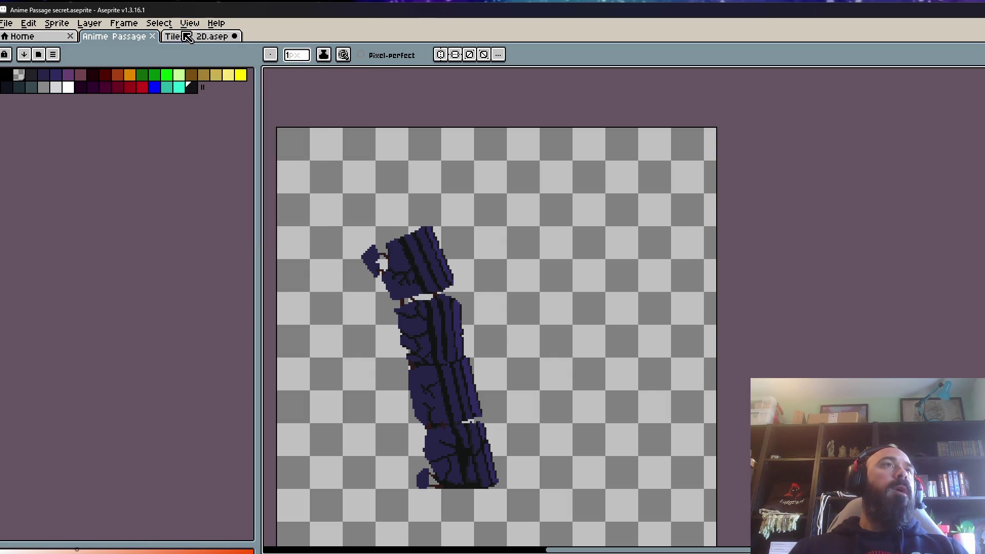
pyautogui.click(187, 38)
pyautogui.click(118, 36)
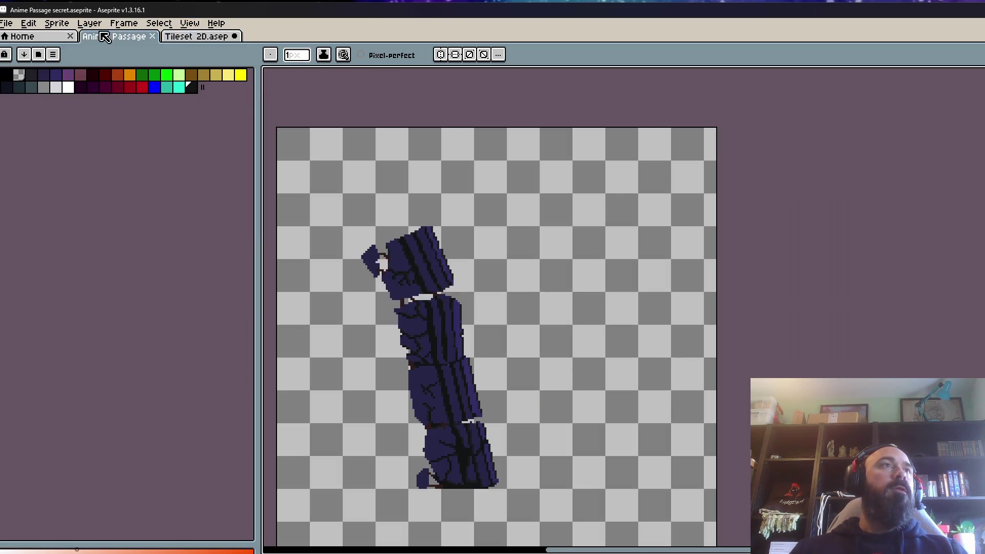
# - Save Anime Passage, then leave the editor and reposition the Props folder window
pyautogui.click(7, 23)
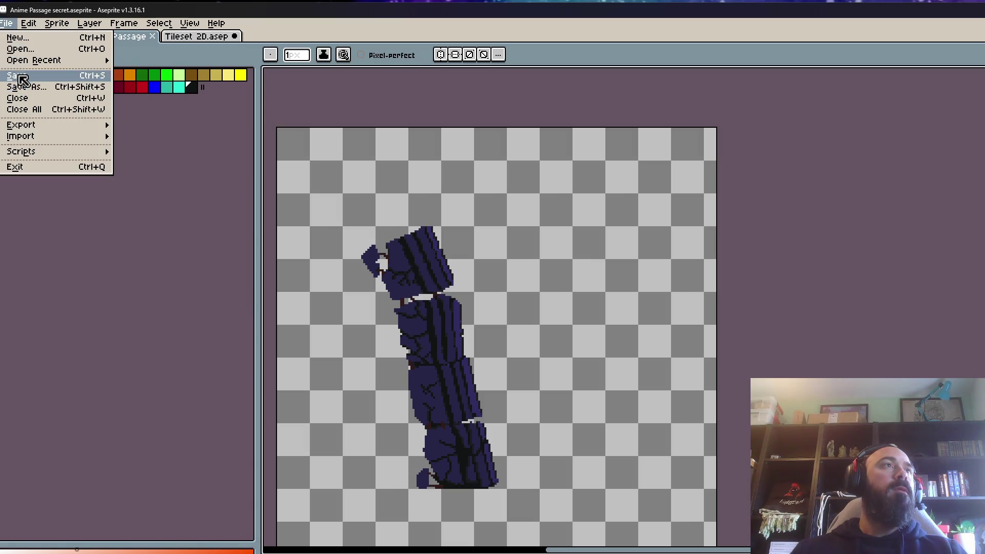
pyautogui.click(22, 77)
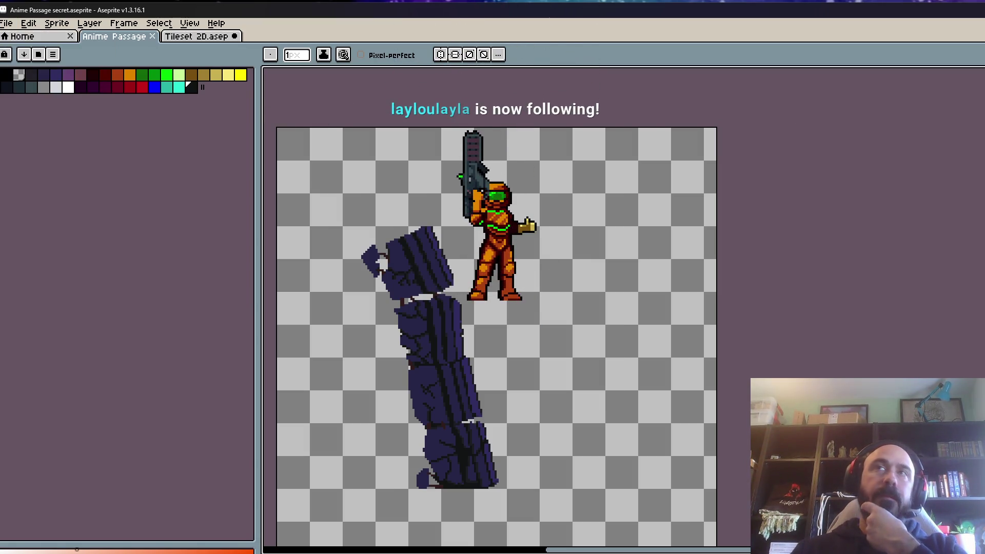
pyautogui.hotkey('alt', 'F4')
pyautogui.moveTo(586, 114); pyautogui.dragTo(575, 109)
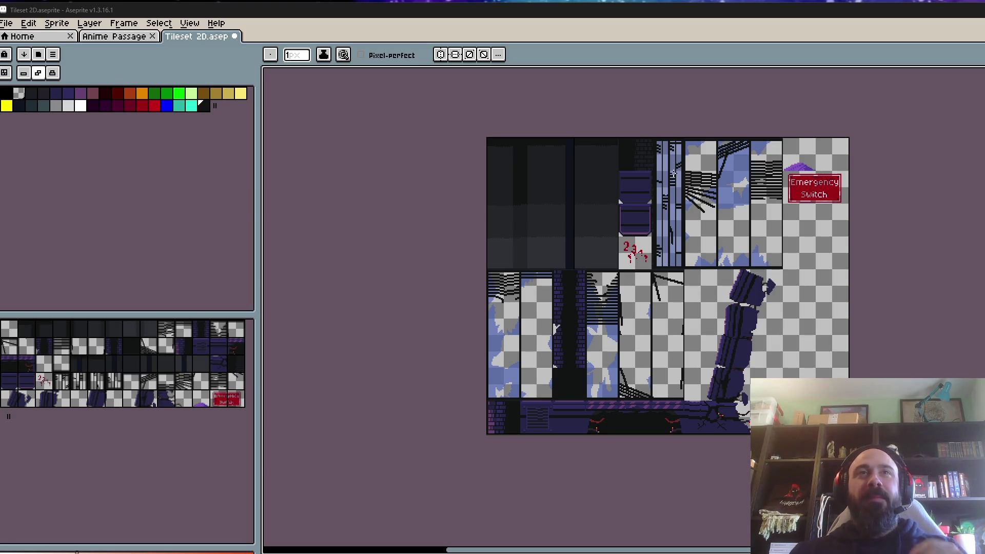
# - Paint Bucket the first two light segments of the blue column a darker shade
pyautogui.scroll(3, 666, 215)
pyautogui.scroll(-3, 666, 215)
pyautogui.scroll(2, 672, 219)
pyautogui.scroll(-2, 674, 221)
pyautogui.scroll(2, 677, 223)
pyautogui.scroll(-3, 710, 228)
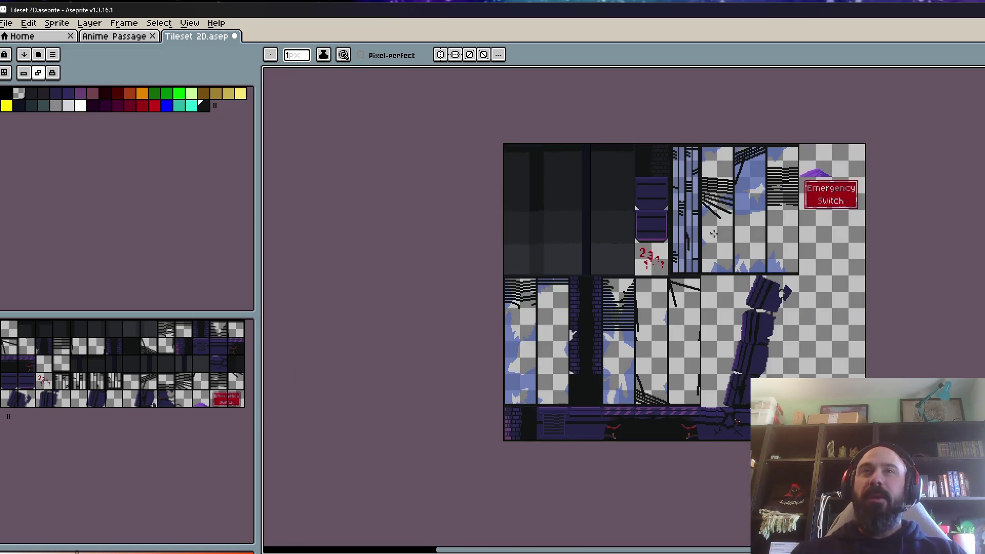
pyautogui.moveTo(710, 229); pyautogui.dragTo(676, 252)
pyautogui.scroll(4, 658, 279)
pyautogui.scroll(-1, 595, 309)
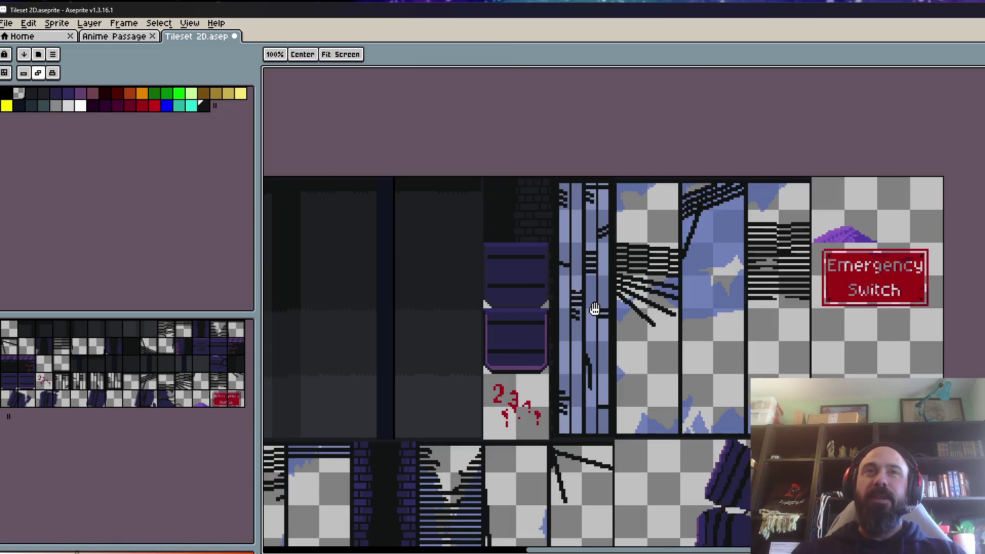
pyautogui.scroll(3, 595, 315)
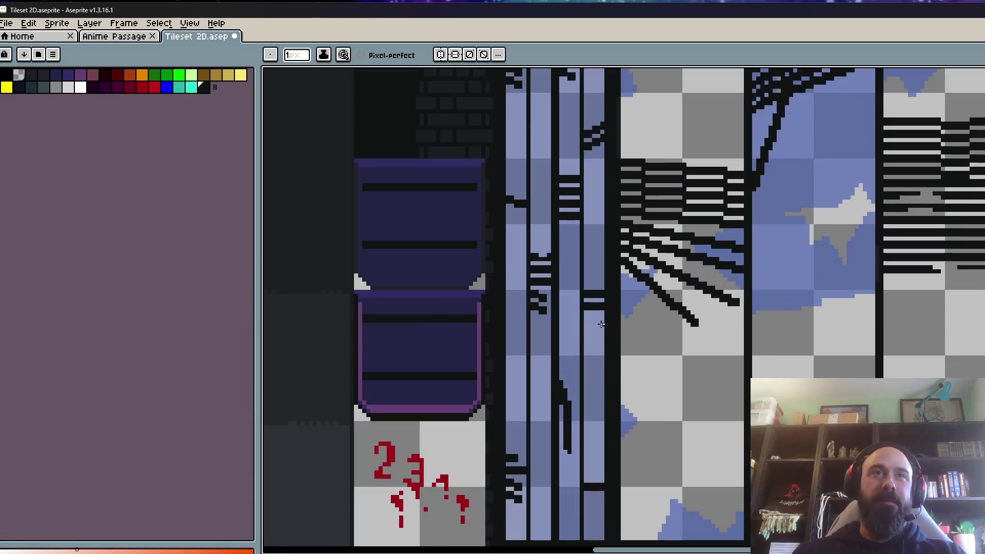
pyautogui.press('i')
pyautogui.press('g')
pyautogui.click(585, 358)
pyautogui.click(589, 123)
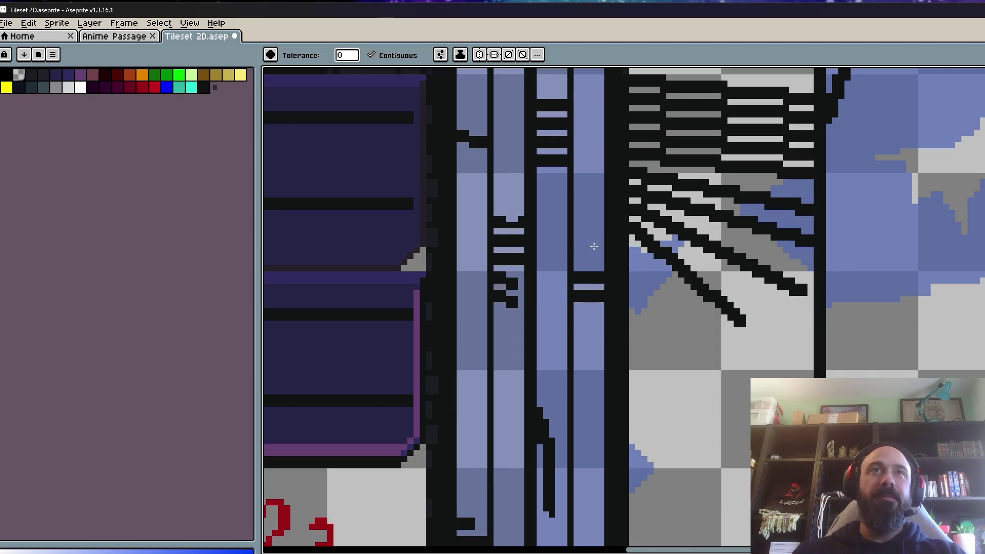
pyautogui.scroll(-1, 582, 337)
# - Darken the remaining light segments along the lower and upper parts of the column
pyautogui.press('v')
pyautogui.moveTo(690, 355); pyautogui.dragTo(558, 244)
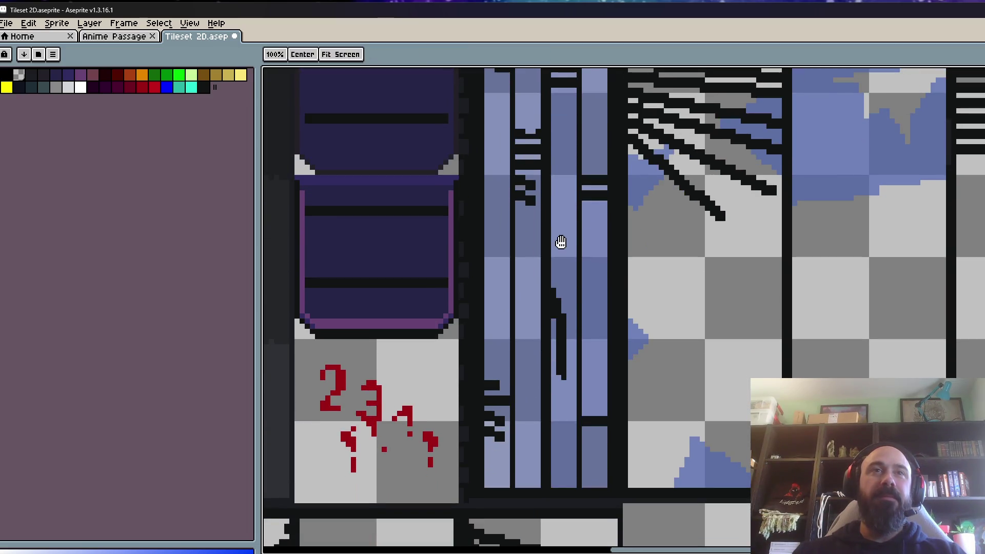
pyautogui.scroll(1, 588, 447)
pyautogui.press('g')
pyautogui.click(515, 452)
pyautogui.click(479, 459)
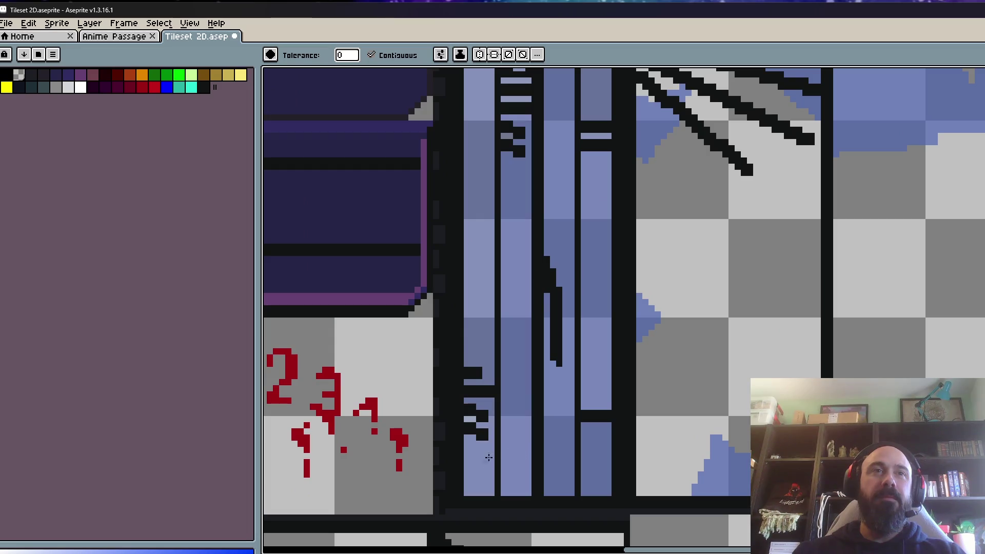
pyautogui.moveTo(551, 294); pyautogui.dragTo(540, 542)
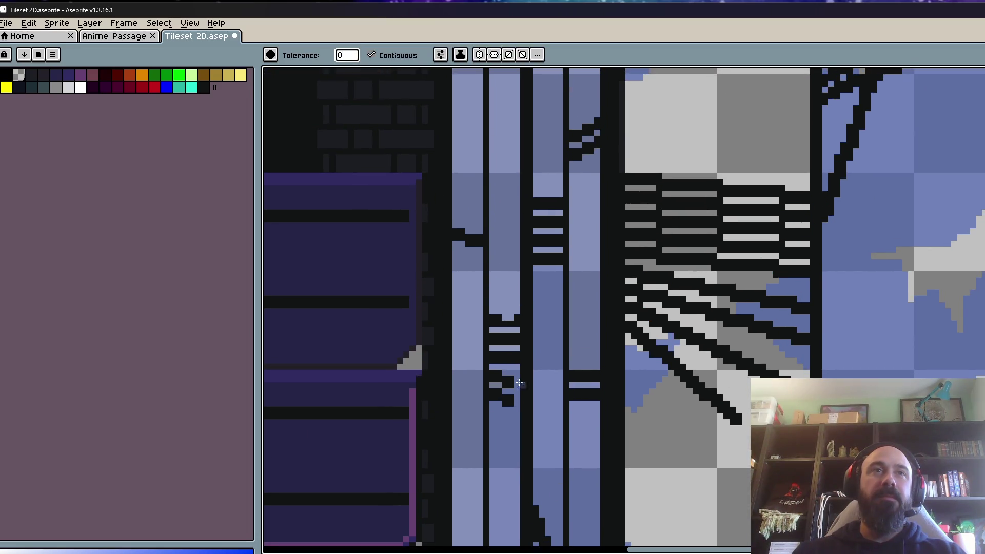
pyautogui.click(499, 308)
pyautogui.click(469, 154)
pyautogui.click(534, 176)
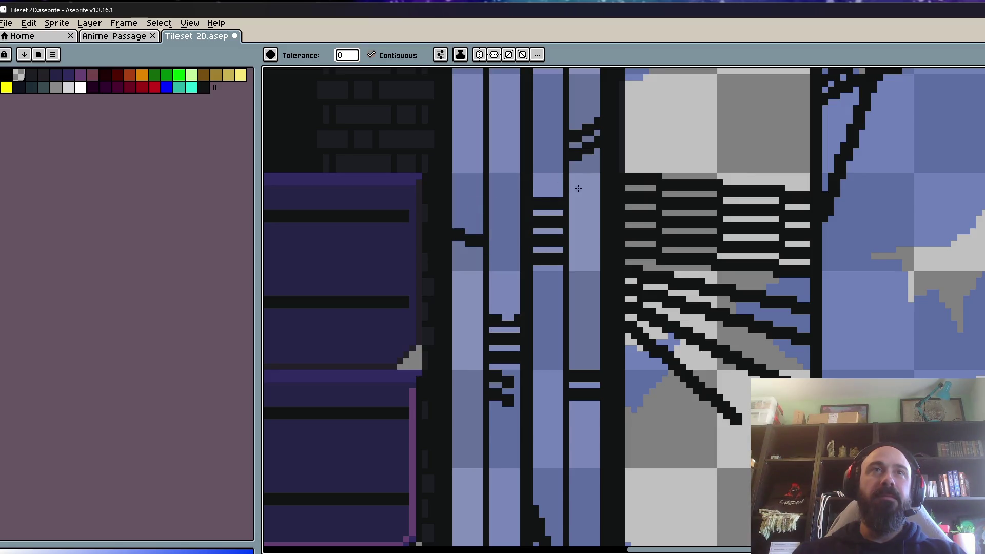
pyautogui.click(579, 244)
pyautogui.moveTo(575, 245); pyautogui.dragTo(569, 545)
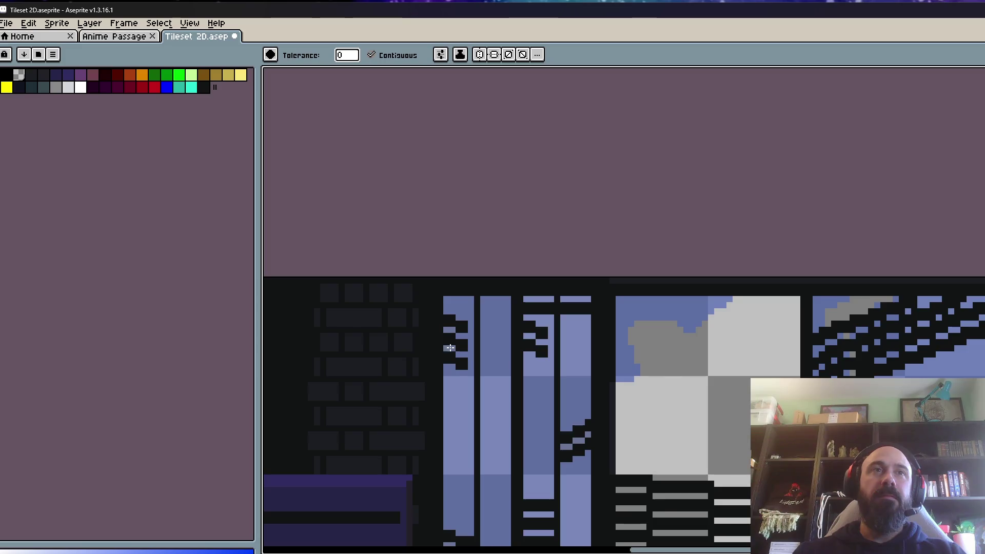
# - Zoom out over the whole tileset and switch to the Magic Wand tool
pyautogui.scroll(-3, 448, 332)
pyautogui.scroll(1, 471, 369)
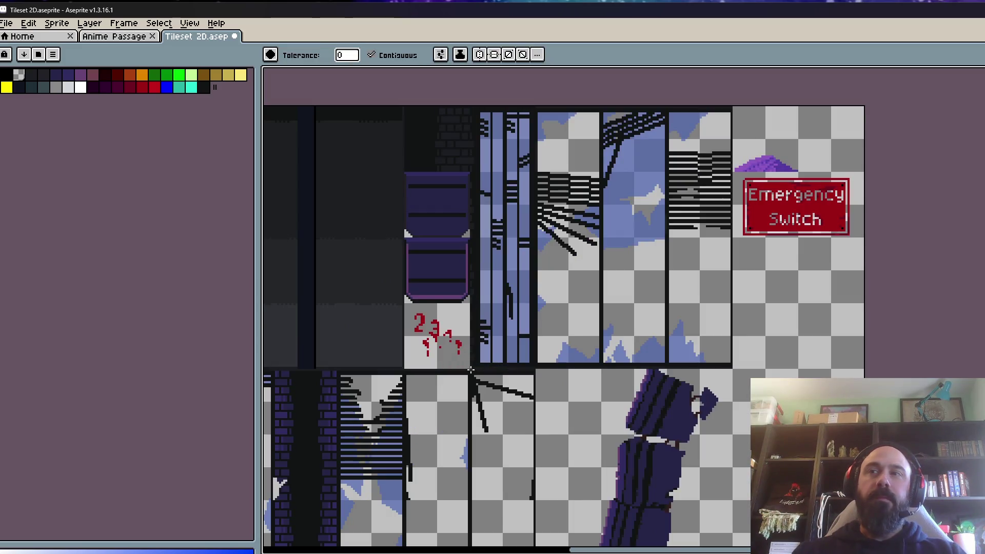
pyautogui.scroll(-2, 511, 371)
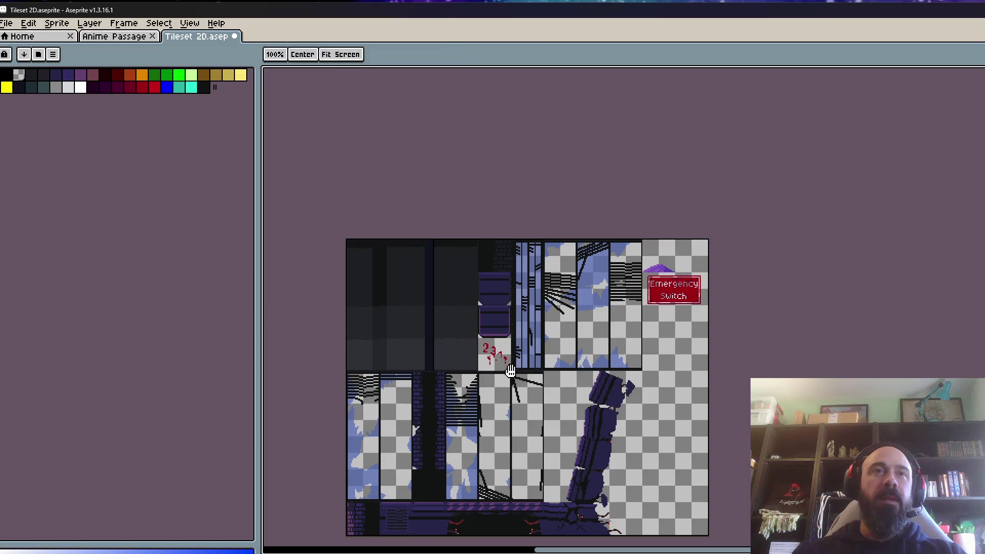
pyautogui.press('w')
pyautogui.scroll(2, 492, 386)
pyautogui.scroll(-2, 491, 385)
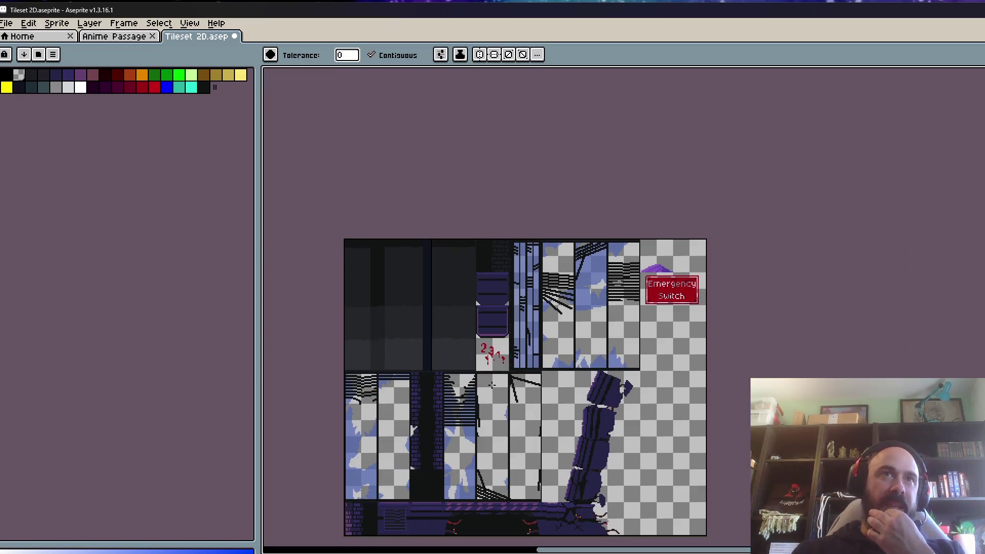
pyautogui.click(8, 22)
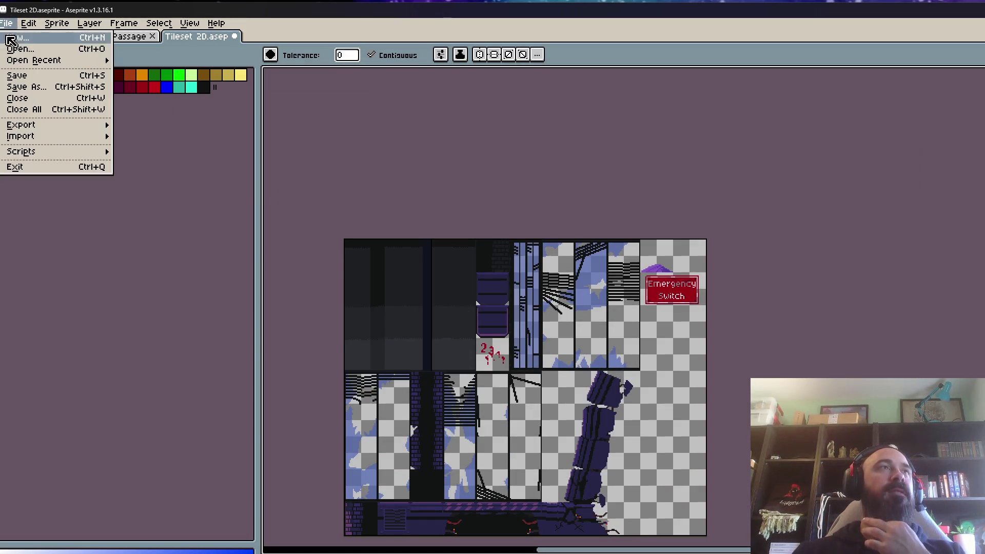
# - Save the Tileset 2D sheet
pyautogui.click(26, 76)
pyautogui.scroll(1, 460, 356)
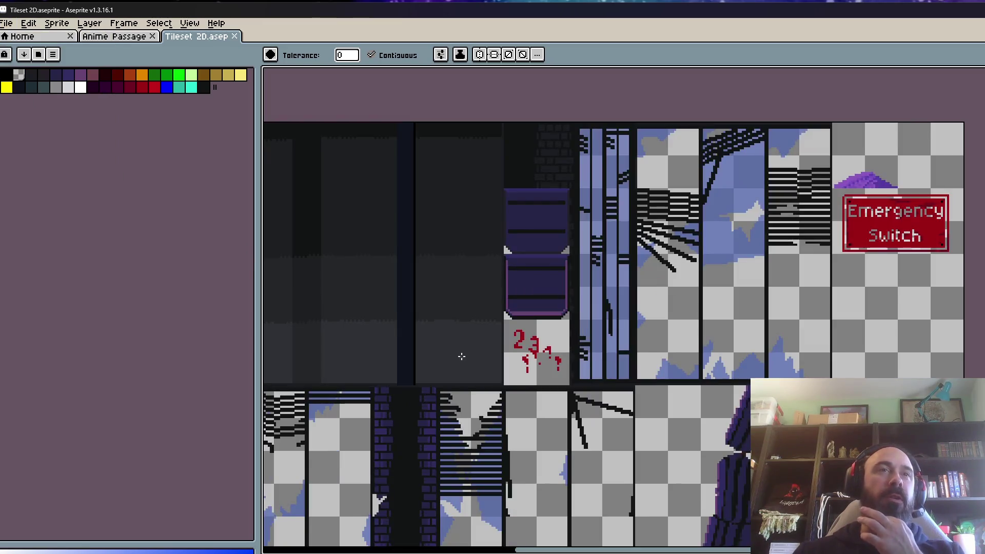
pyautogui.scroll(-1, 469, 365)
pyautogui.scroll(1, 466, 423)
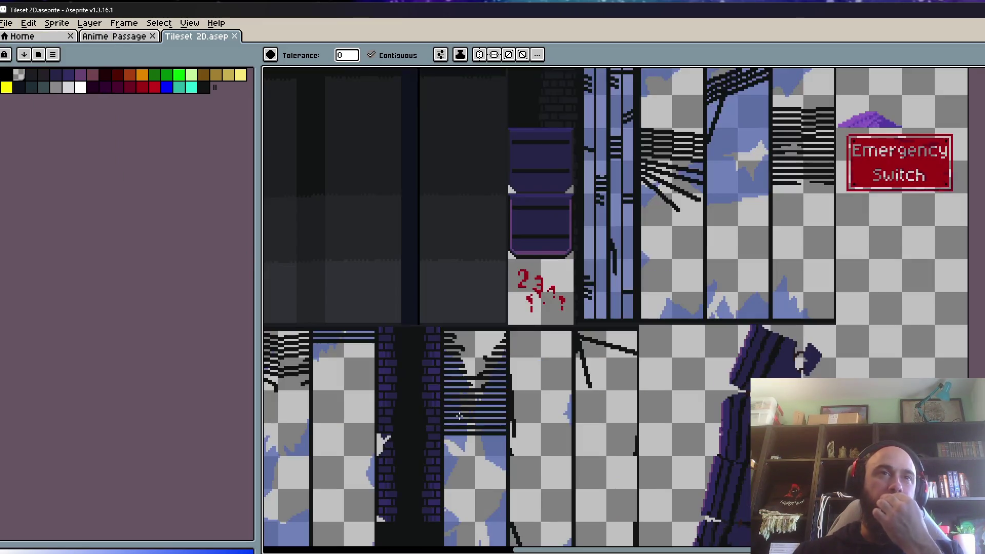
pyautogui.scroll(-2, 470, 478)
pyautogui.scroll(2, 471, 483)
pyautogui.scroll(1, 506, 460)
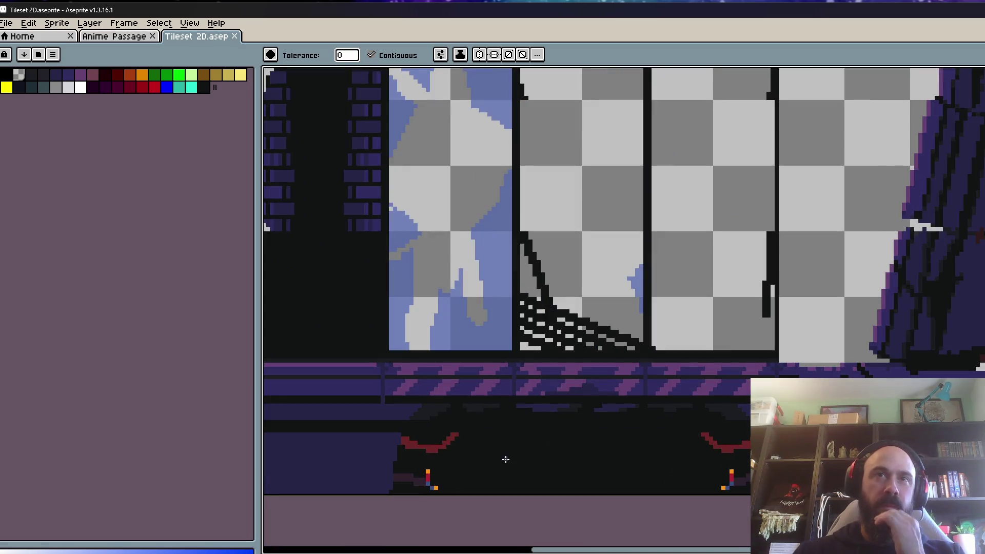
pyautogui.scroll(-2, 508, 454)
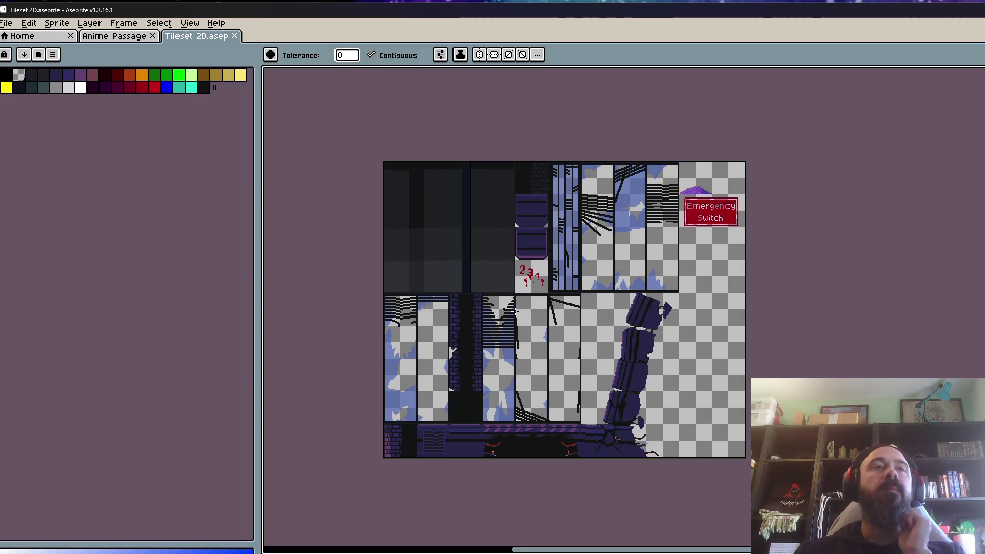
# - Export the tileset as Tileset 2D.png, skipping the sprite sheet export, and minimize Aseprite
pyautogui.click(6, 23)
pyautogui.moveTo(34, 132)
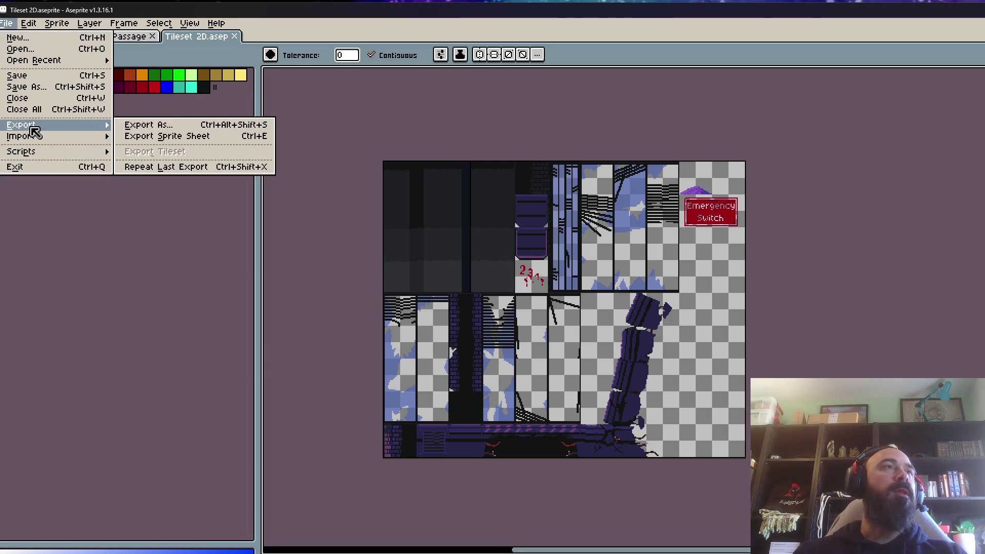
pyautogui.click(180, 142)
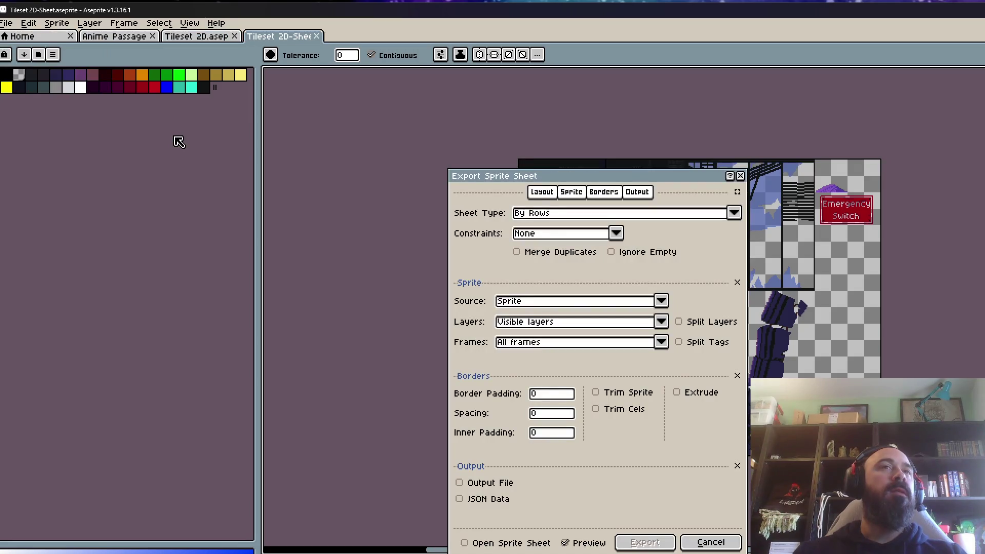
pyautogui.click(711, 542)
pyautogui.click(7, 23)
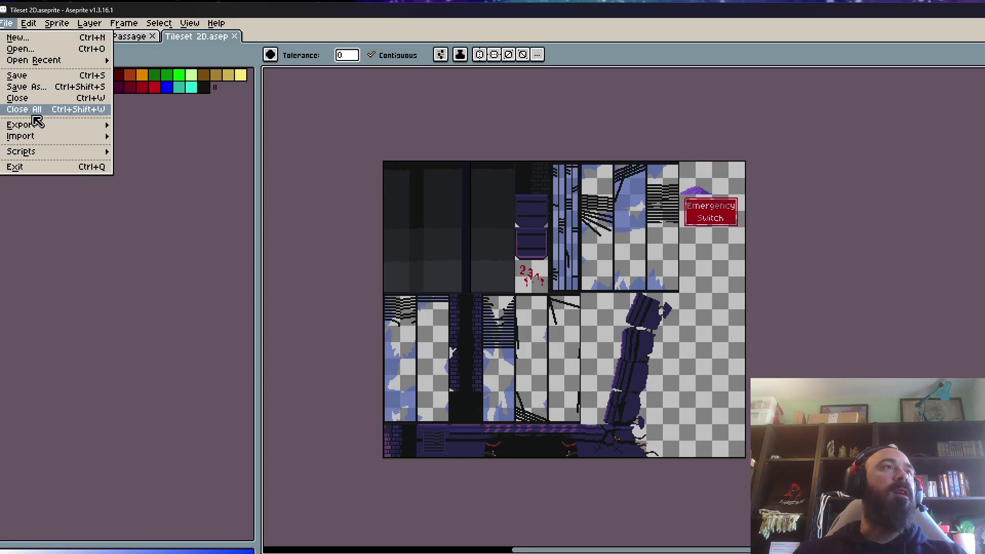
pyautogui.moveTo(34, 125)
pyautogui.click(143, 125)
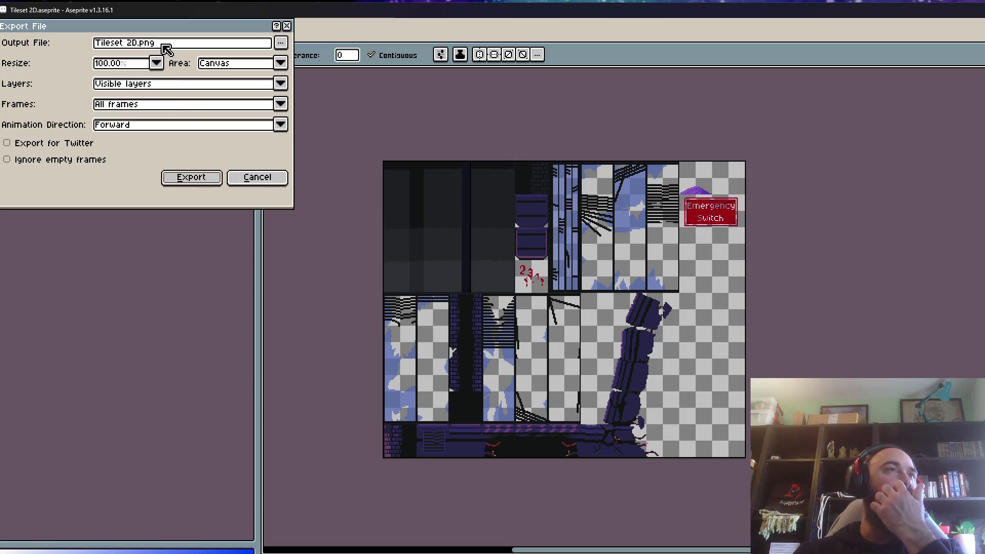
pyautogui.moveTo(207, 34); pyautogui.dragTo(236, 41)
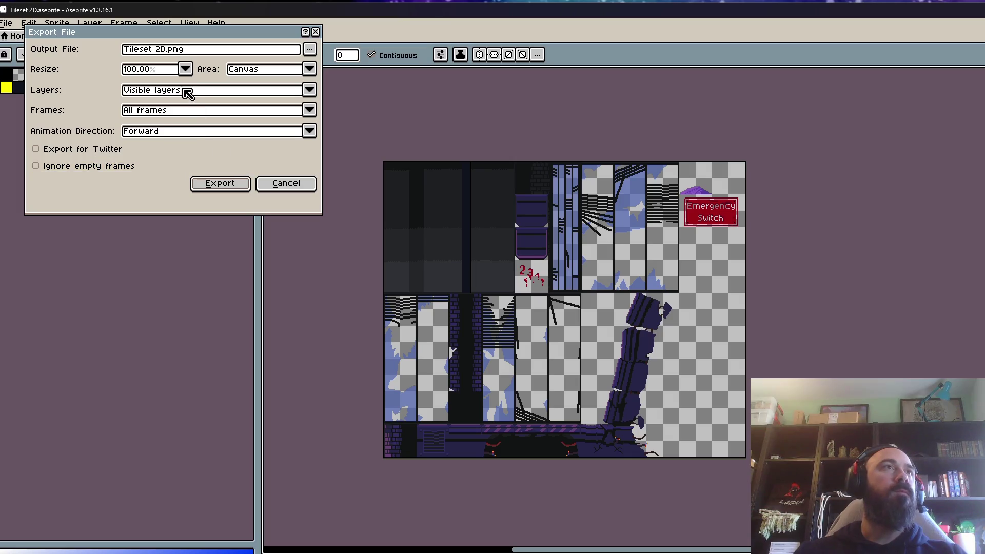
pyautogui.click(210, 187)
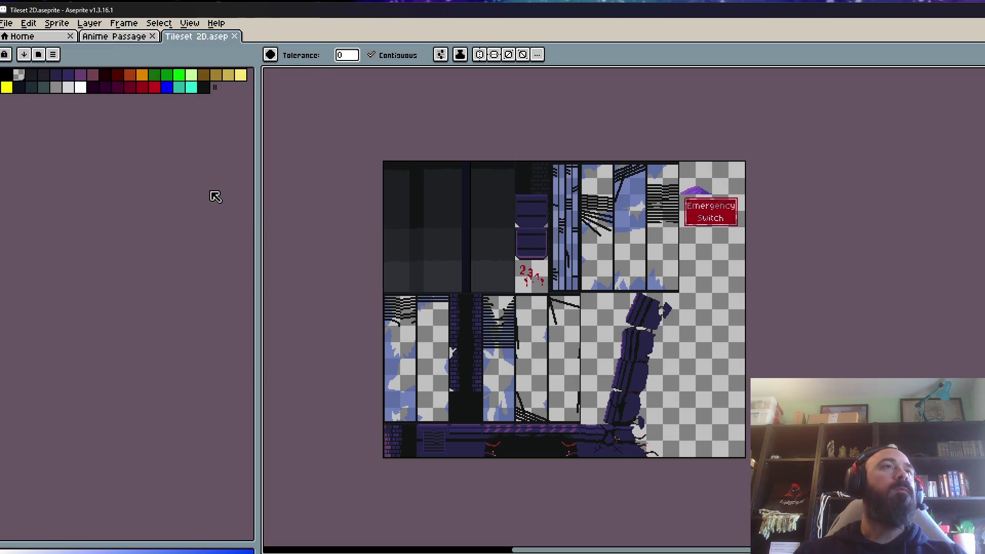
pyautogui.click(931, 9)
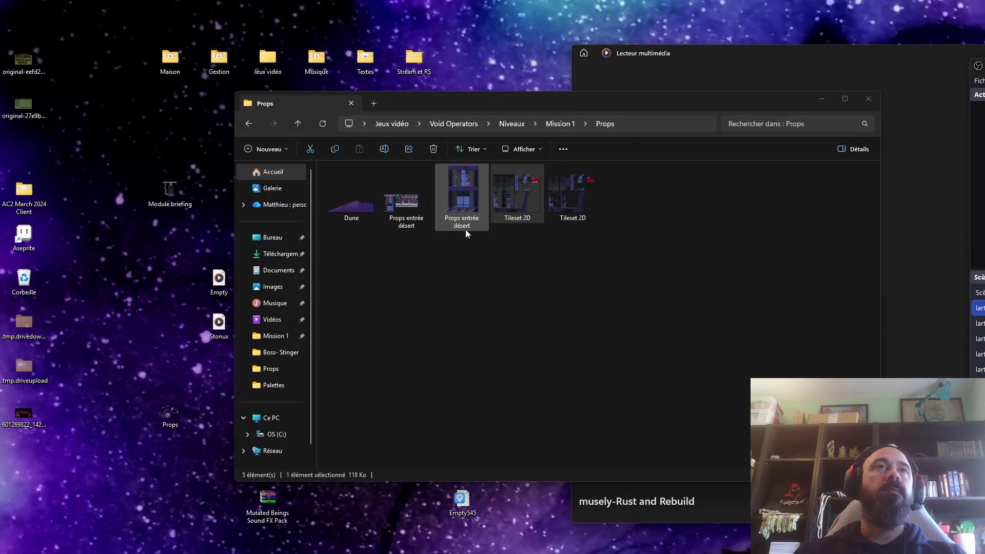
# - Preview and delete the exported Tileset 2D PNG, then reopen the remaining Tileset 2D in Aseprite
pyautogui.doubleClick(576, 204)
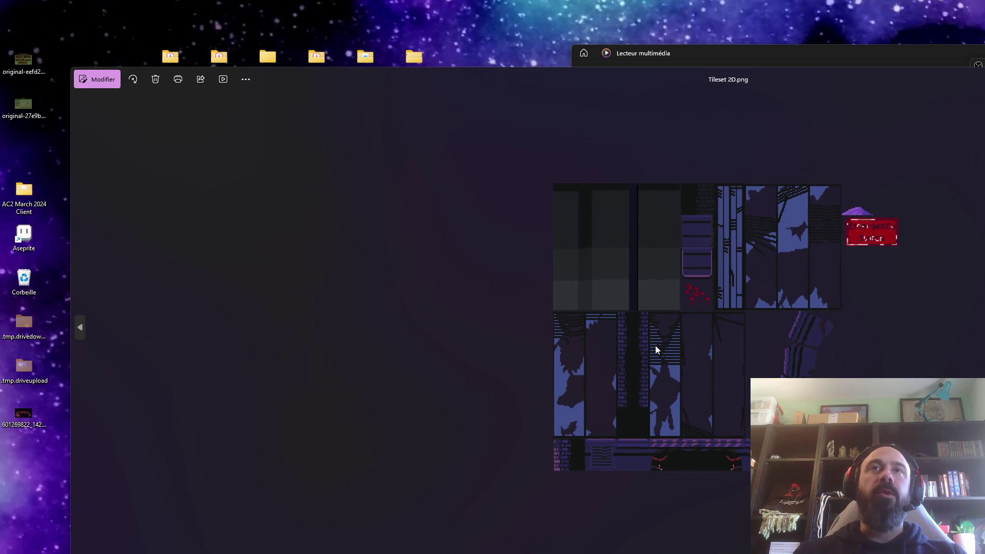
pyautogui.press('Escape')
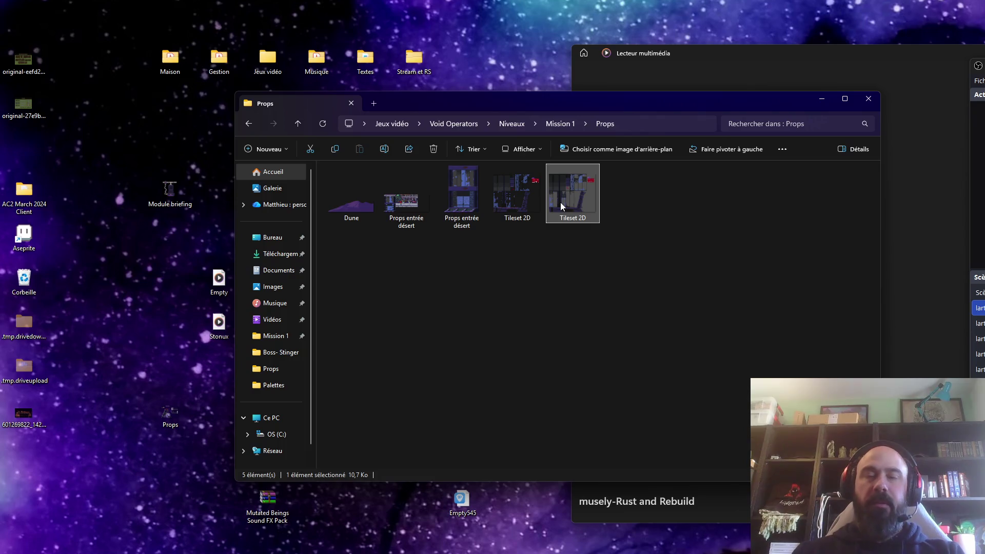
pyautogui.press('Delete')
pyautogui.press('Return')
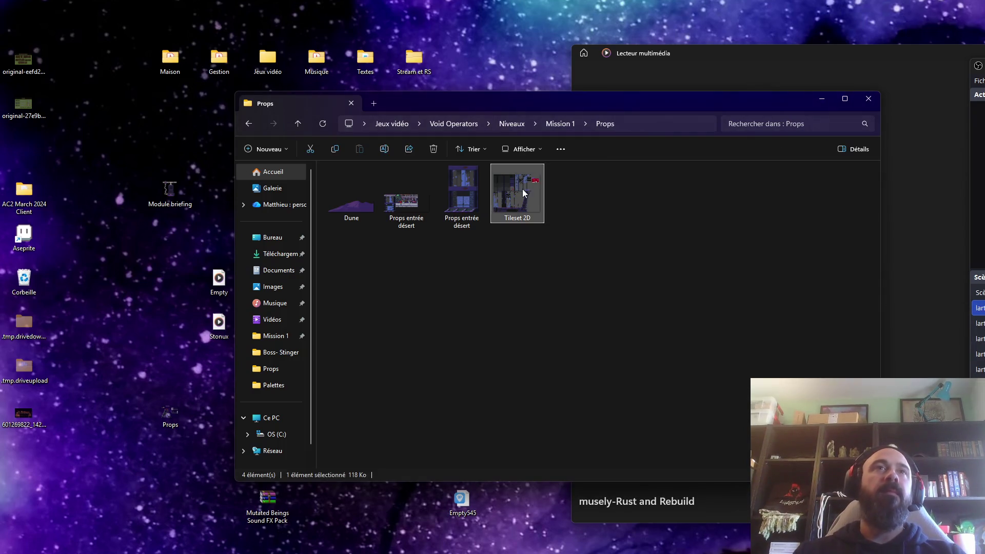
pyautogui.press('Return')
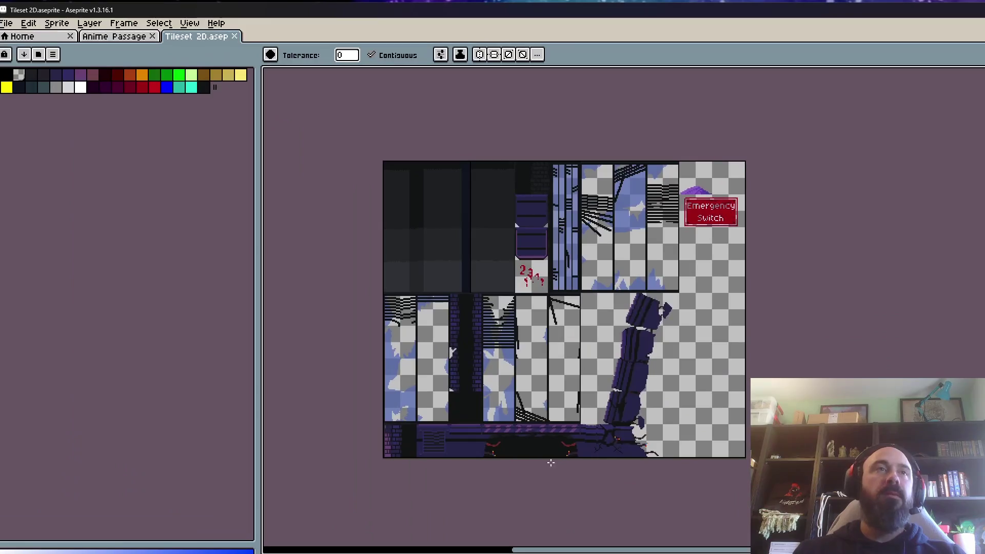
# - Zoom in and eyedrop the dark purple from the brick tiles
pyautogui.scroll(2, 468, 277)
pyautogui.scroll(-3, 469, 277)
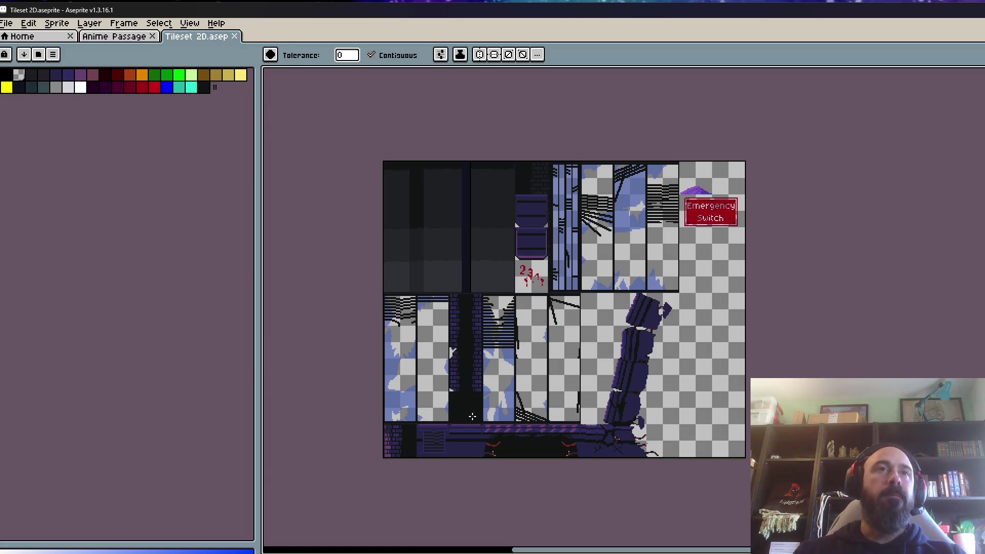
pyautogui.scroll(3, 468, 415)
pyautogui.scroll(-1, 463, 396)
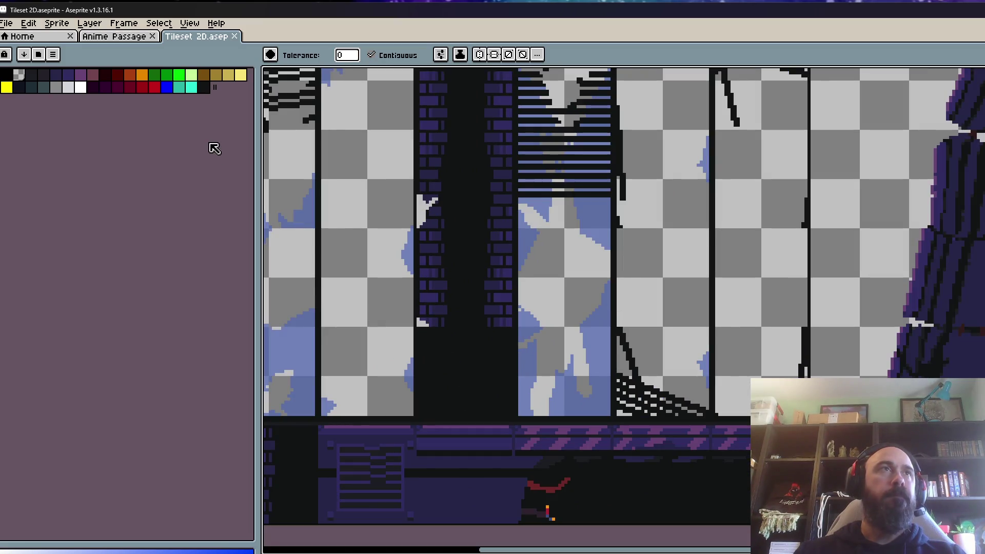
pyautogui.click(189, 23)
pyautogui.click(194, 26)
pyautogui.scroll(4, 523, 202)
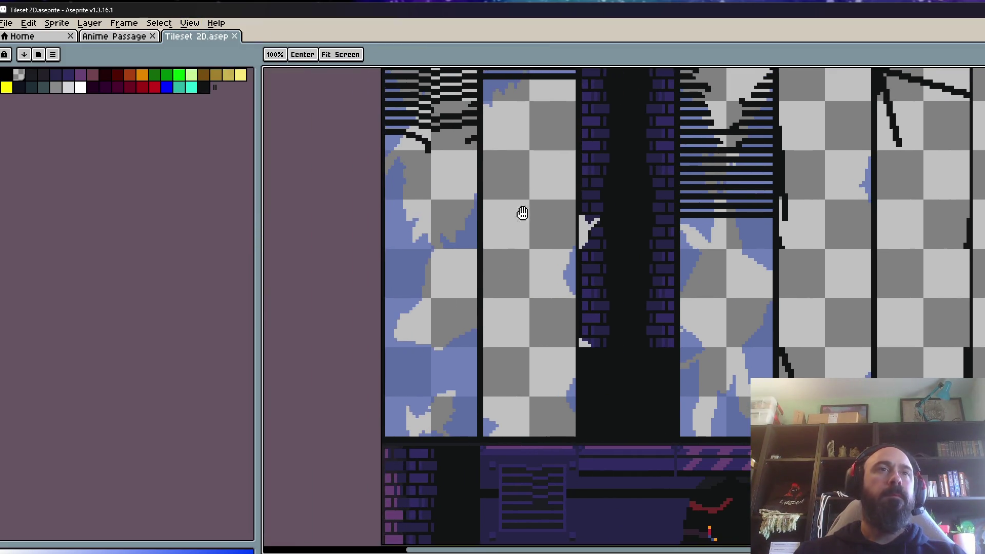
pyautogui.scroll(2, 425, 315)
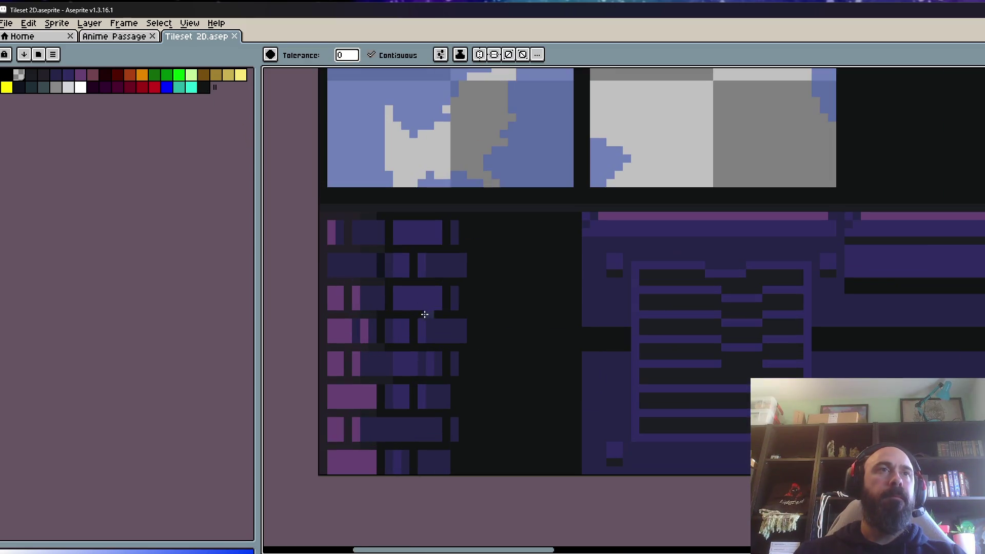
pyautogui.scroll(1, 413, 314)
pyautogui.press('i')
pyautogui.click(459, 329)
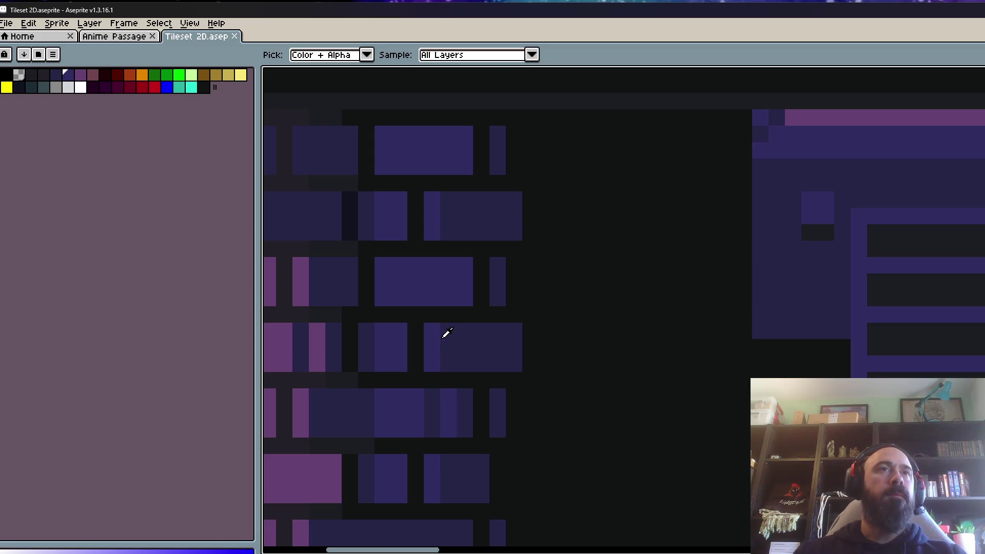
# - Pan to the bottom brick tiles and reselect the Eyedropper there
pyautogui.scroll(-1, 449, 335)
pyautogui.moveTo(446, 336); pyautogui.dragTo(631, 326)
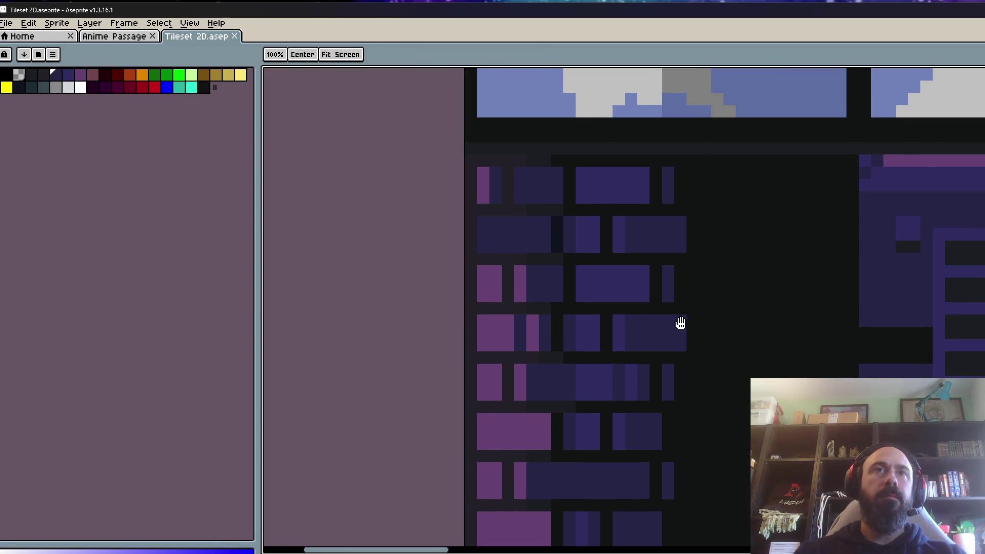
pyautogui.scroll(-5, 682, 332)
pyautogui.scroll(1, 667, 349)
pyautogui.scroll(-1, 649, 382)
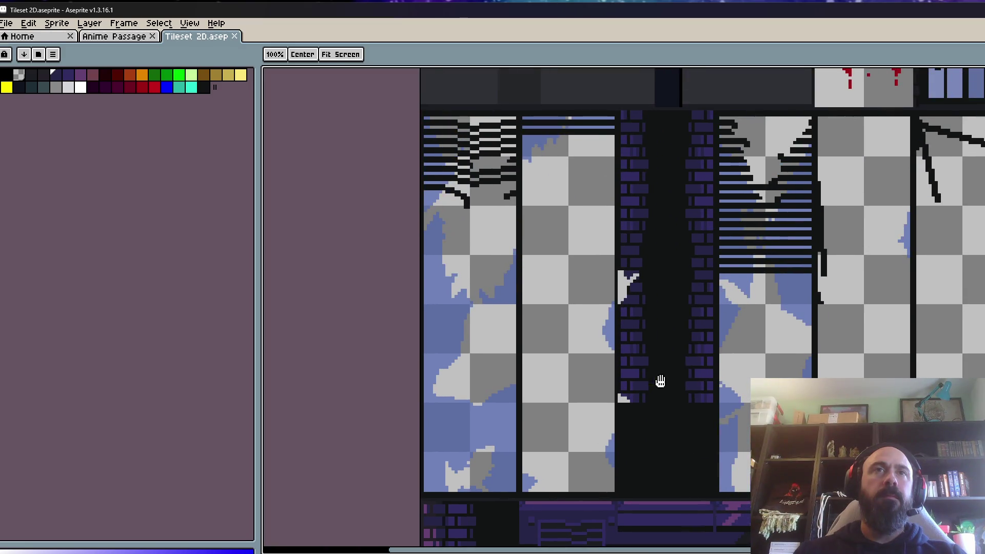
pyautogui.scroll(-1, 650, 374)
pyautogui.moveTo(650, 358)
pyautogui.mouseDown()
pyautogui.moveTo(528, 455)
pyautogui.moveTo(515, 281)
pyautogui.mouseUp()
pyautogui.moveTo(400, 458); pyautogui.dragTo(583, 255)
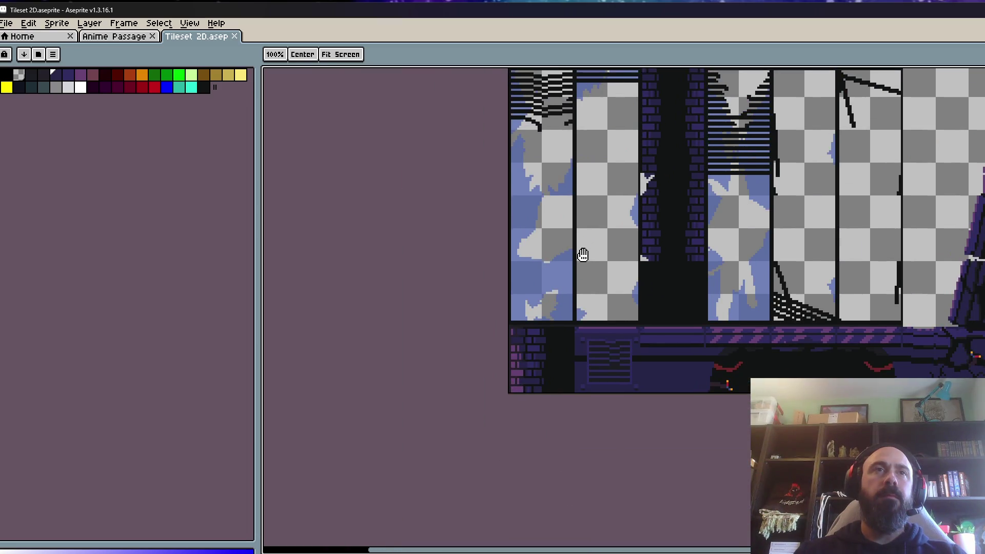
pyautogui.scroll(3, 538, 349)
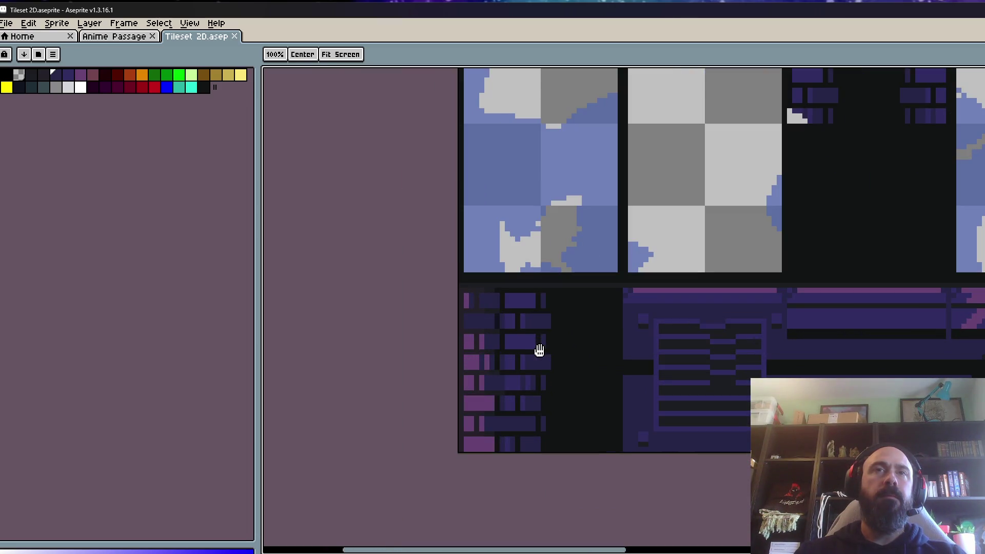
pyautogui.press('i')
pyautogui.scroll(-2, 543, 346)
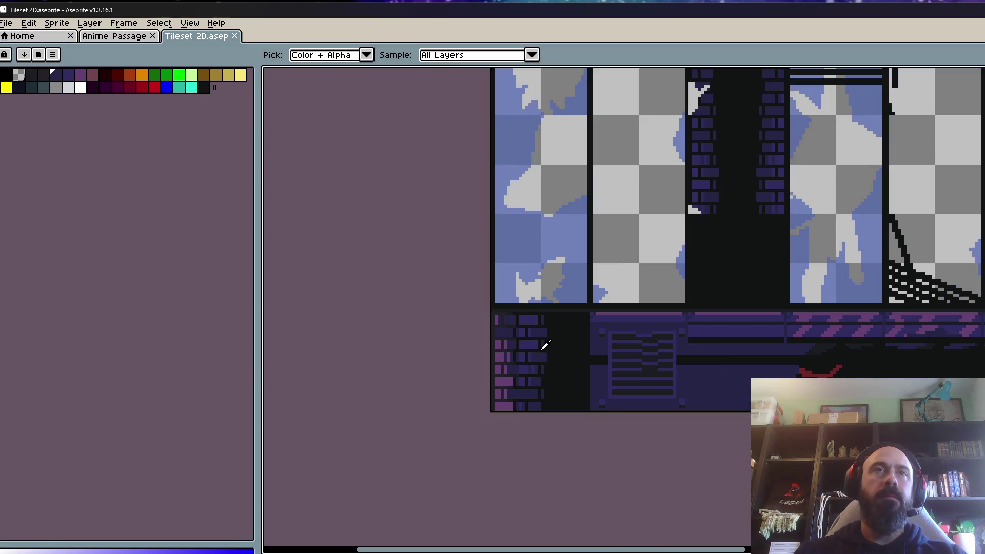
pyautogui.scroll(-3, 544, 347)
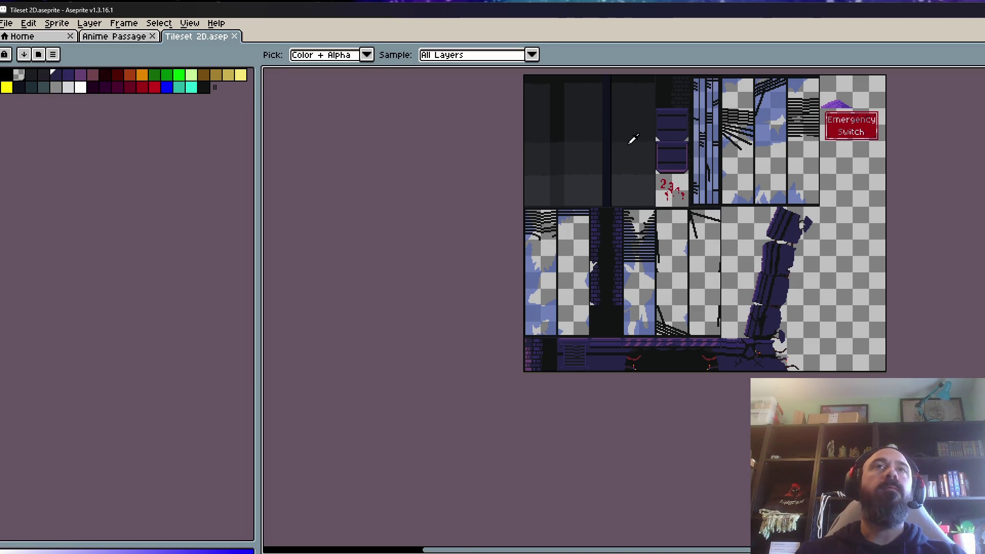
# - Pan the Tileset 2D view toward the Emergency Switch tile, briefly checking the Anime Passage sprite
pyautogui.scroll(-1, 631, 136)
pyautogui.scroll(2, 636, 210)
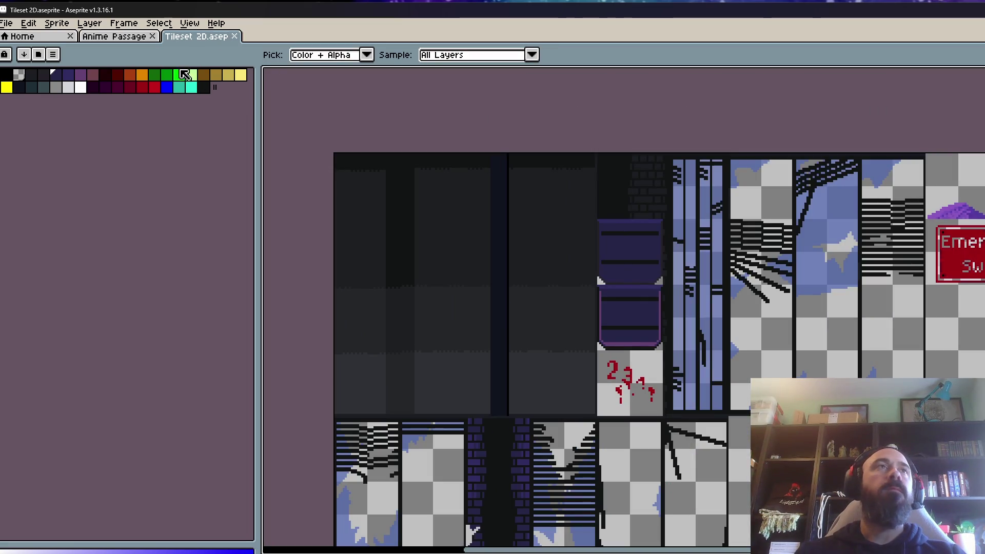
pyautogui.click(6, 23)
pyautogui.press('Escape')
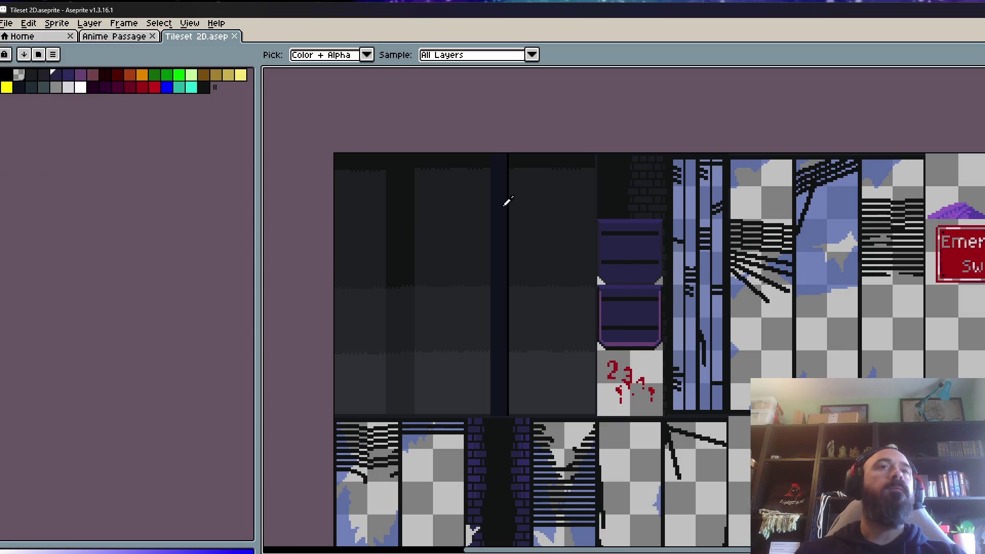
pyautogui.moveTo(960, 288); pyautogui.dragTo(887, 280)
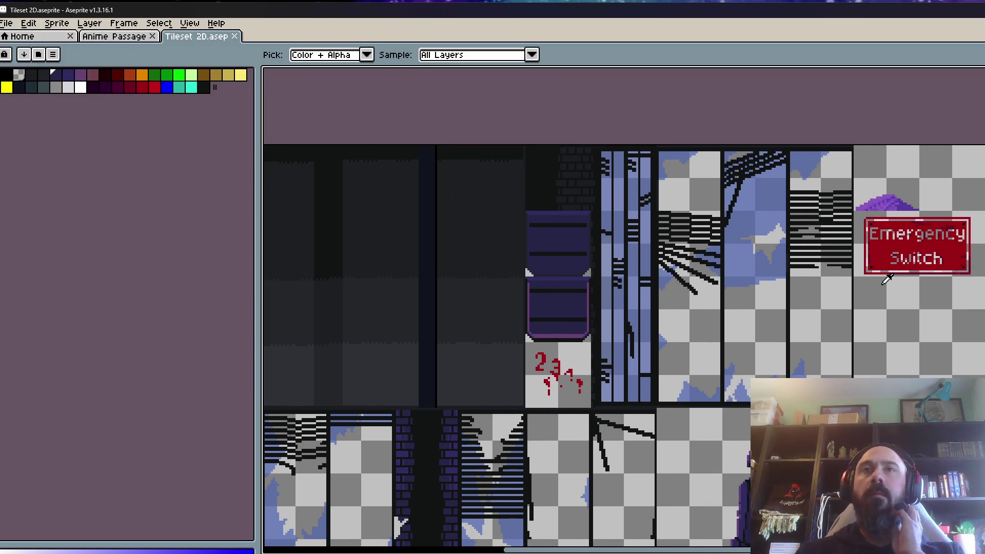
pyautogui.scroll(-2, 887, 279)
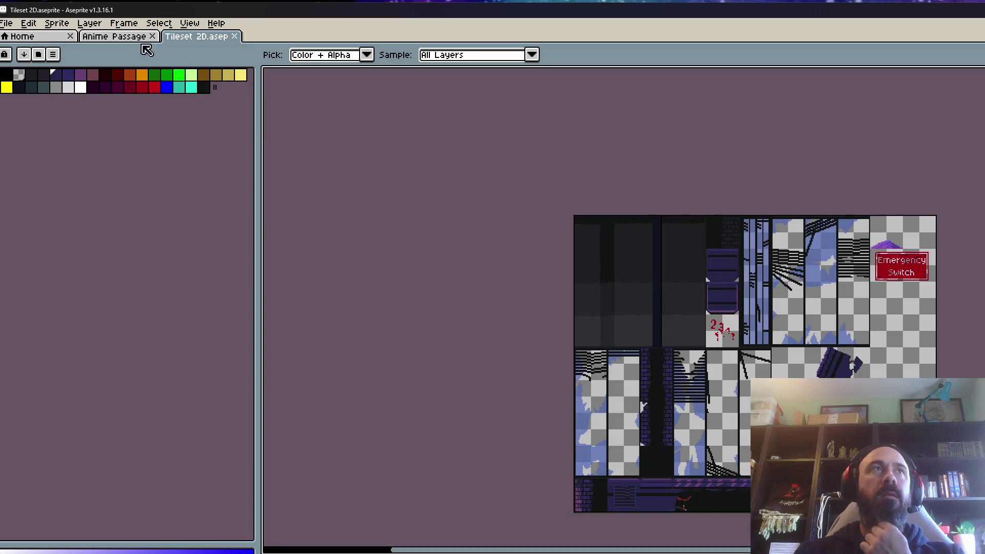
pyautogui.click(110, 40)
pyautogui.scroll(-2, 299, 161)
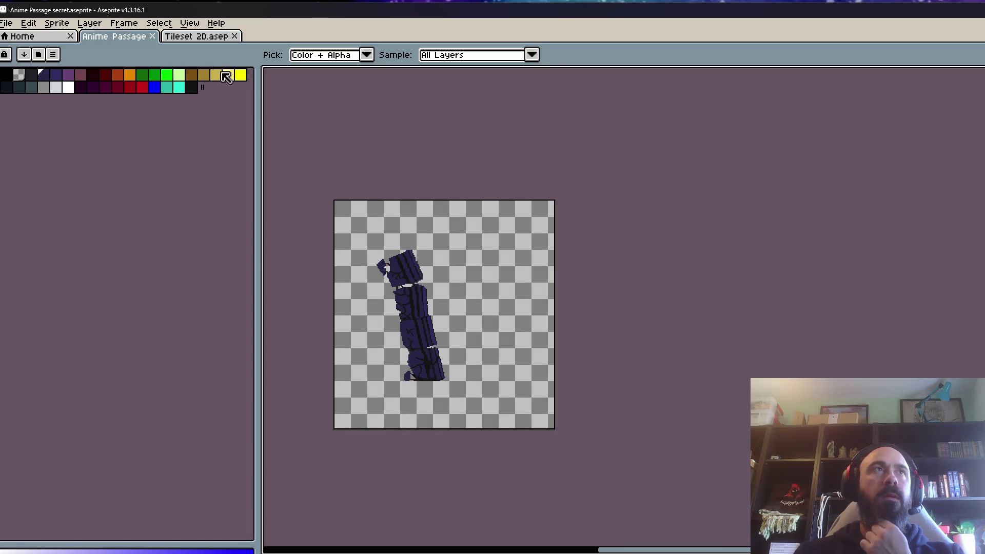
pyautogui.click(200, 36)
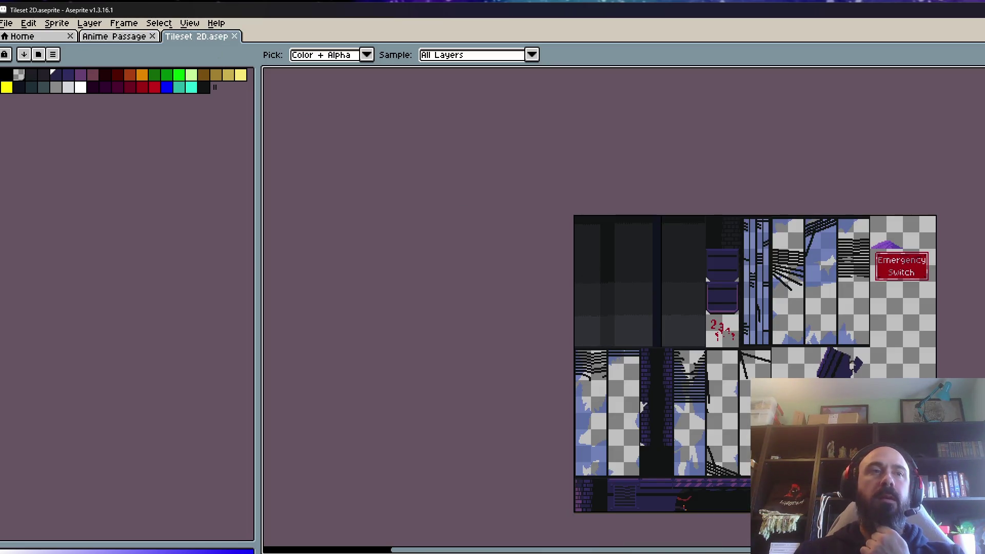
# - Paste the game screenshot into Tileset 2D, undo it, then minimize Aseprite from Anime Passage
pyautogui.hotkey('ctrl', 'v')
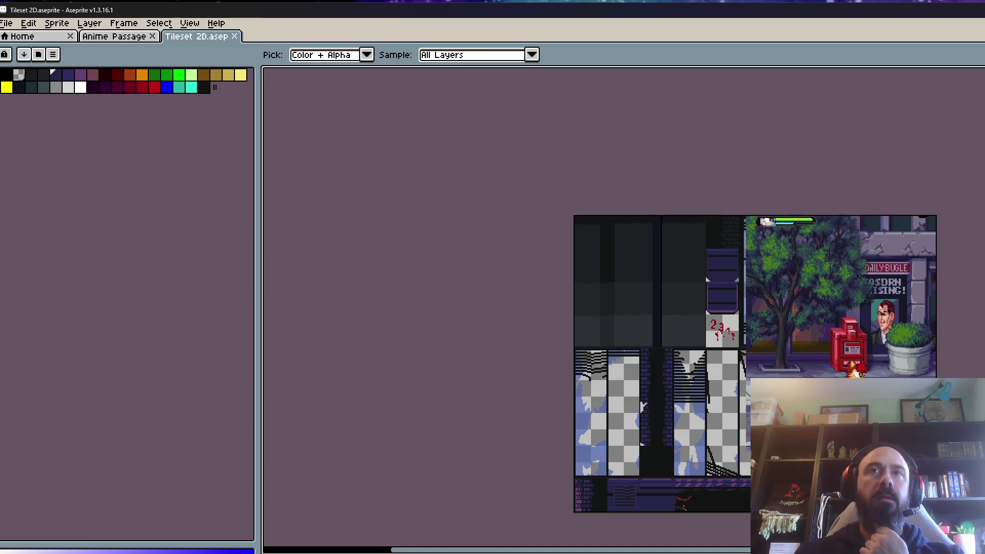
pyautogui.hotkey('ctrl', 'z')
pyautogui.hotkey('ctrl', 'z')
pyautogui.hotkey('ctrl', 'y')
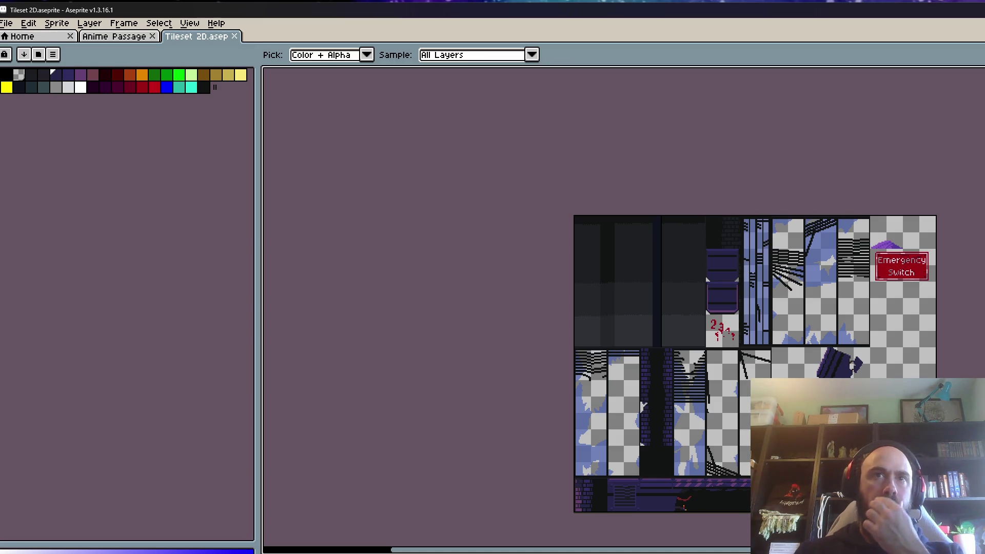
pyautogui.scroll(2, 924, 277)
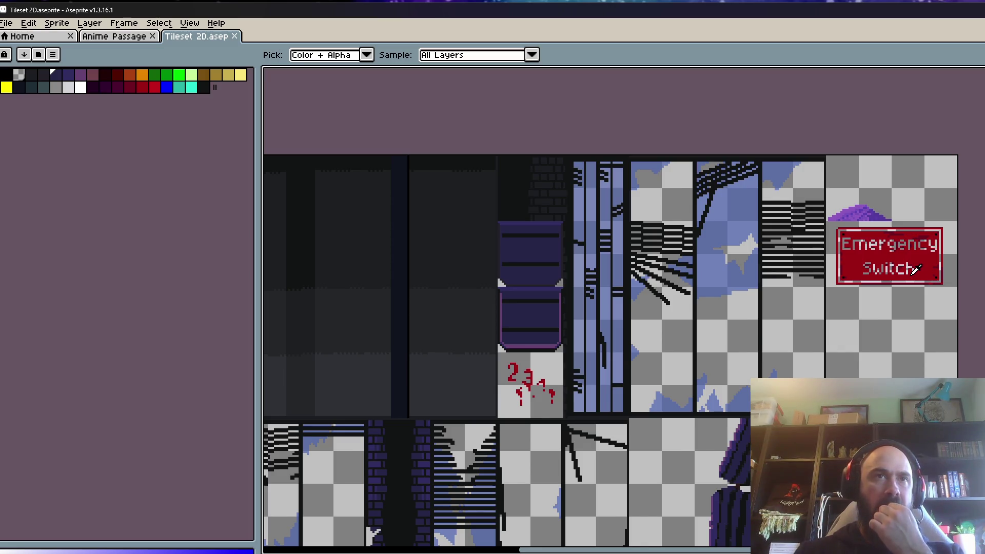
pyautogui.scroll(-2, 916, 270)
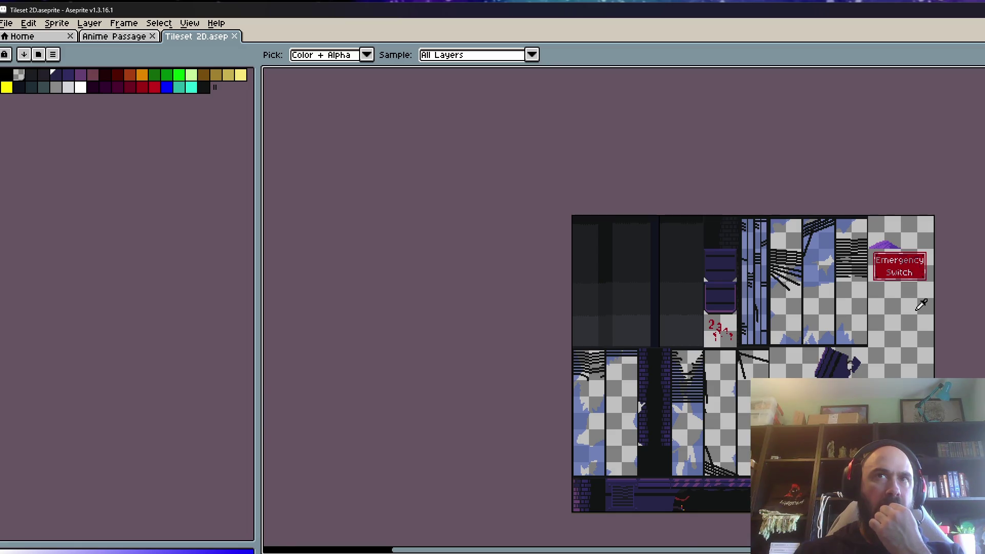
pyautogui.scroll(2, 922, 304)
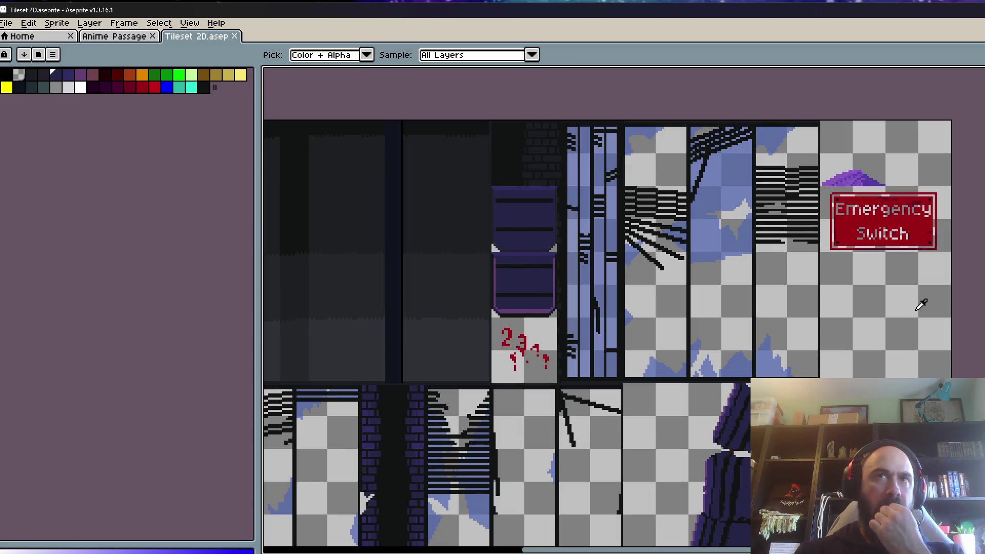
pyautogui.scroll(-2, 922, 304)
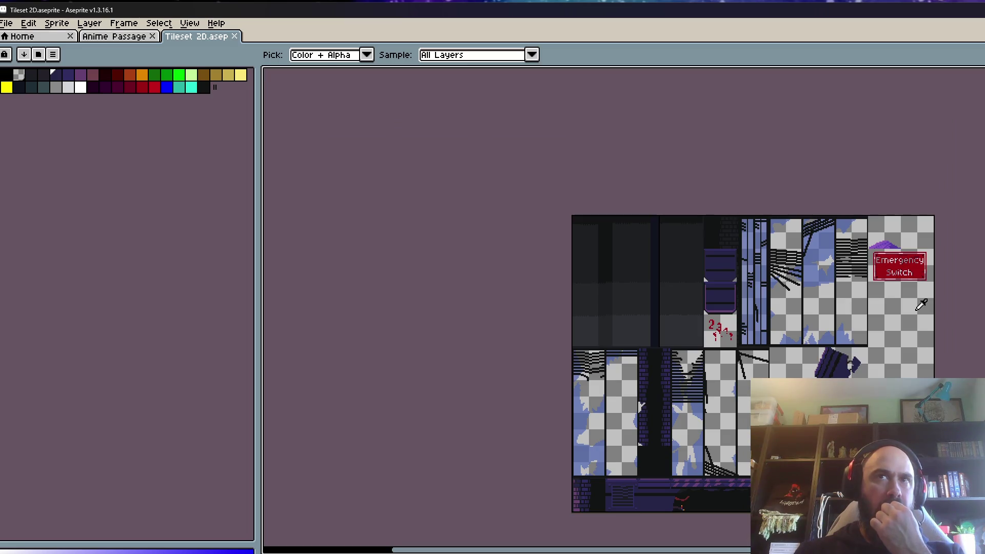
pyautogui.click(126, 41)
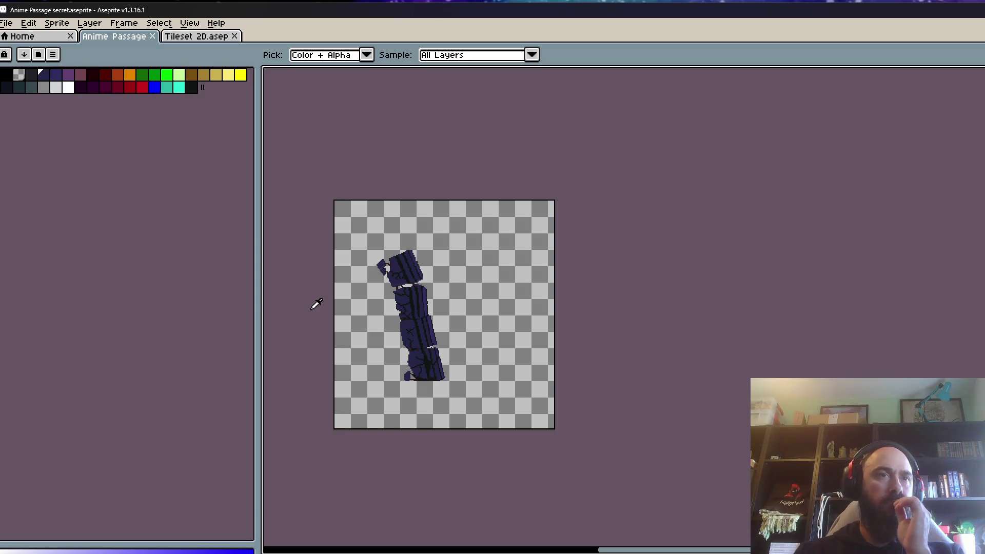
pyautogui.press('super+Down')
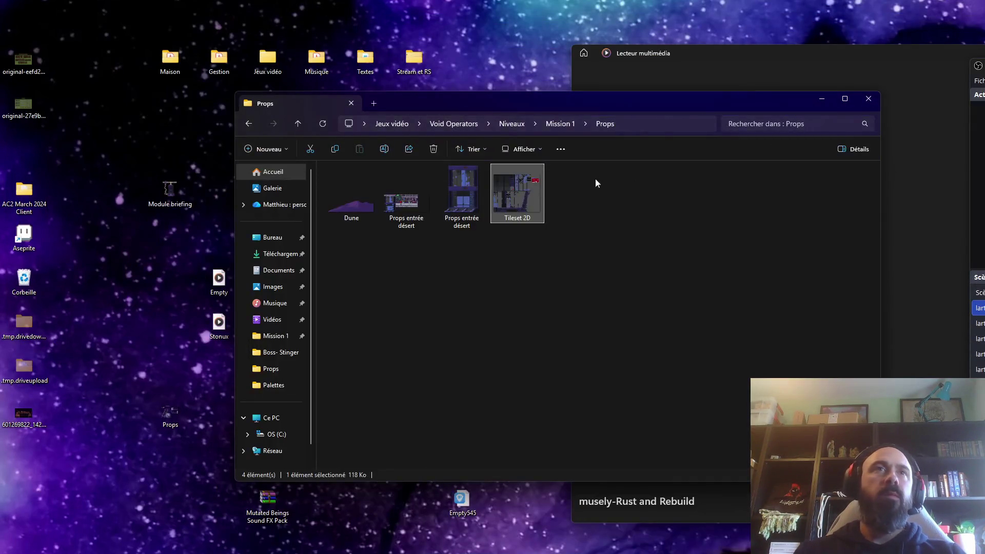
pyautogui.click(454, 203)
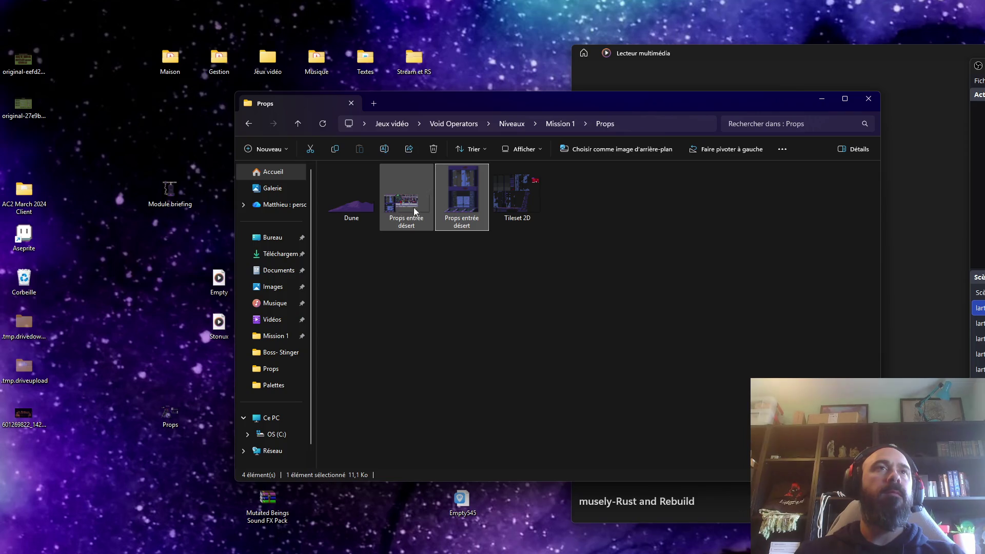
pyautogui.doubleClick(473, 196)
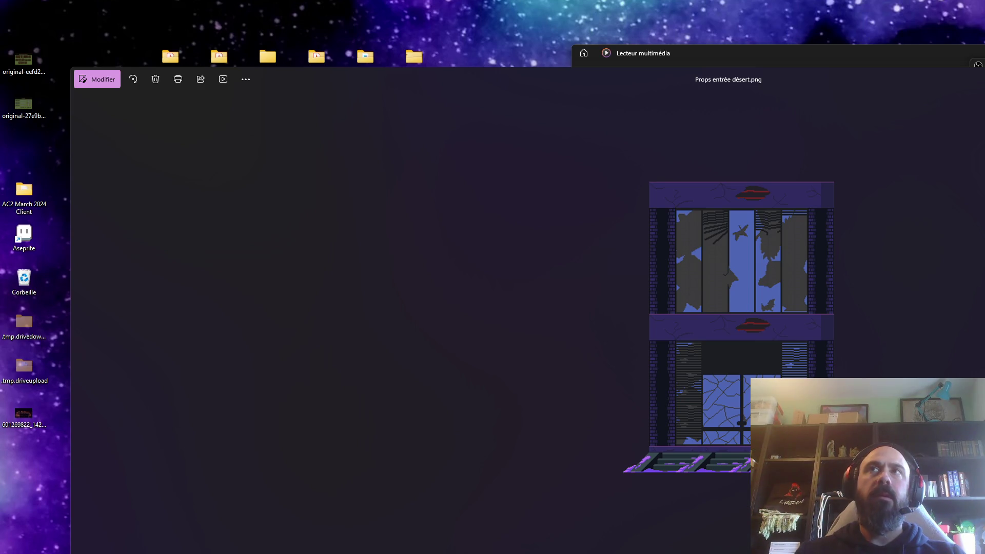
pyautogui.press('Escape')
pyautogui.click(420, 203)
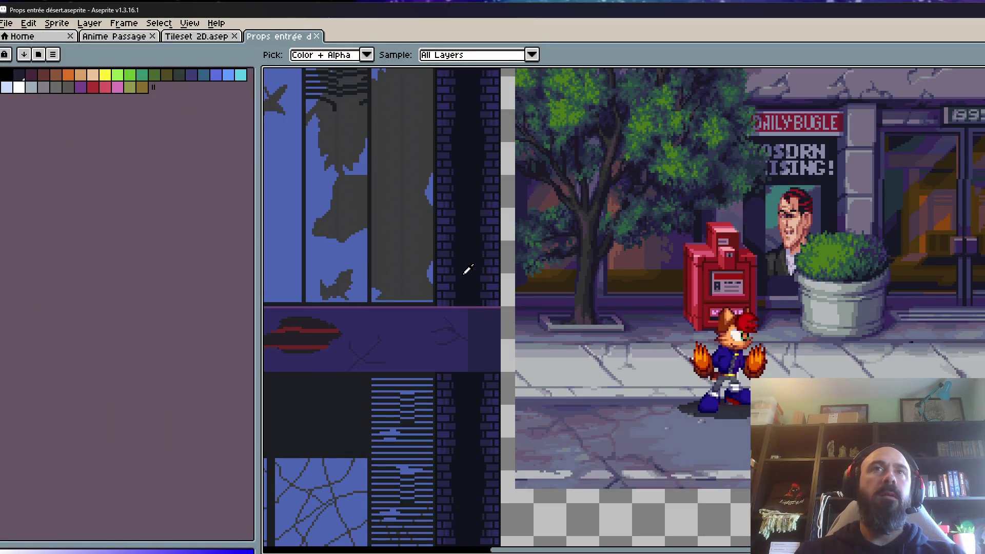
# - Zoom and pan the Props entrée désert sprite to bring the building's entrance door into view
pyautogui.scroll(-1, 460, 275)
pyautogui.moveTo(459, 275); pyautogui.dragTo(617, 266)
pyautogui.scroll(2, 532, 407)
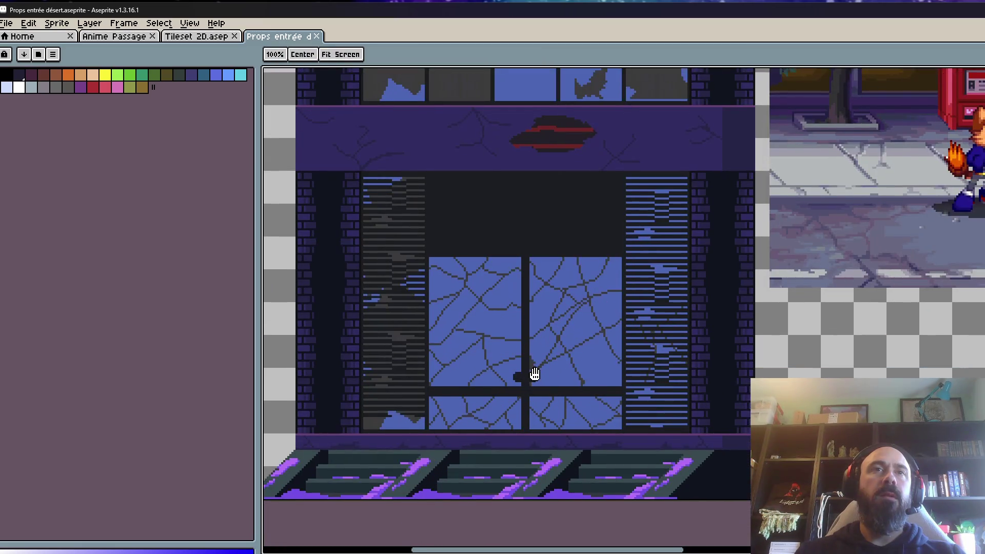
pyautogui.press('i')
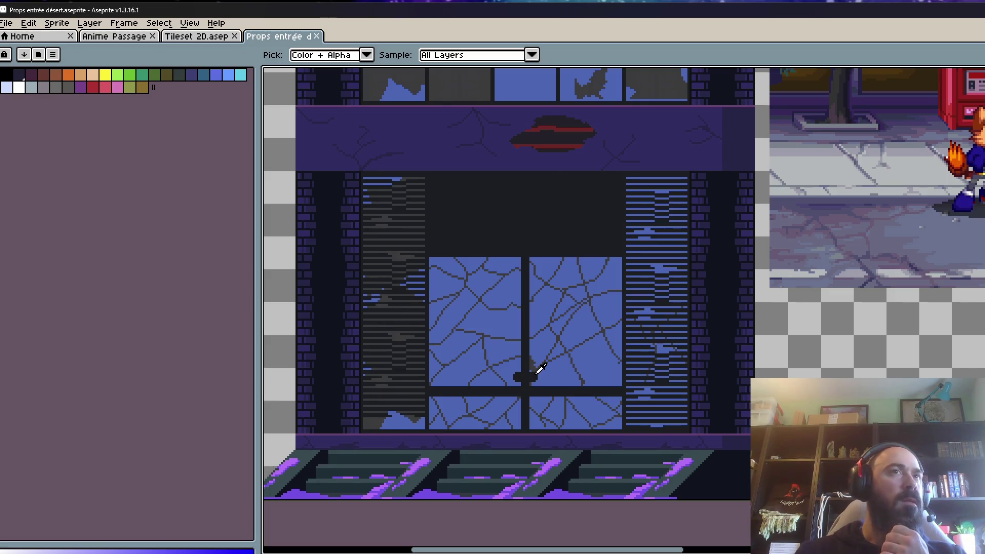
pyautogui.scroll(-2, 540, 369)
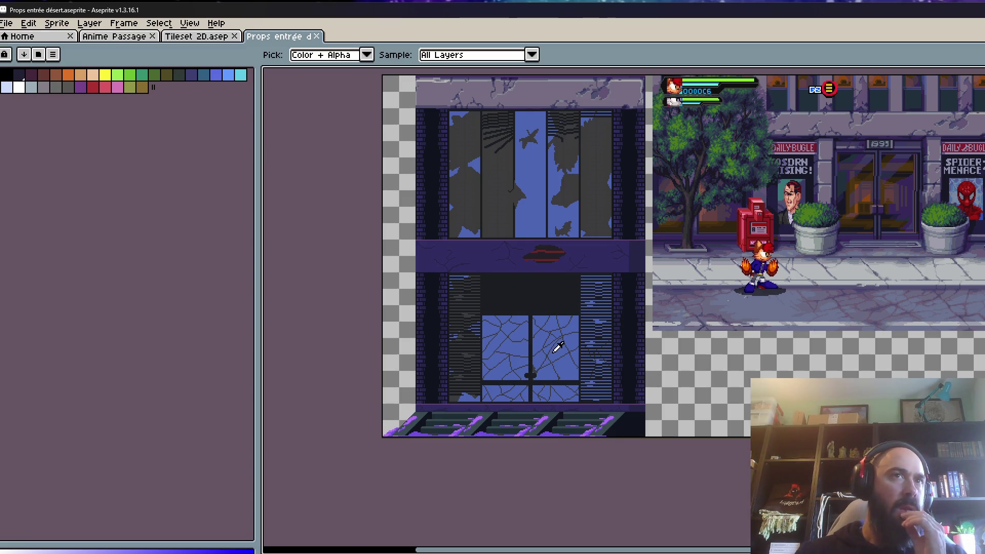
pyautogui.scroll(-1, 558, 347)
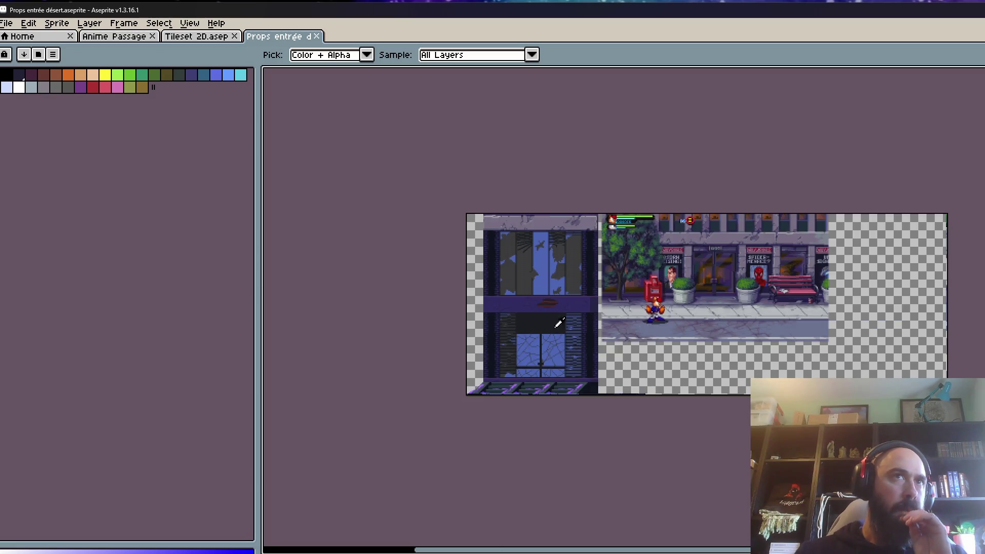
pyautogui.scroll(1, 569, 242)
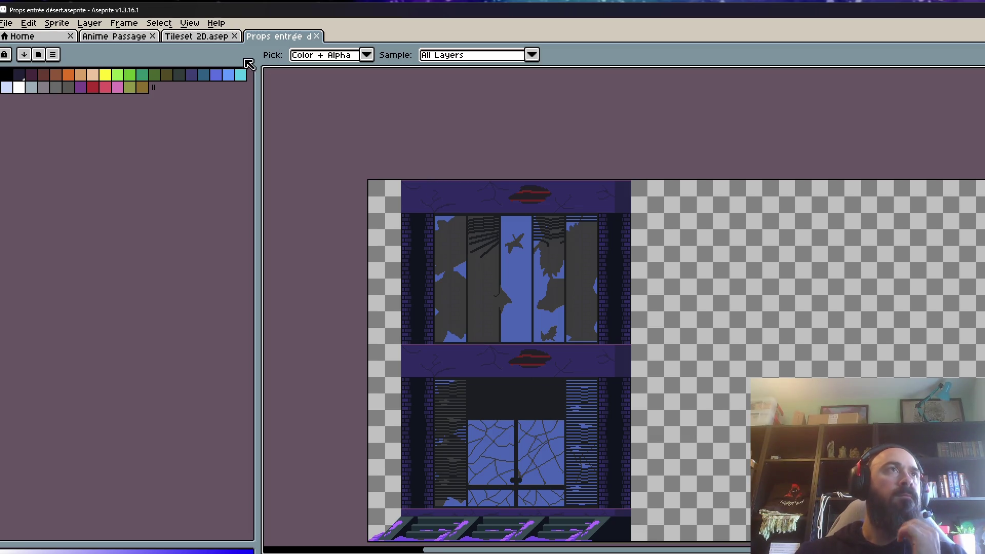
# - Switch through the Tileset 2D, Anime Passage and Props entrée désert documents
pyautogui.click(198, 39)
pyautogui.scroll(1, 864, 395)
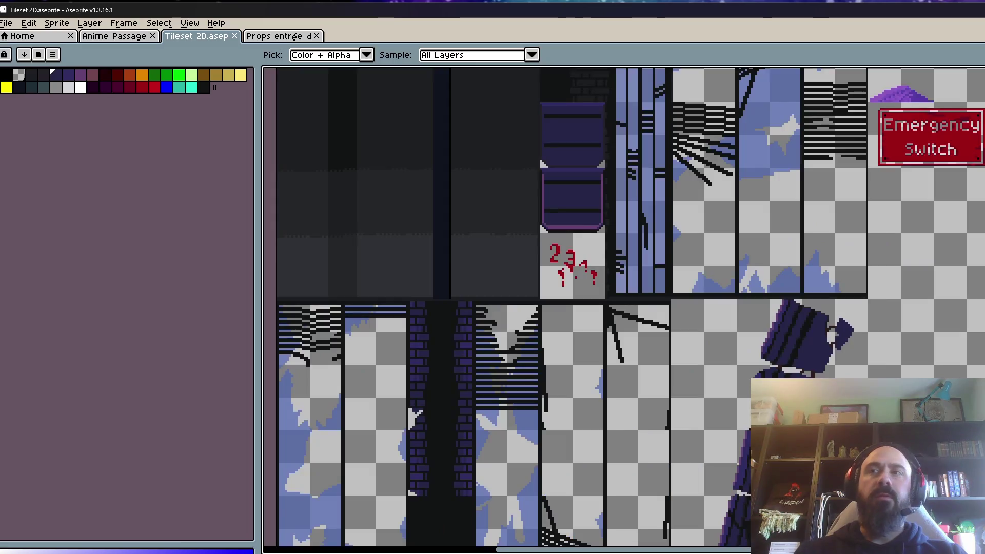
pyautogui.click(124, 23)
pyautogui.click(116, 41)
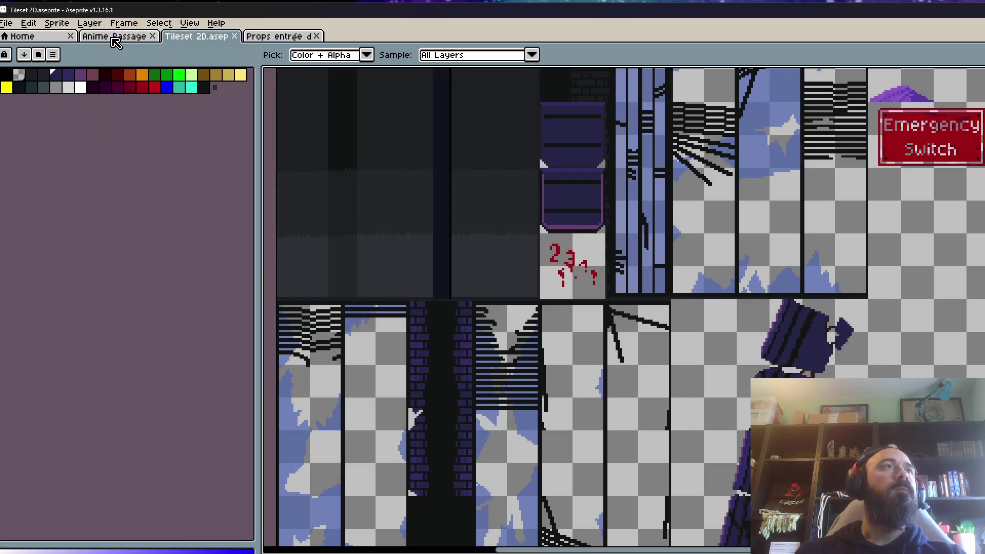
pyautogui.click(116, 41)
pyautogui.scroll(1, 398, 356)
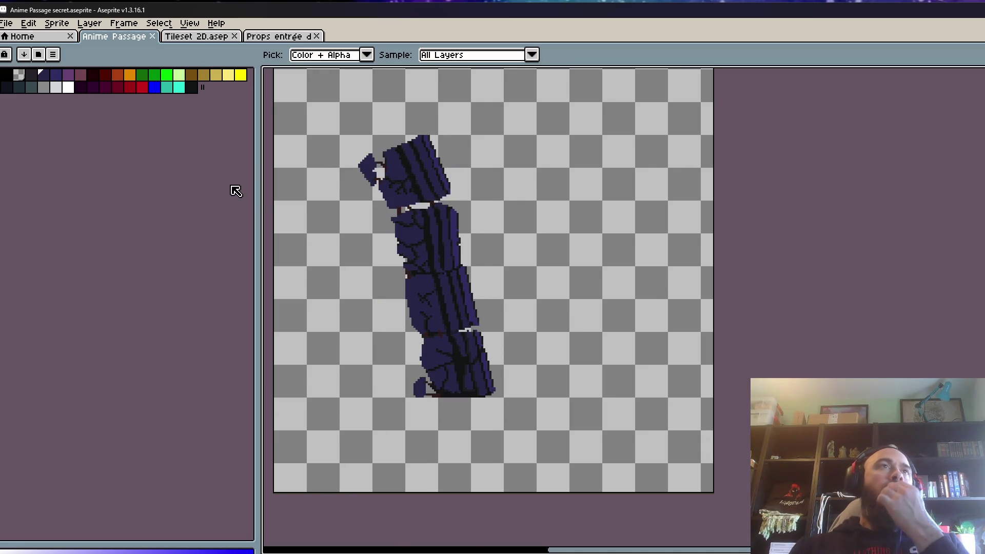
pyautogui.click(289, 39)
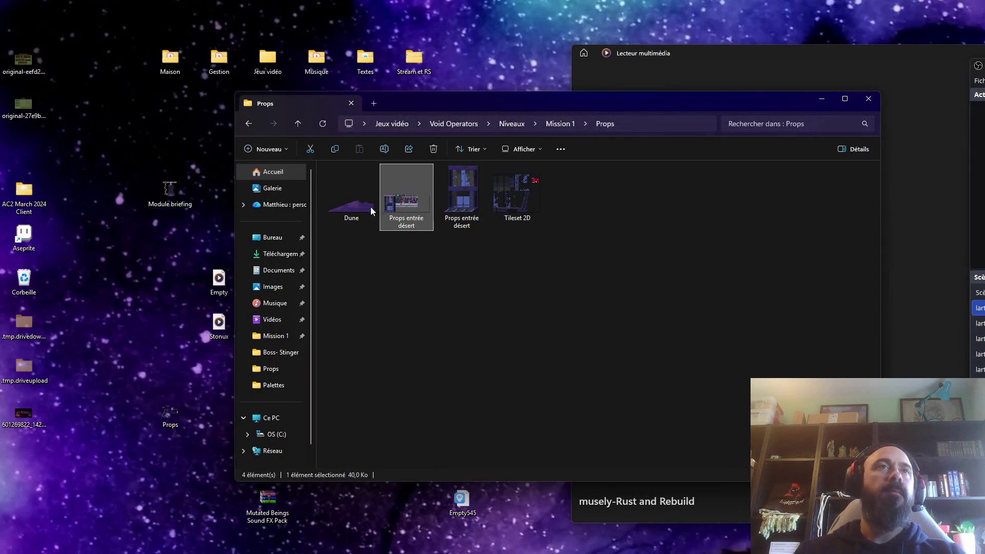
# - Browse the Mission 1 and Sprites folders, then open Props.aseprite from its desktop shortcut
pyautogui.click(258, 126)
pyautogui.click(370, 198)
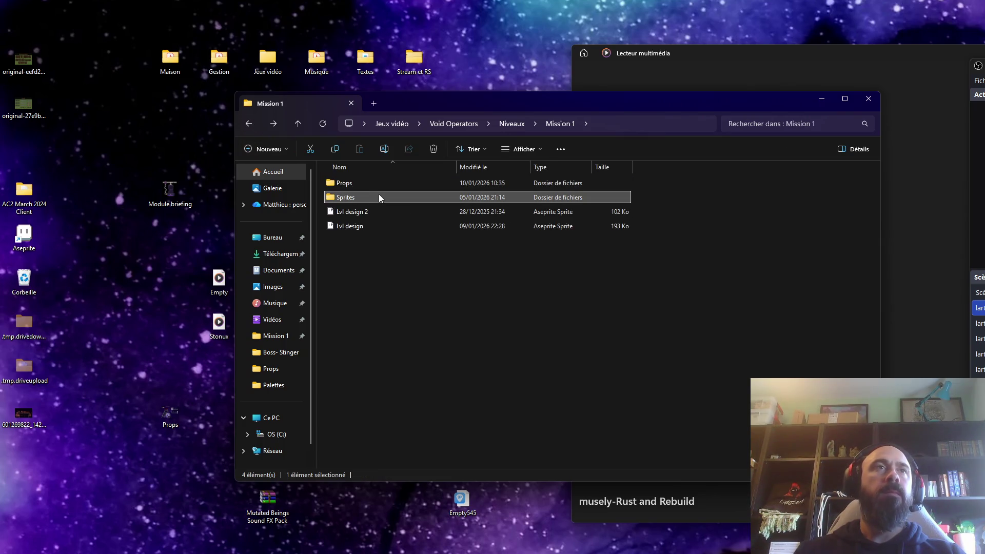
pyautogui.doubleClick(379, 197)
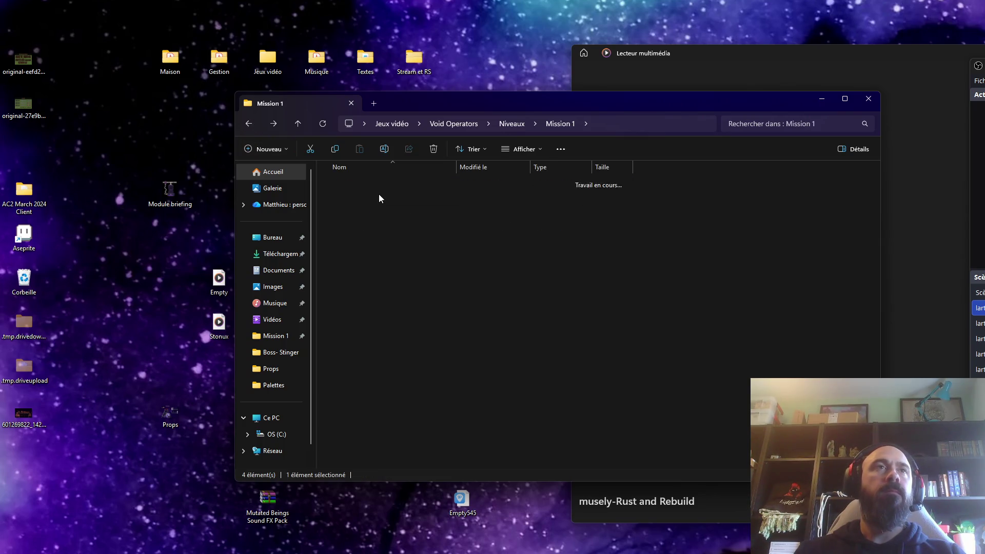
pyautogui.click(249, 124)
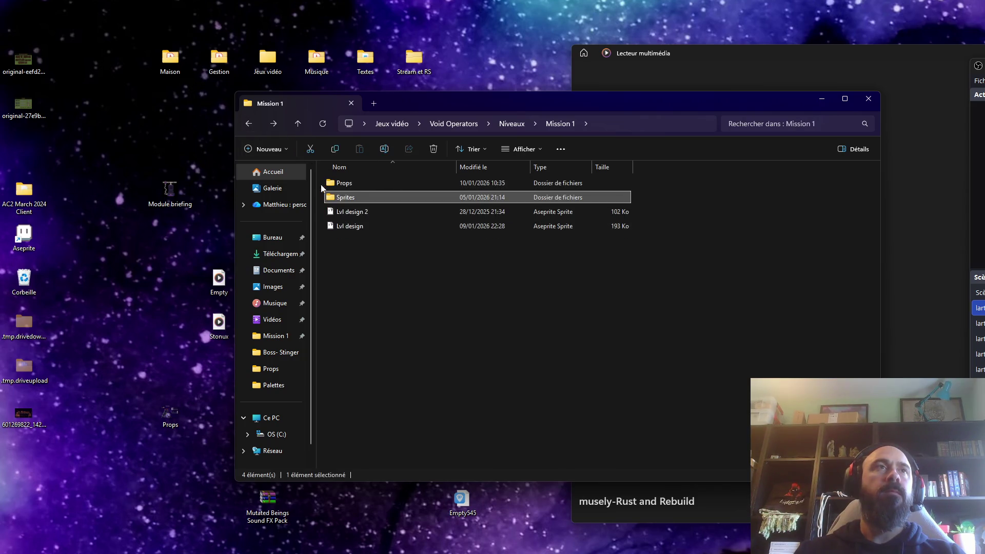
pyautogui.click(249, 124)
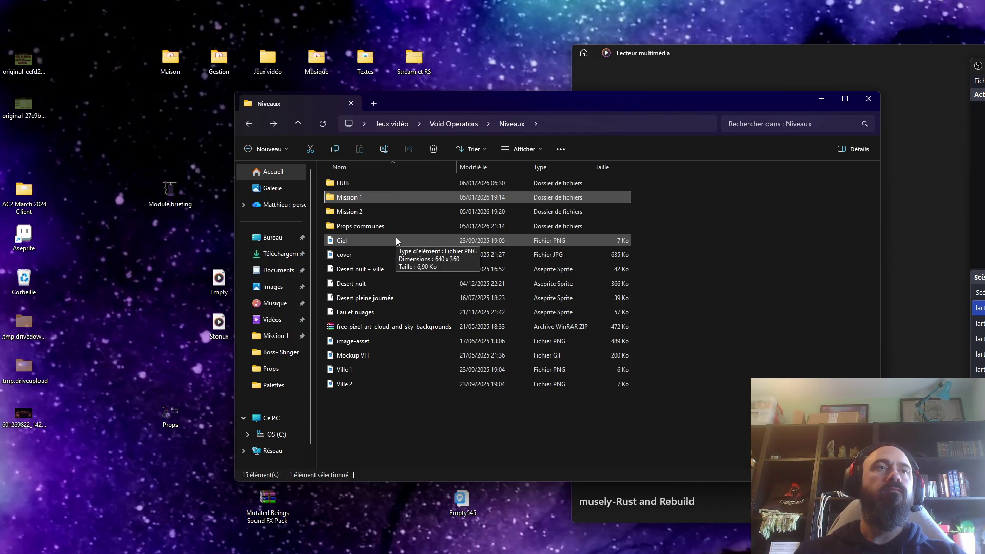
pyautogui.click(176, 418)
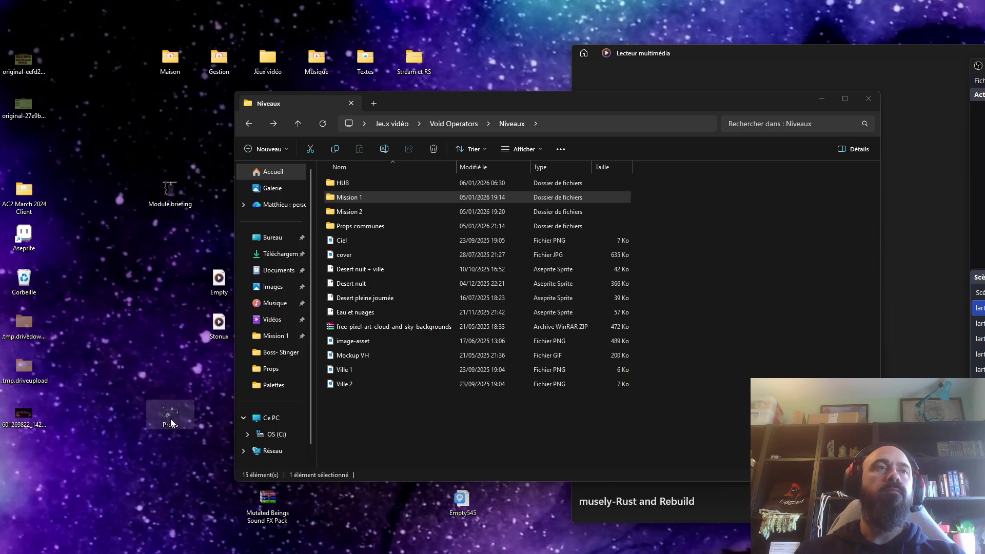
pyautogui.doubleClick(171, 424)
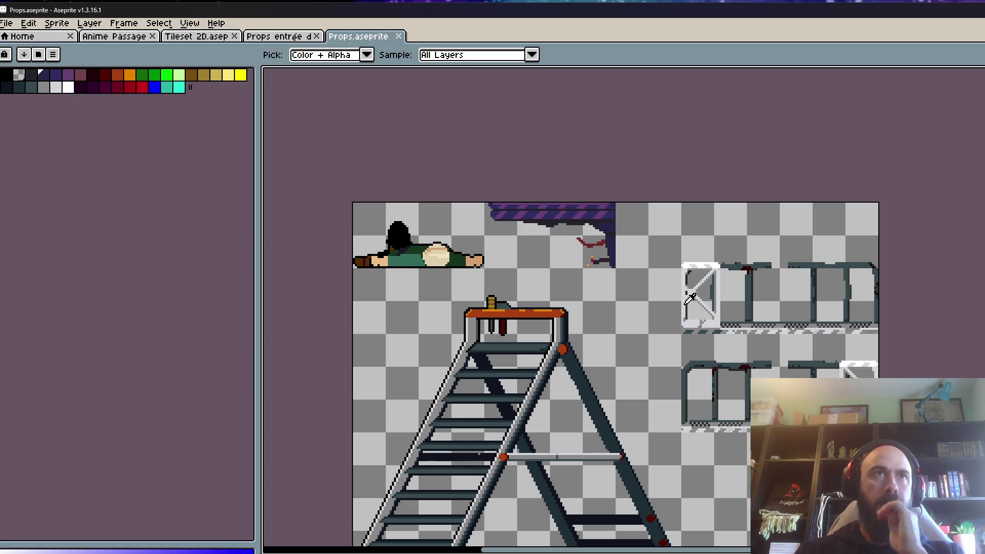
# - Copy the lying-body sprite and paste it into a new sprite
pyautogui.click(8, 22)
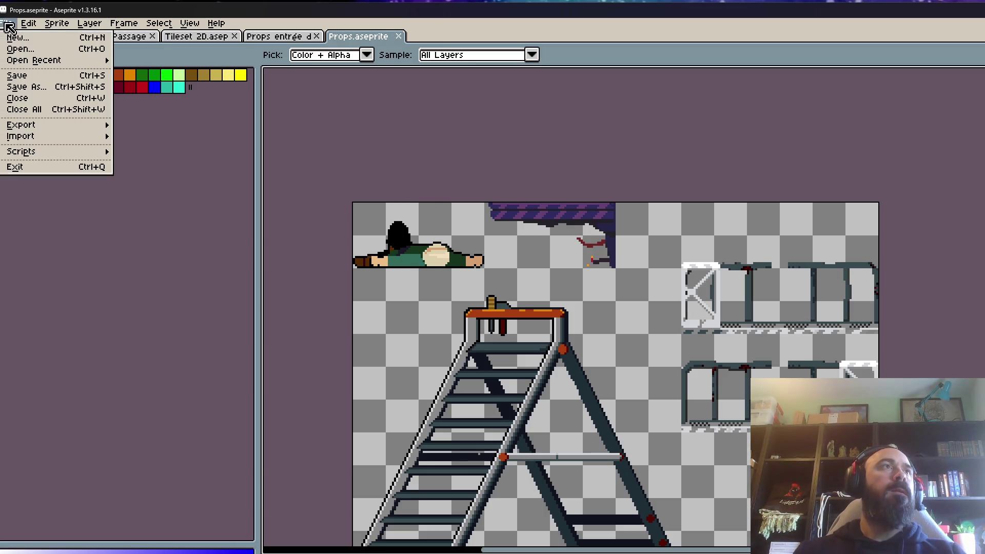
pyautogui.click(371, 49)
pyautogui.scroll(3, 413, 249)
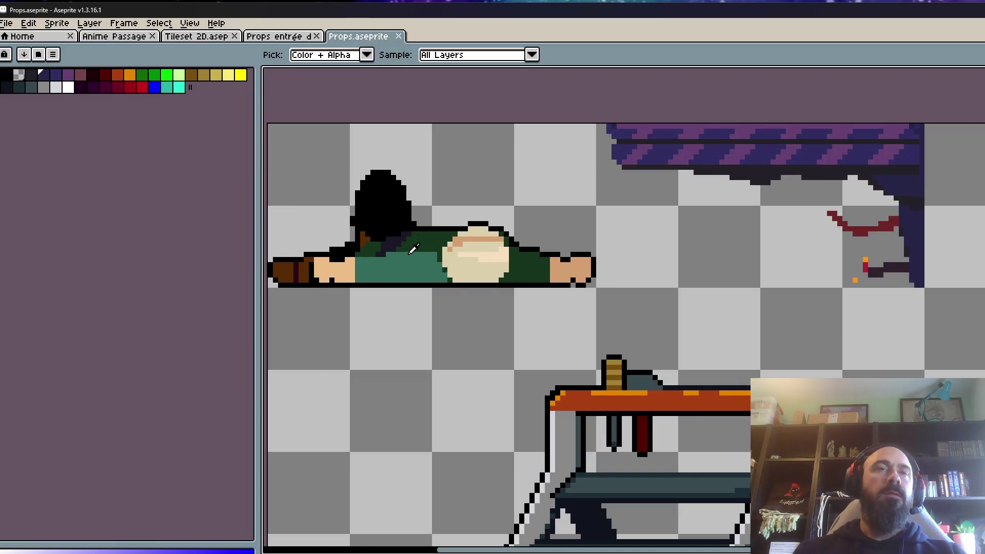
pyautogui.scroll(-2, 413, 248)
pyautogui.hotkey('ctrl', 'n')
pyautogui.press('Return')
pyautogui.scroll(5, 698, 305)
pyautogui.hotkey('ctrl', 'v')
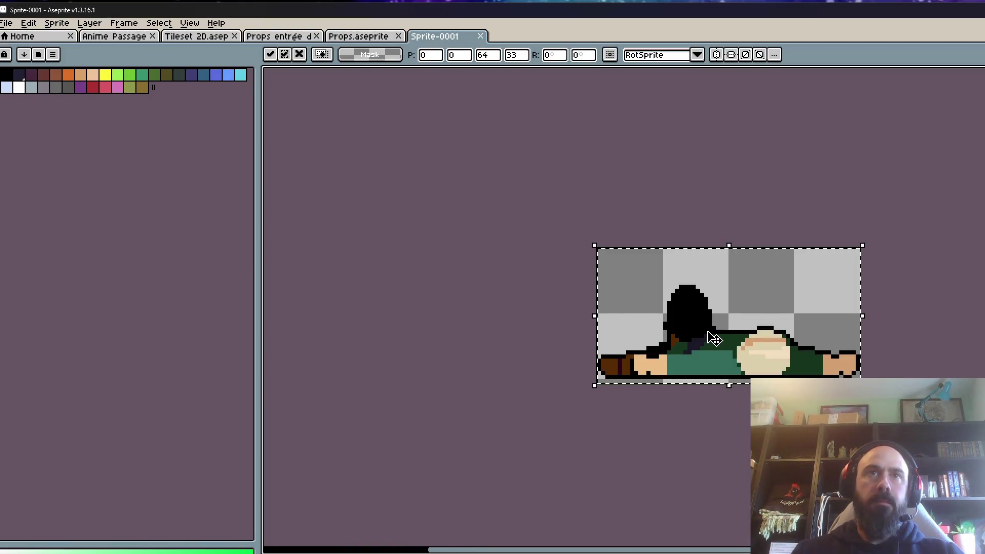
pyautogui.press('Return')
pyautogui.scroll(-2, 708, 334)
# - Widen the canvas to 120 px by extending its right edge 56 px
pyautogui.hotkey('ctrl', 'alt', 'c')
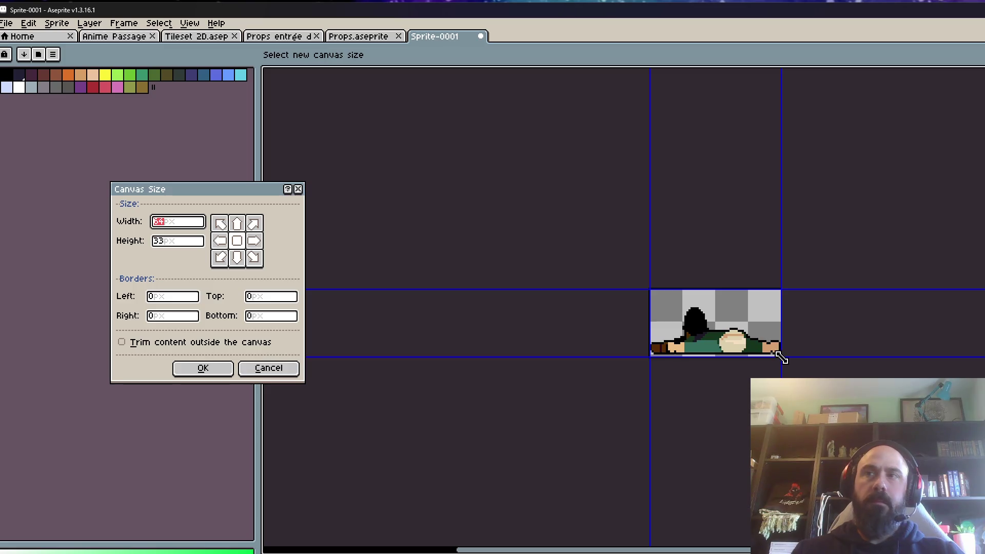
pyautogui.press('Escape')
pyautogui.scroll(1, 737, 326)
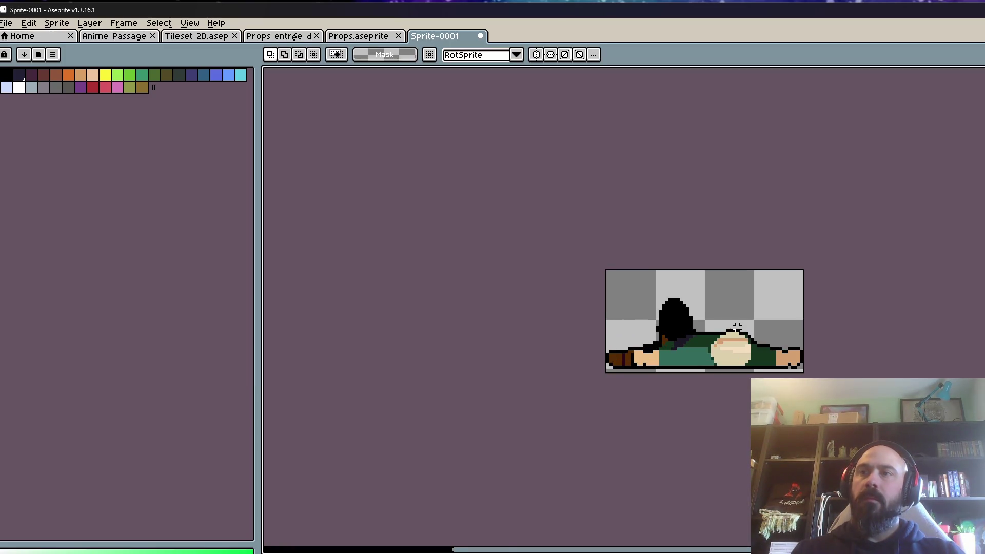
pyautogui.scroll(1, 737, 327)
pyautogui.scroll(-1, 522, 250)
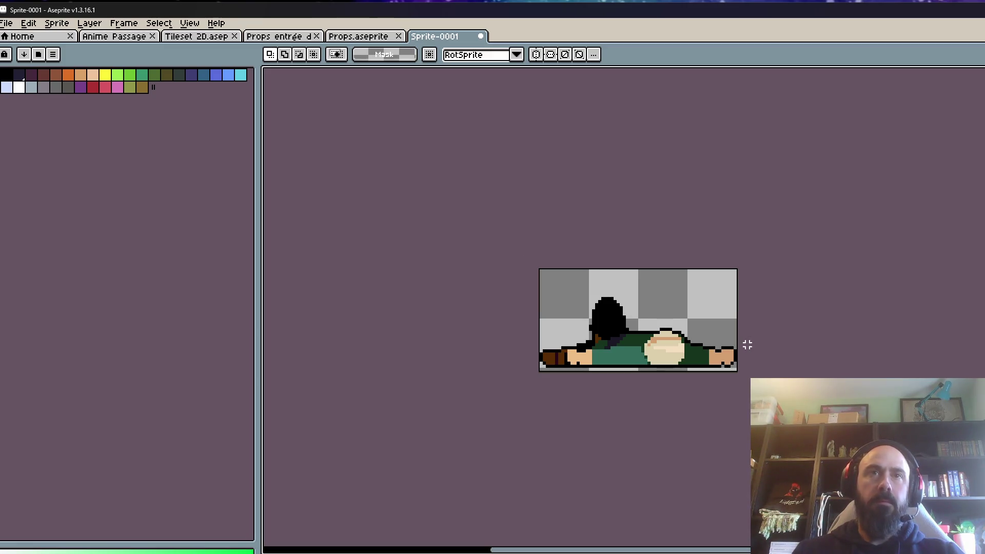
pyautogui.hotkey('ctrl', 'alt', 'c')
pyautogui.moveTo(735, 335); pyautogui.dragTo(910, 334)
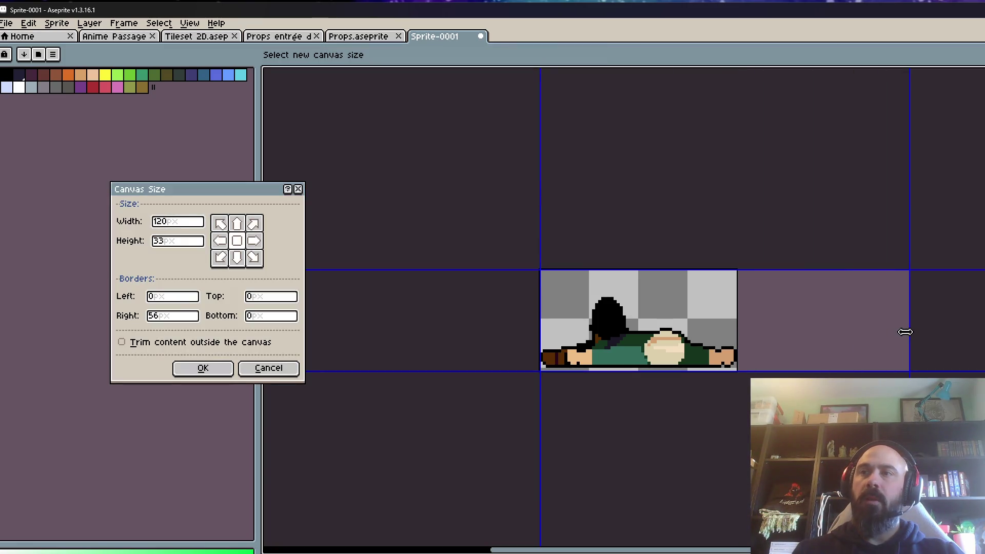
pyautogui.click(204, 368)
# - Pan across the widened 120 × 33 px canvas and select all of it
pyautogui.scroll(1, 564, 344)
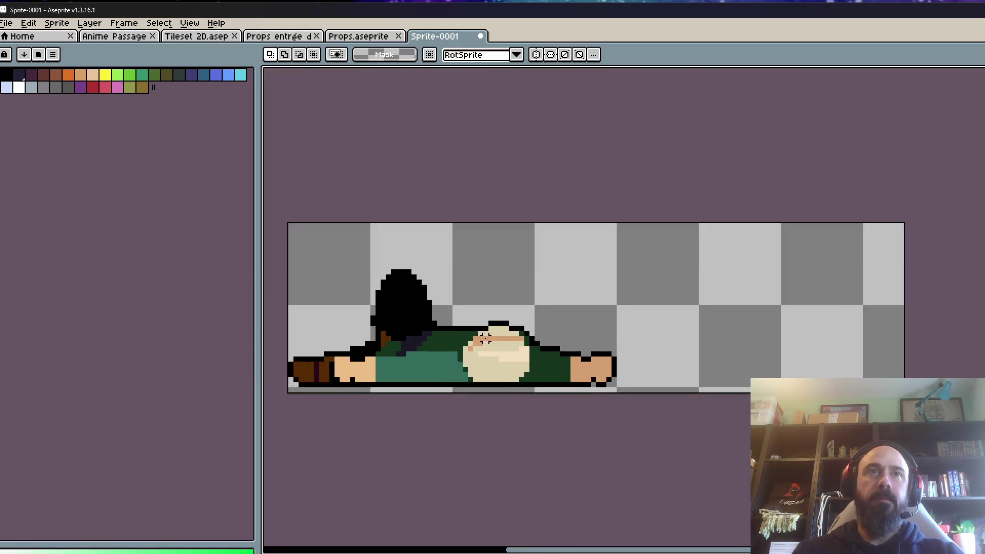
pyautogui.moveTo(476, 339); pyautogui.dragTo(572, 338)
pyautogui.hotkey('ctrl', 'a')
pyautogui.scroll(1, 527, 341)
pyautogui.press('i')
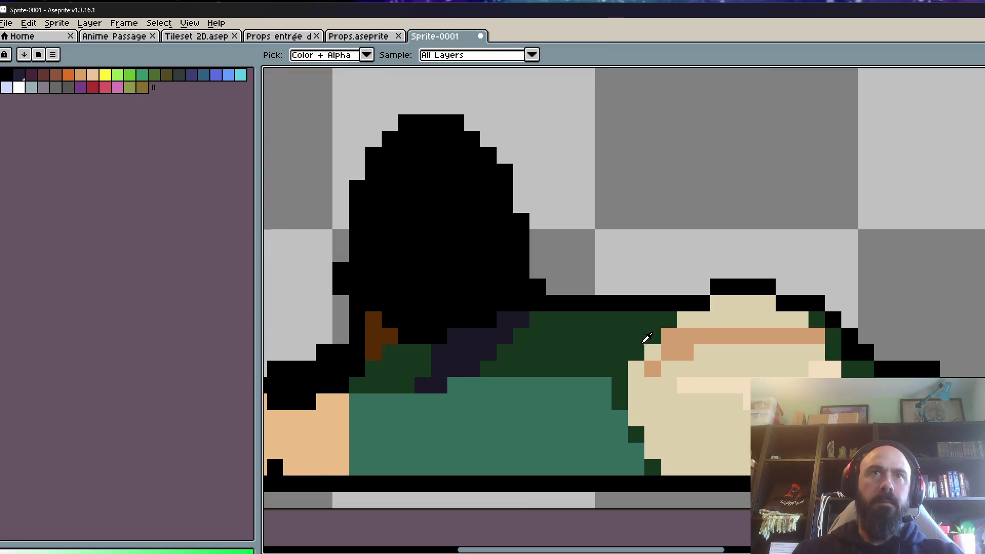
pyautogui.scroll(-3, 648, 341)
pyautogui.scroll(2, 631, 341)
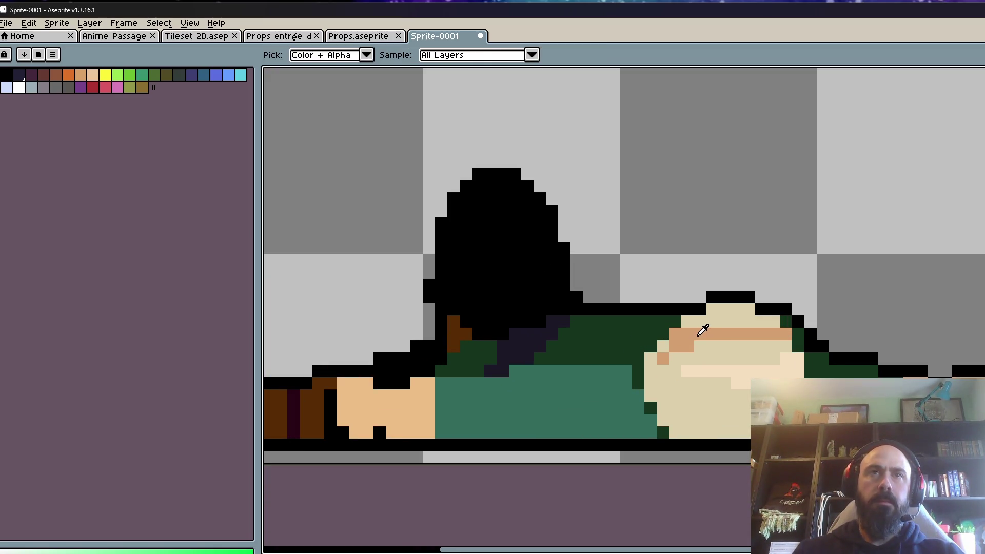
pyautogui.scroll(-2, 699, 330)
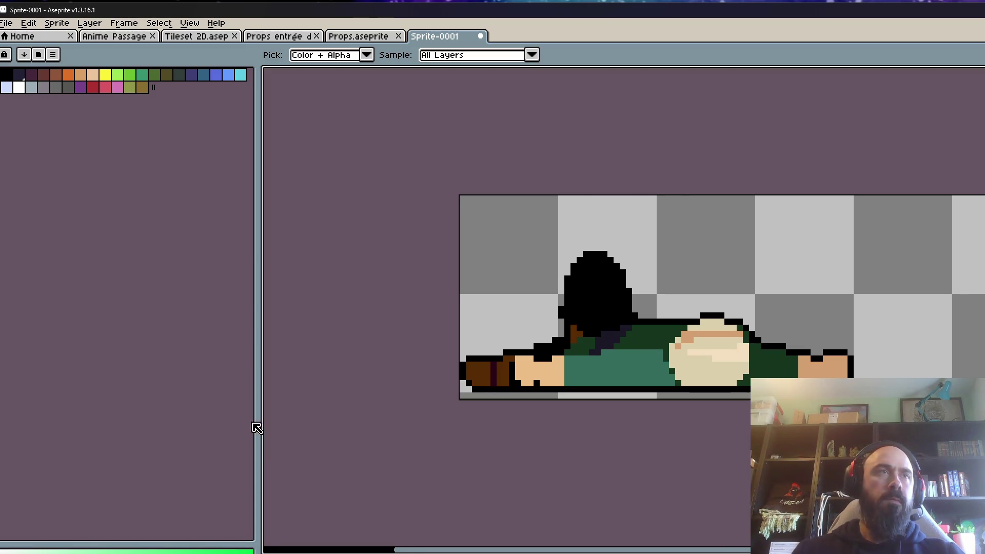
pyautogui.click(6, 23)
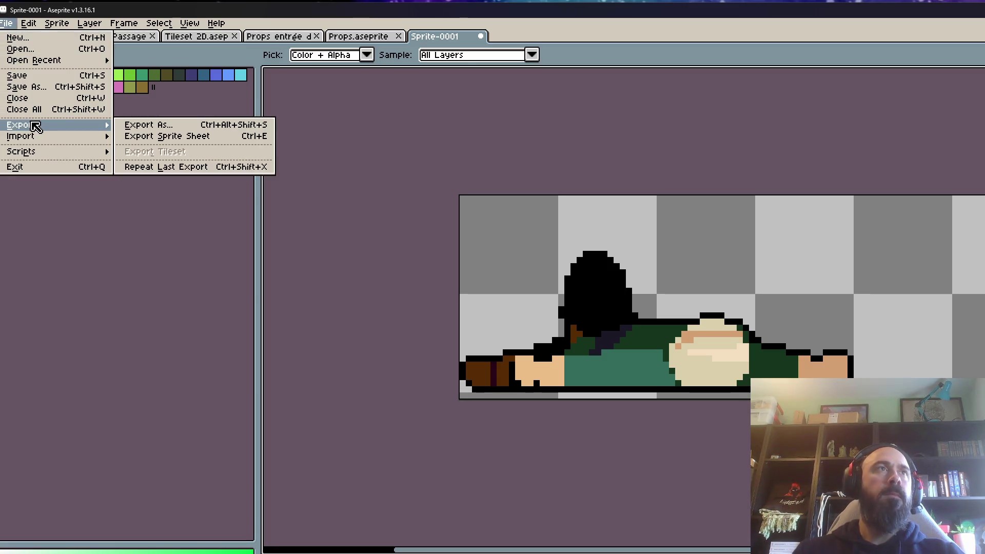
# - Load the project's palette file into the new sprite via the palette options
pyautogui.moveTo(28, 23)
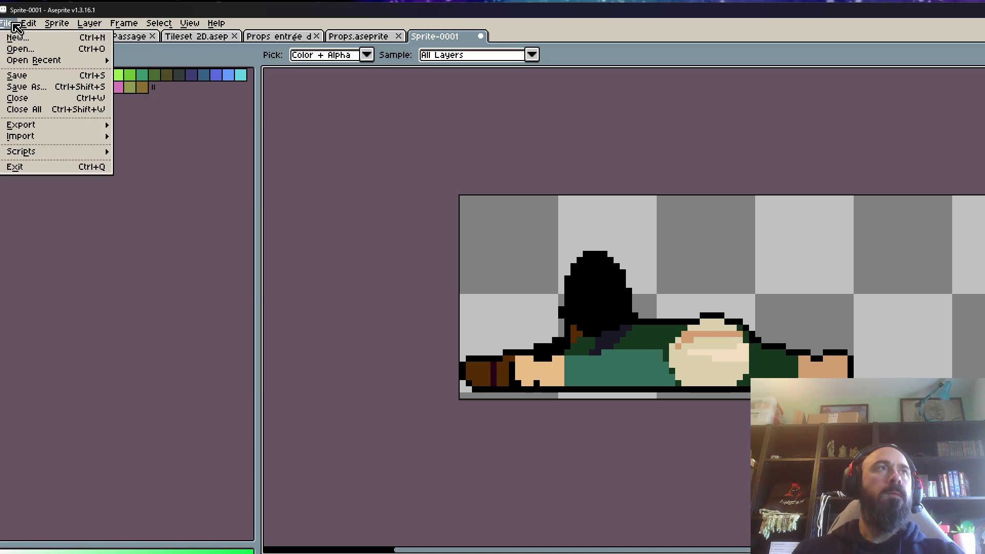
pyautogui.click(249, 148)
pyautogui.click(53, 55)
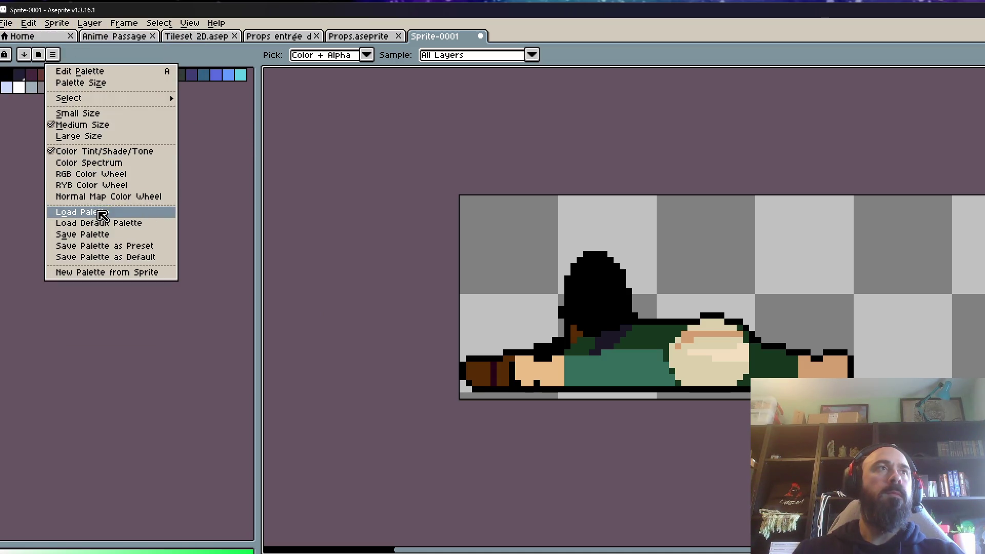
pyautogui.click(67, 212)
pyautogui.click(197, 187)
pyautogui.click(175, 237)
pyautogui.click(406, 275)
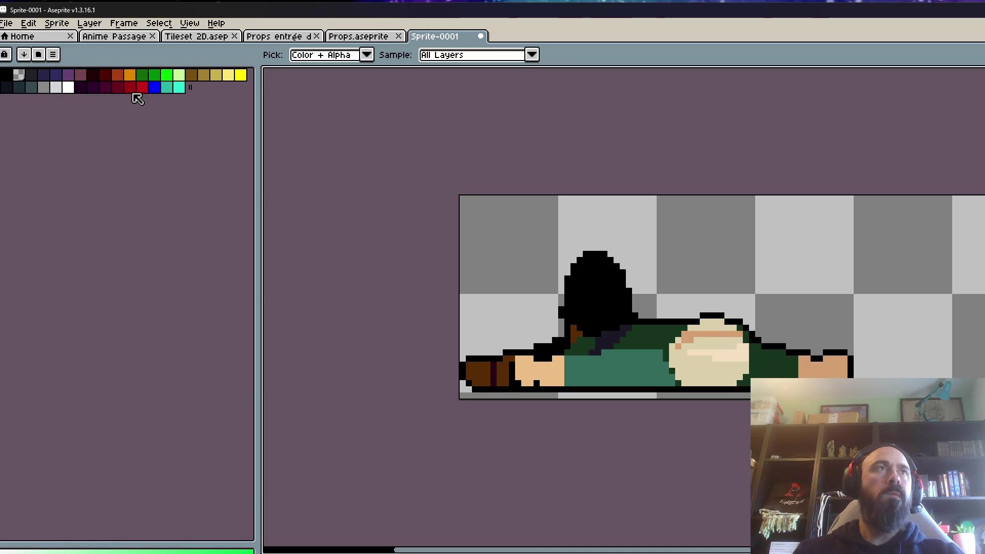
# - Flood-fill three green shirt areas orange-red, trying an orange fill that gets undone
pyautogui.click(117, 76)
pyautogui.scroll(1, 636, 331)
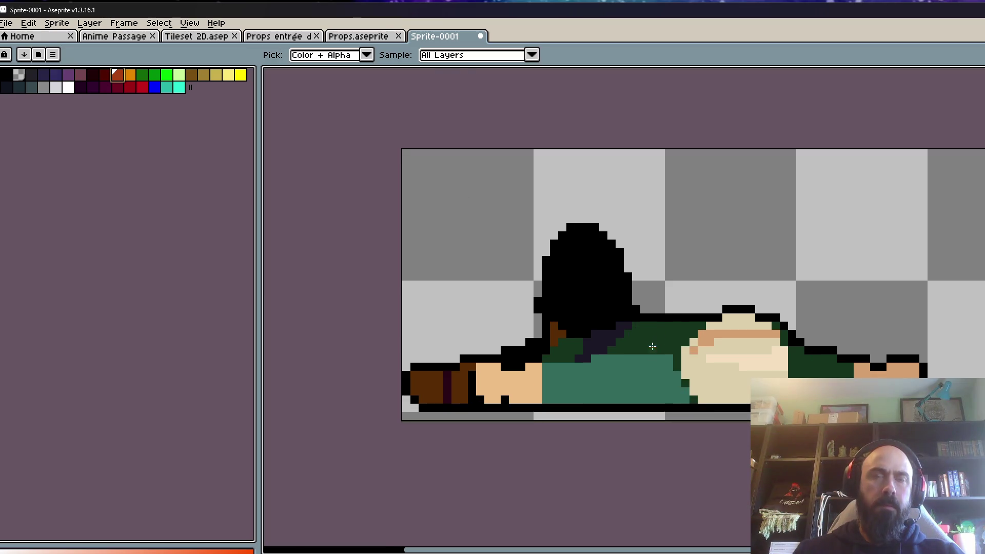
pyautogui.press('g')
pyautogui.click(654, 341)
pyautogui.click(578, 349)
pyautogui.click(827, 373)
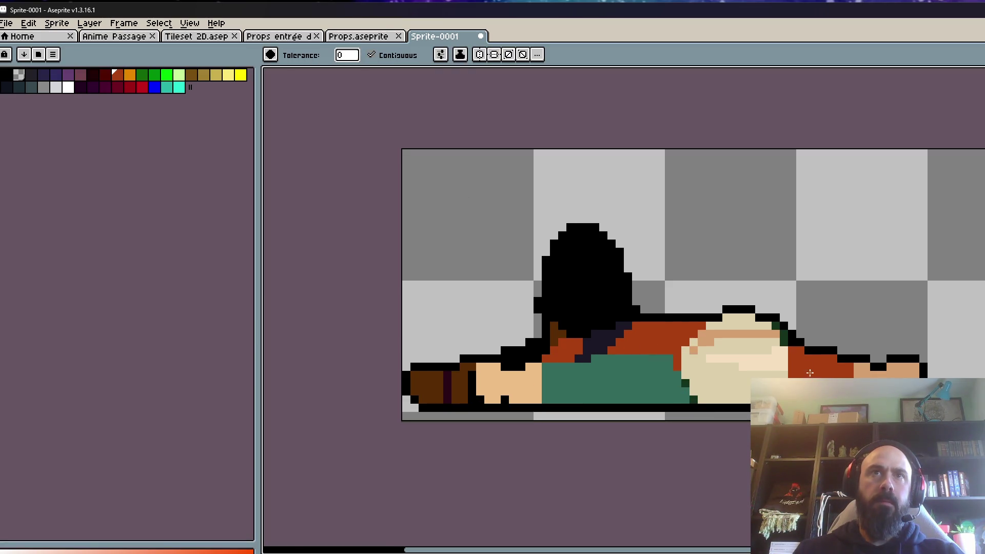
pyautogui.scroll(-2, 592, 290)
pyautogui.click(130, 75)
pyautogui.click(629, 353)
pyautogui.scroll(-4, 631, 354)
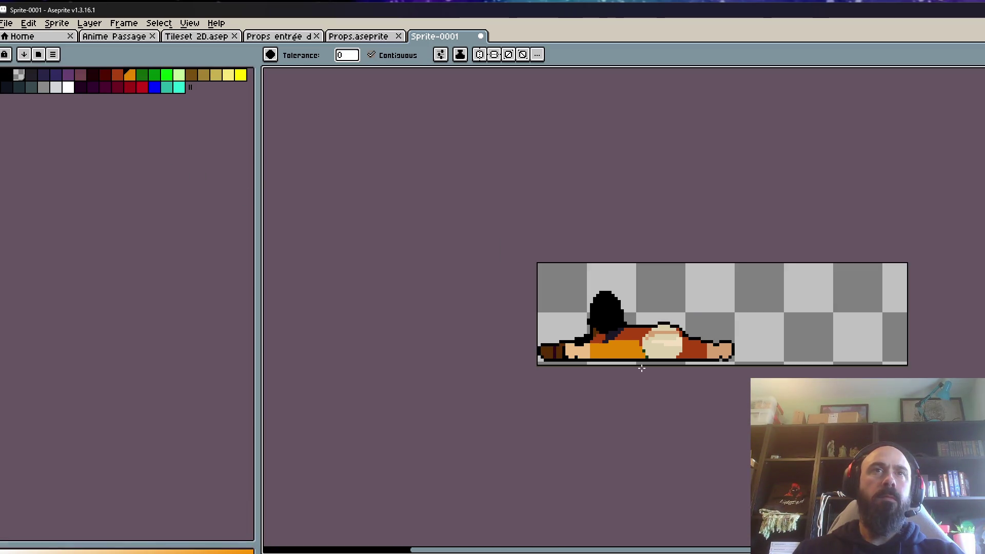
pyautogui.scroll(2, 642, 356)
pyautogui.scroll(1, 641, 356)
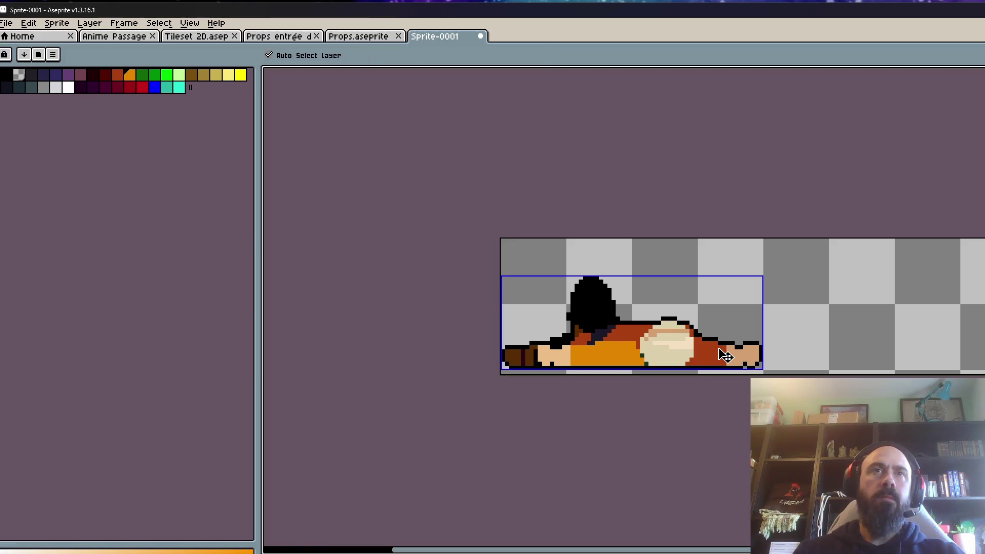
pyautogui.hotkey('ctrl', 'z')
# - Fill the shirt areas around the face dark red and the lower green area orange-red
pyautogui.click(106, 76)
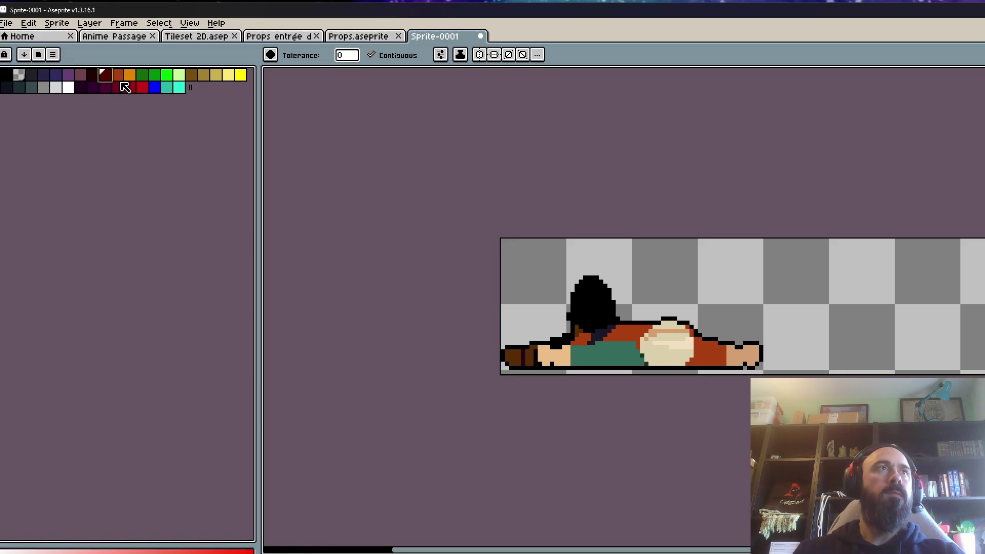
pyautogui.scroll(1, 570, 325)
pyautogui.click(583, 342)
pyautogui.click(647, 337)
pyautogui.click(724, 338)
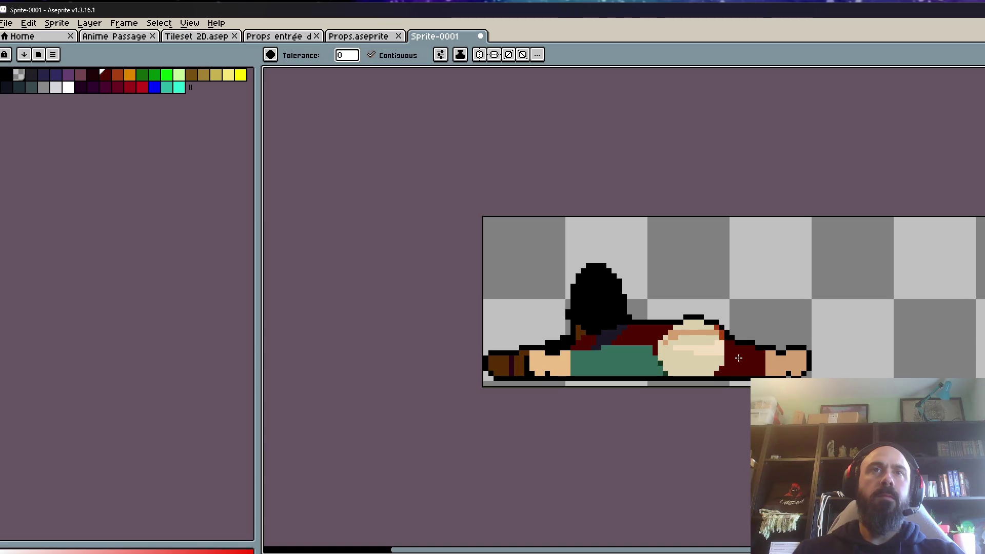
pyautogui.scroll(1, 721, 334)
pyautogui.click(117, 76)
pyautogui.click(629, 367)
pyautogui.scroll(-1, 629, 367)
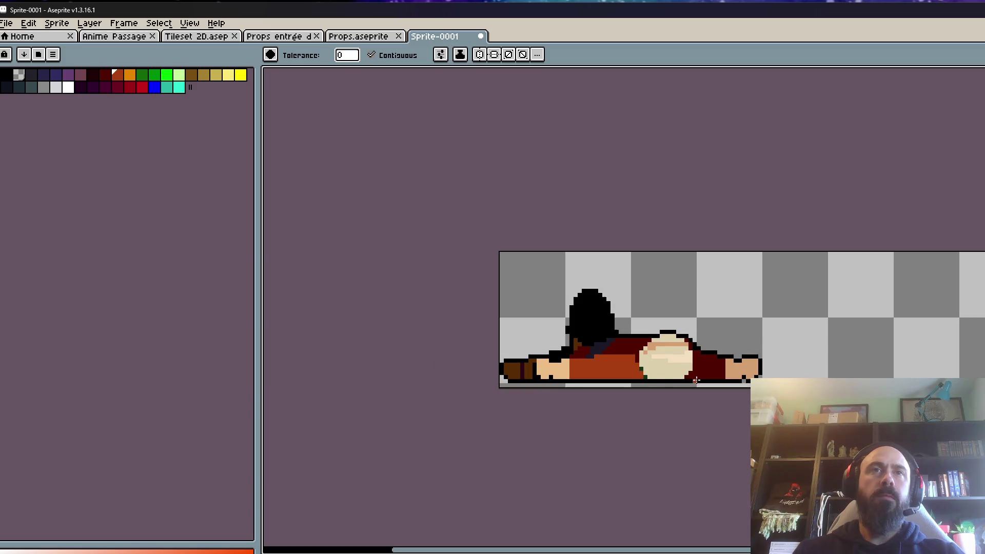
pyautogui.scroll(-1, 713, 385)
pyautogui.scroll(2, 753, 371)
pyautogui.scroll(2, 752, 371)
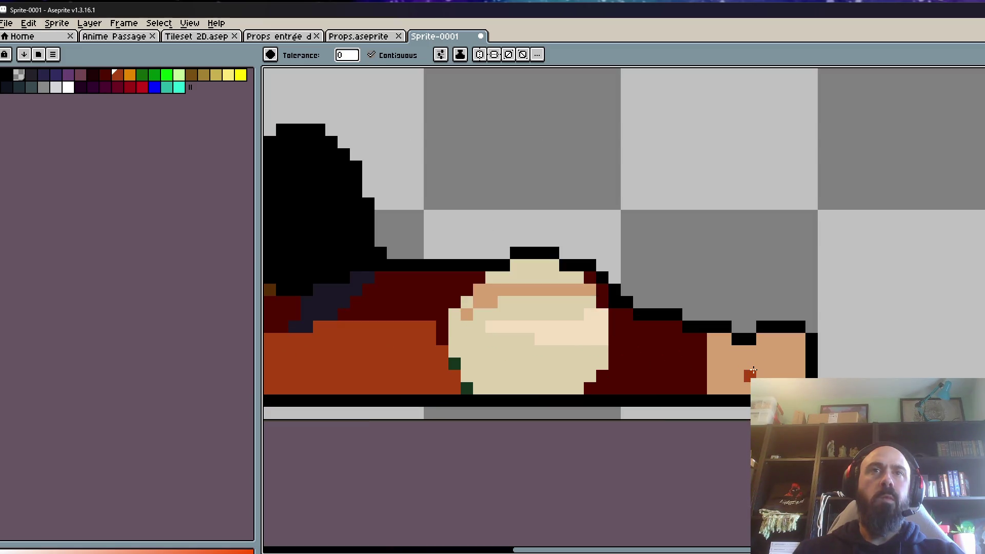
pyautogui.scroll(-1, 749, 369)
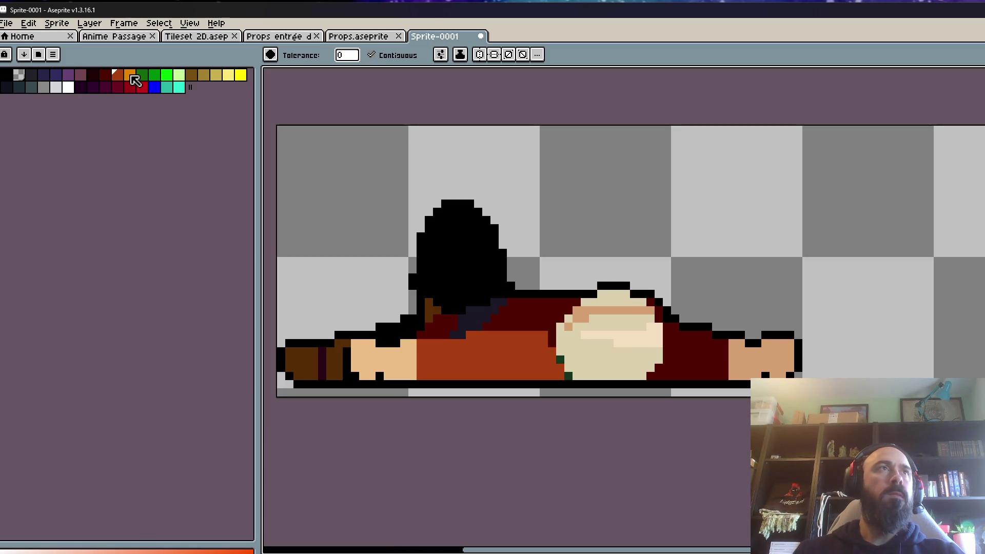
pyautogui.scroll(1, 369, 360)
# - Pencil orange pixels over the hand, along its lower edge, and in a right-edge column
pyautogui.press('b')
pyautogui.moveTo(365, 336)
pyautogui.mouseDown()
pyautogui.moveTo(348, 367)
pyautogui.moveTo(370, 333)
pyautogui.mouseUp()
pyautogui.moveTo(372, 374); pyautogui.dragTo(360, 387)
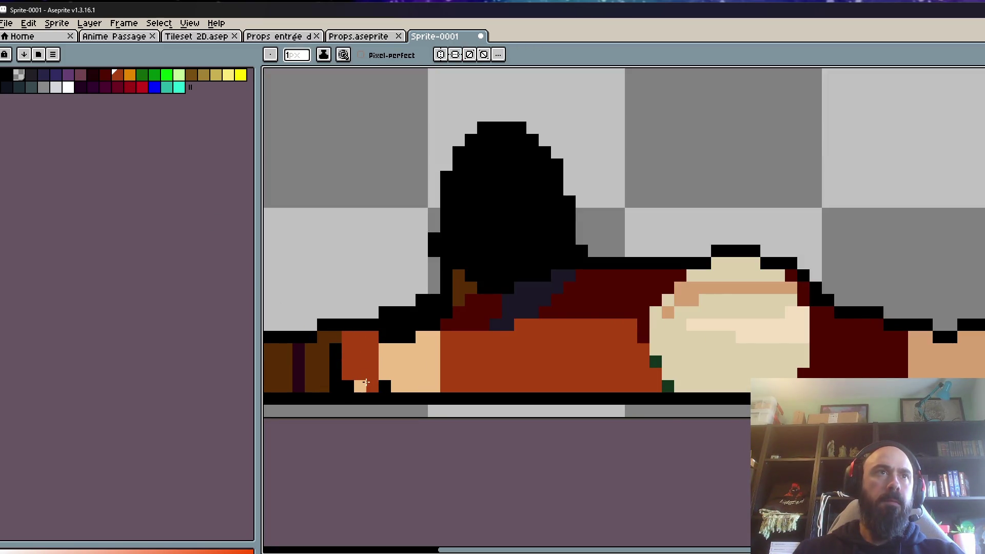
pyautogui.moveTo(963, 336)
pyautogui.mouseDown()
pyautogui.moveTo(966, 375)
pyautogui.moveTo(983, 375)
pyautogui.mouseUp()
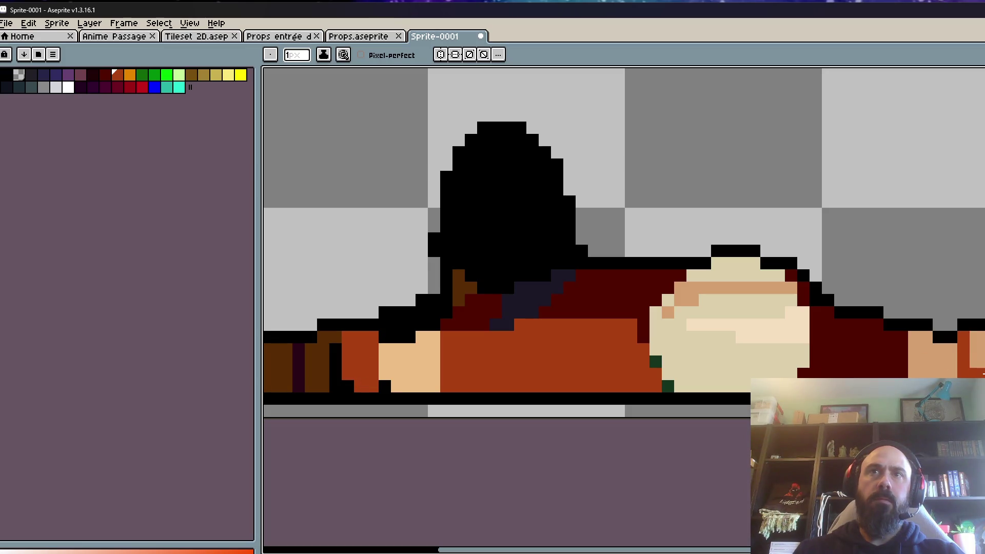
pyautogui.scroll(-3, 939, 353)
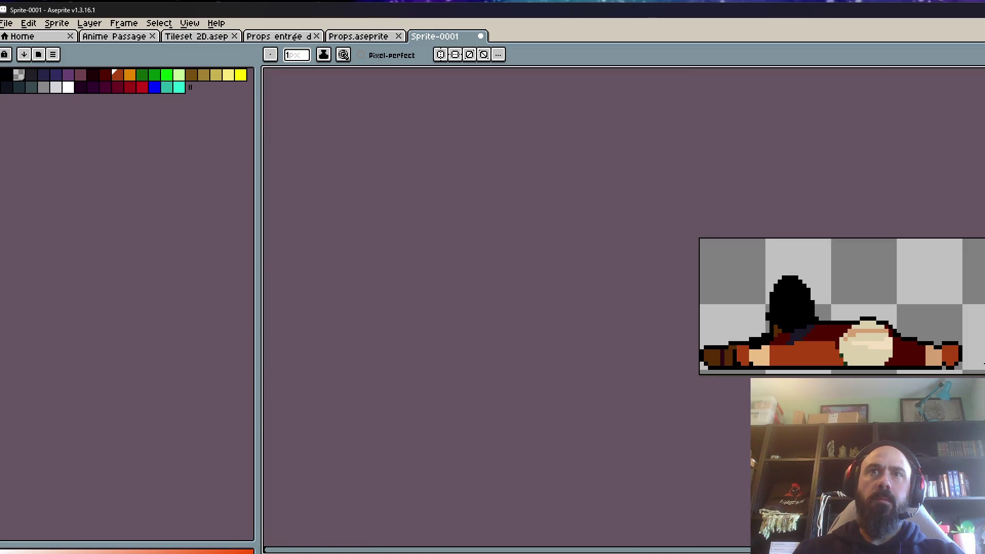
pyautogui.scroll(1, 744, 357)
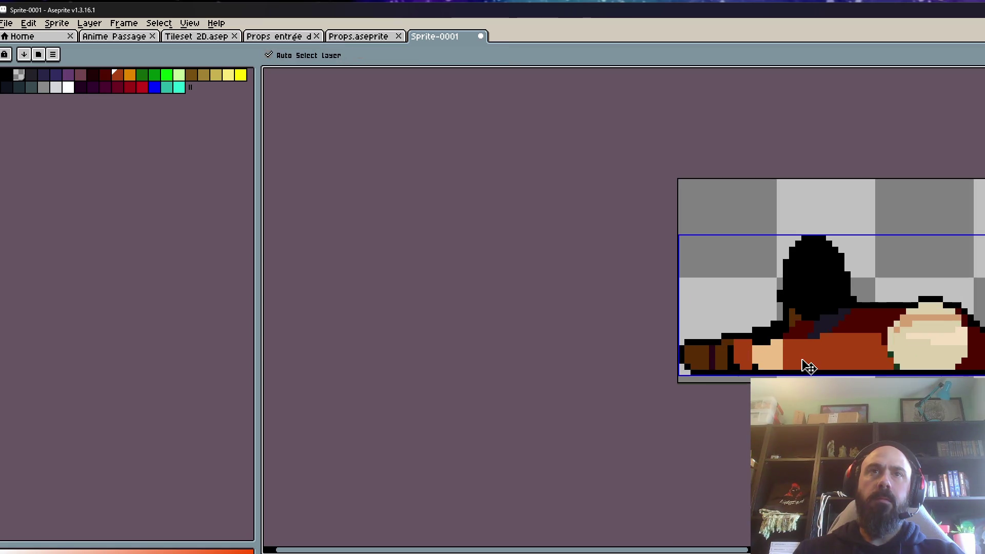
pyautogui.scroll(1, 716, 350)
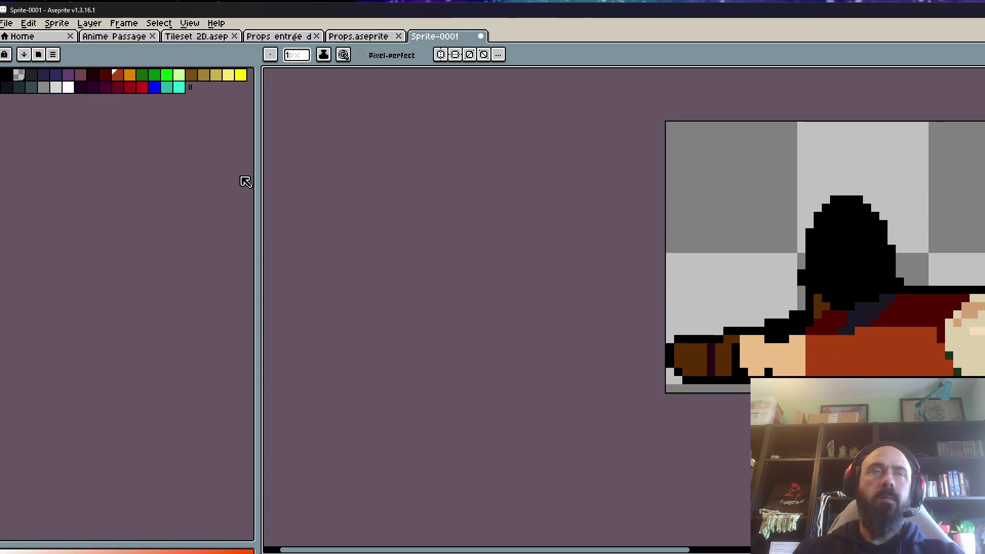
# - Bucket-fill the brown foot, its remaining strip and a few stray spots near-black
pyautogui.click(93, 75)
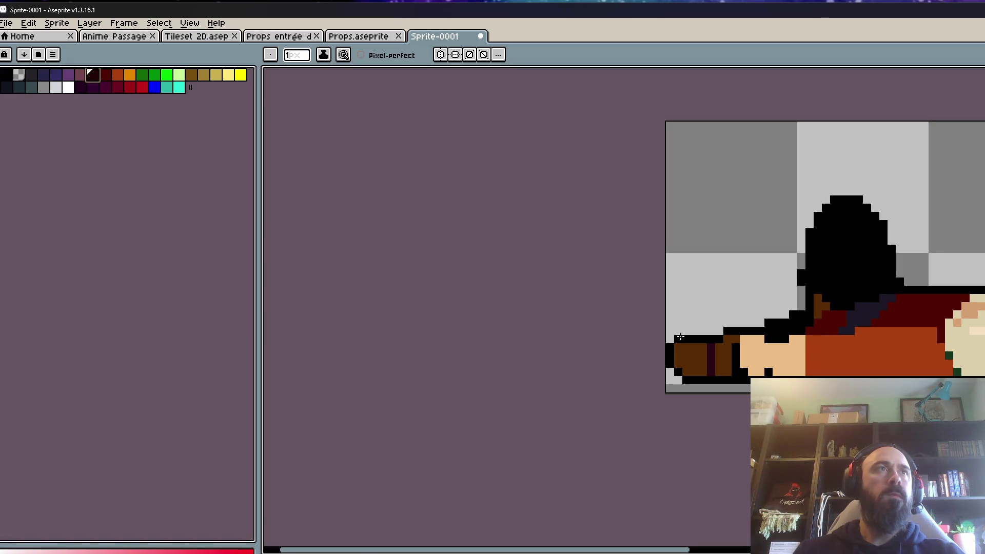
pyautogui.scroll(2, 719, 359)
pyautogui.press('g')
pyautogui.click(664, 348)
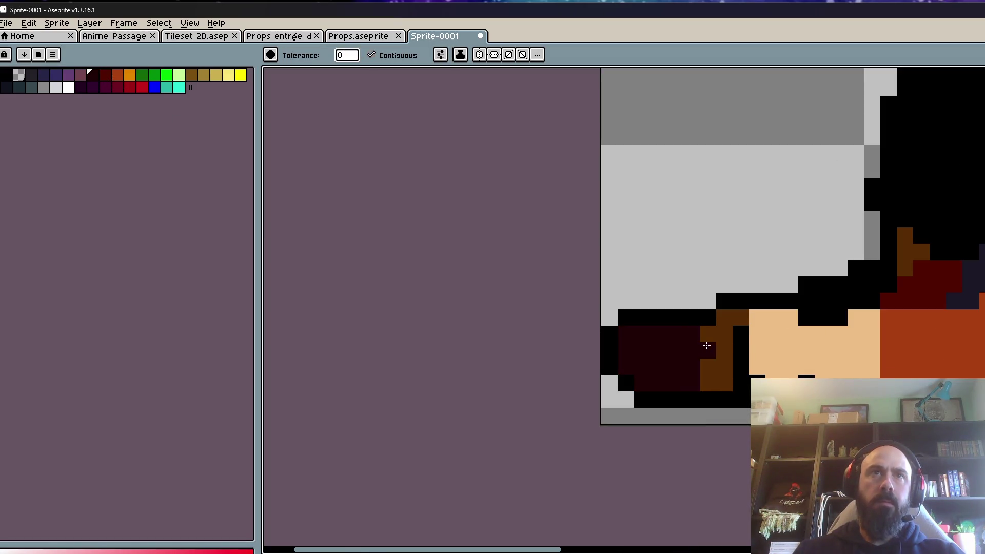
pyautogui.click(704, 345)
pyautogui.scroll(-3, 726, 323)
pyautogui.scroll(2, 793, 297)
pyautogui.click(793, 297)
pyautogui.click(802, 315)
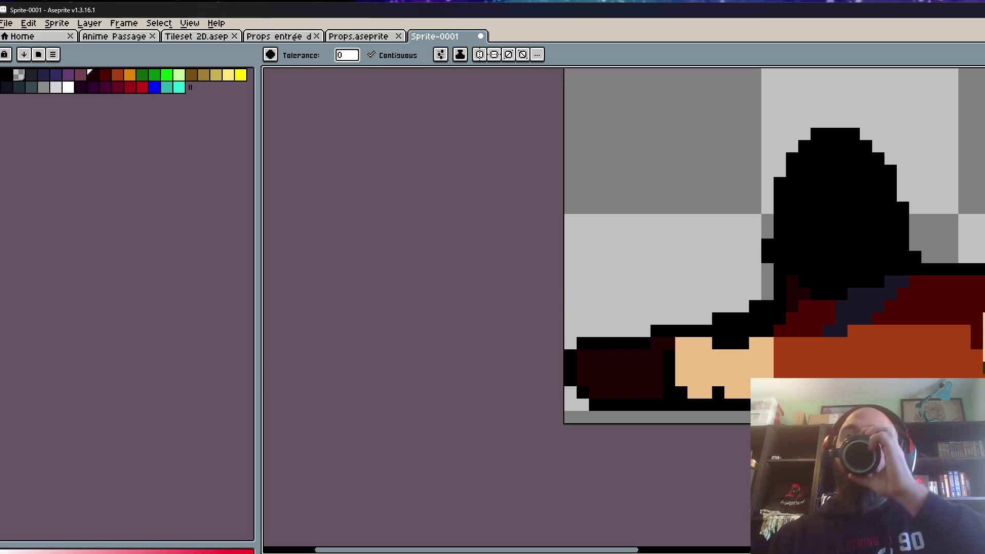
# - Draw a dark-red streak through the black hair
pyautogui.scroll(-3, 852, 292)
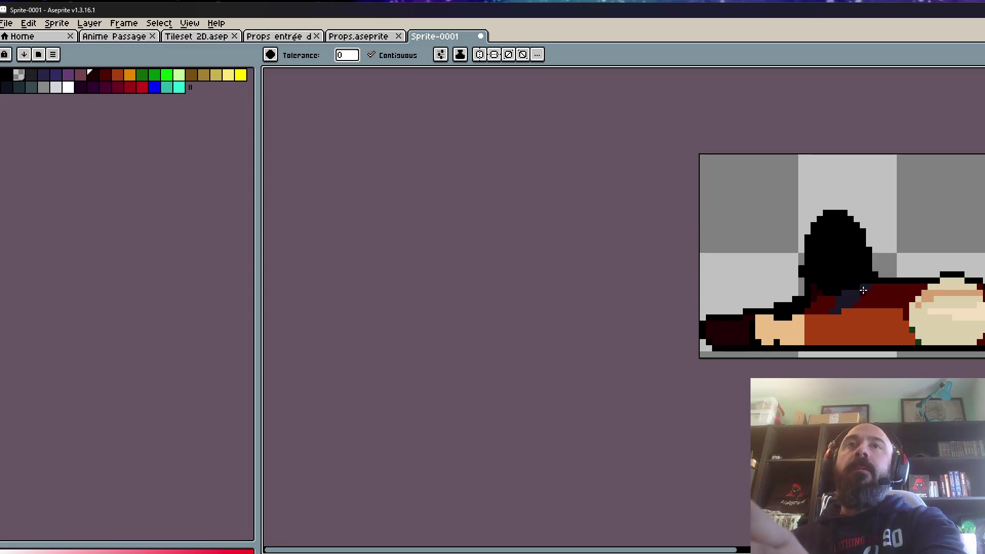
pyautogui.scroll(2, 888, 312)
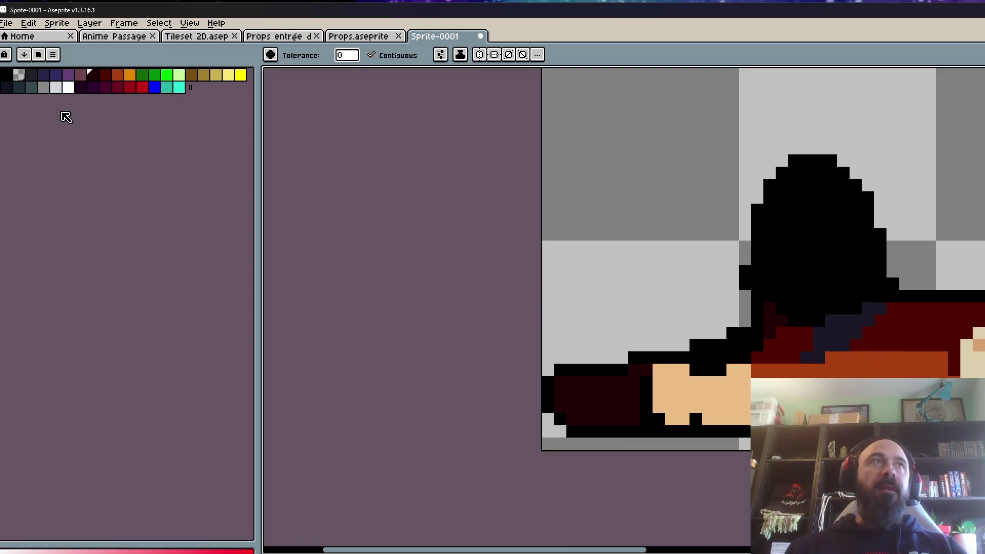
pyautogui.click(105, 76)
pyautogui.scroll(2, 842, 259)
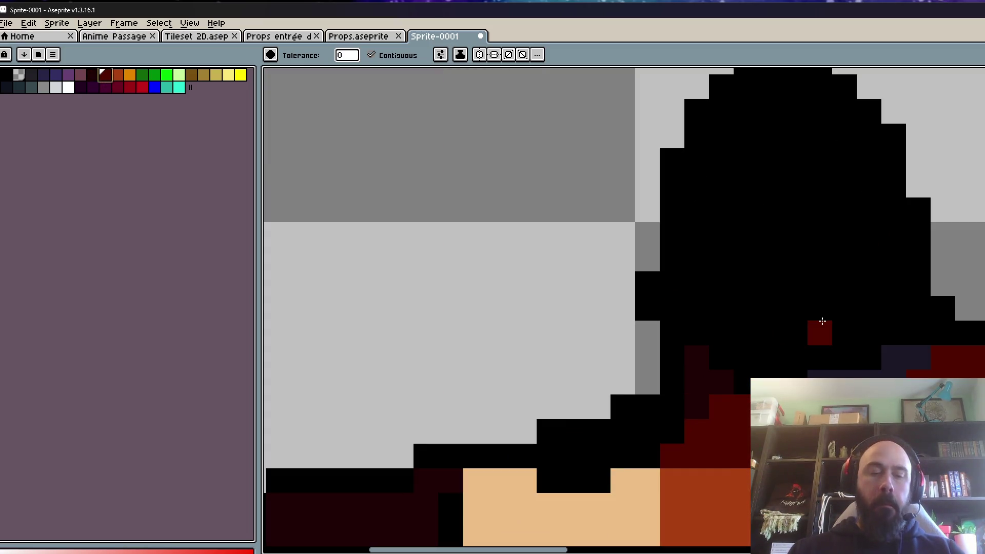
pyautogui.press('b')
pyautogui.scroll(1, 815, 318)
pyautogui.moveTo(757, 370)
pyautogui.mouseDown()
pyautogui.moveTo(913, 281)
pyautogui.moveTo(881, 101)
pyautogui.mouseUp()
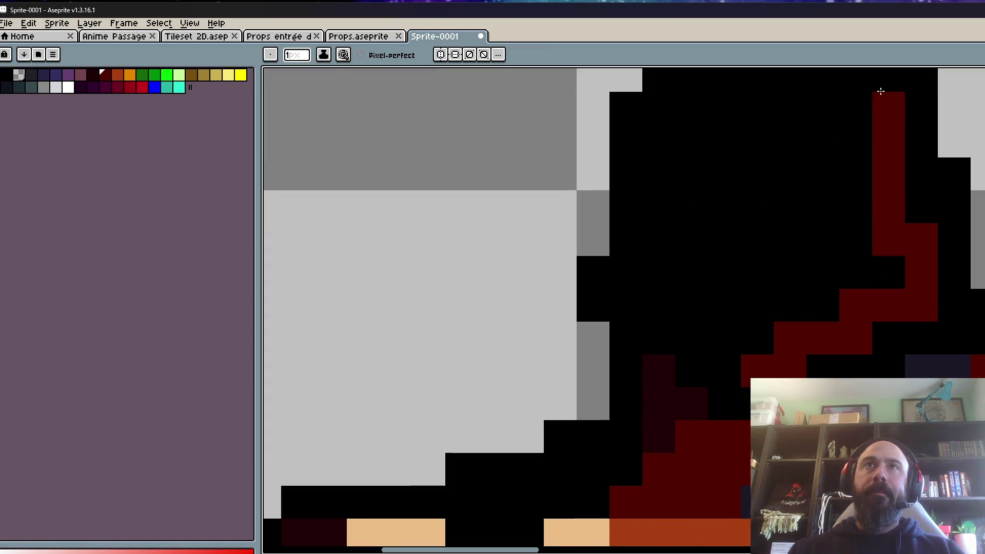
# - Try out several dark palette swatches: black, dark maroon and brown
pyautogui.scroll(-4, 853, 255)
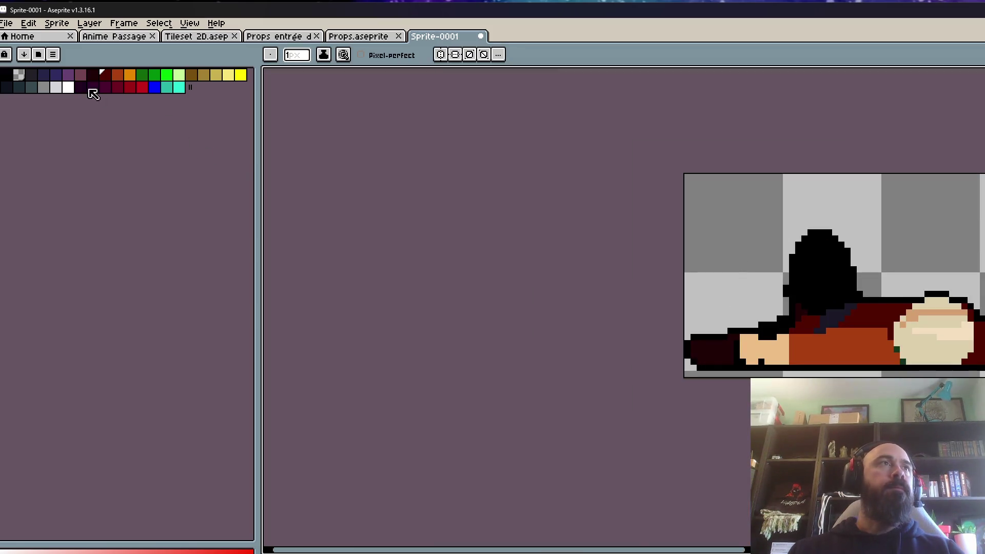
pyautogui.click(31, 75)
pyautogui.scroll(1, 815, 286)
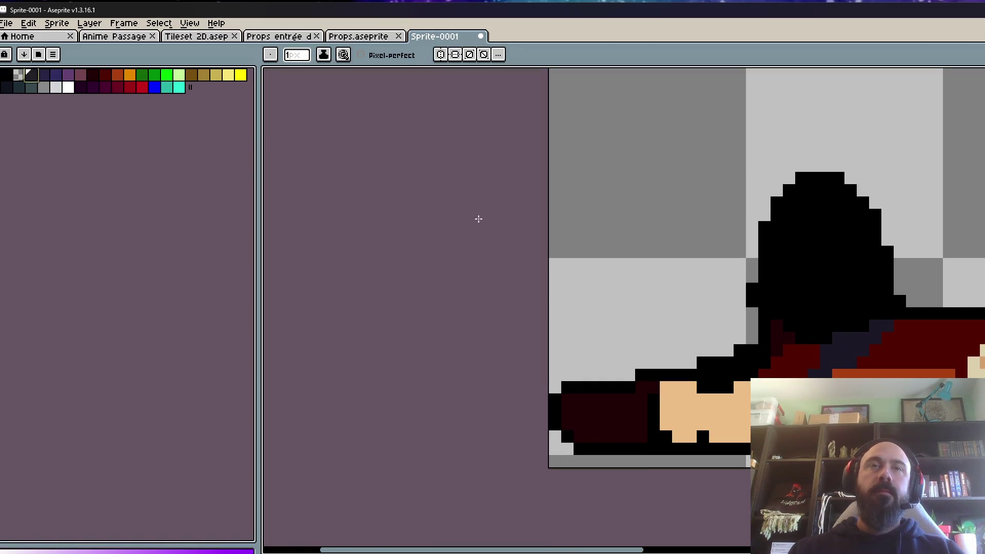
pyautogui.click(7, 76)
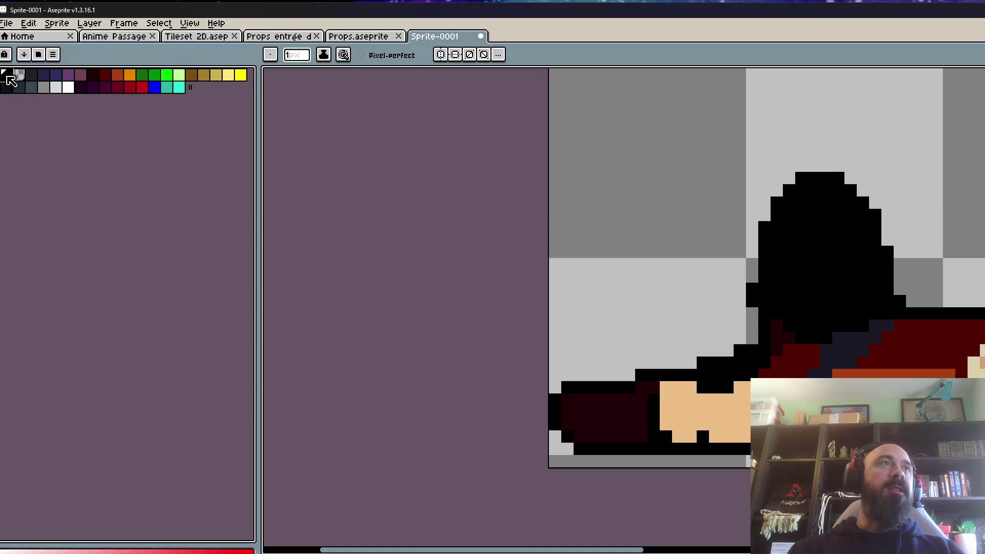
pyautogui.click(92, 76)
pyautogui.scroll(2, 693, 301)
pyautogui.scroll(-2, 790, 313)
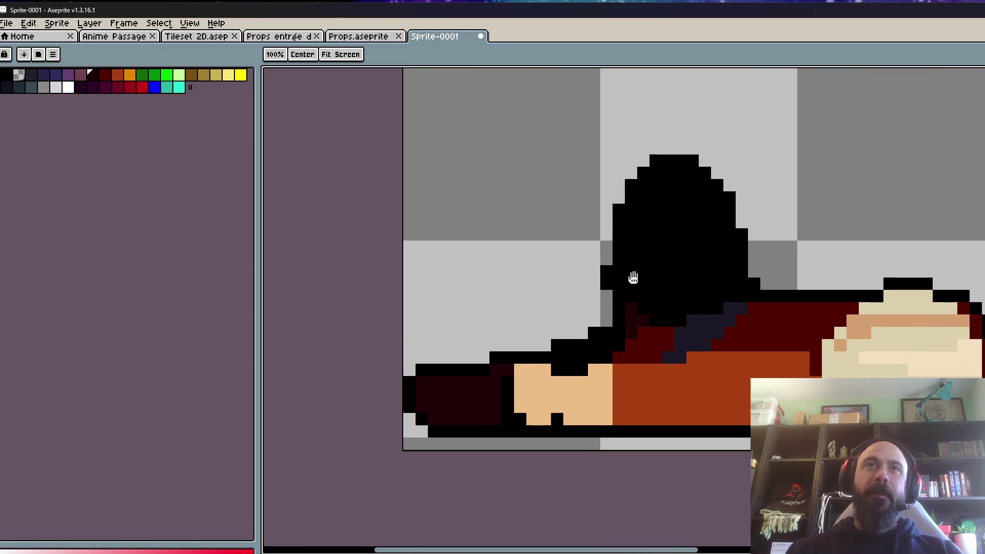
pyautogui.click(191, 75)
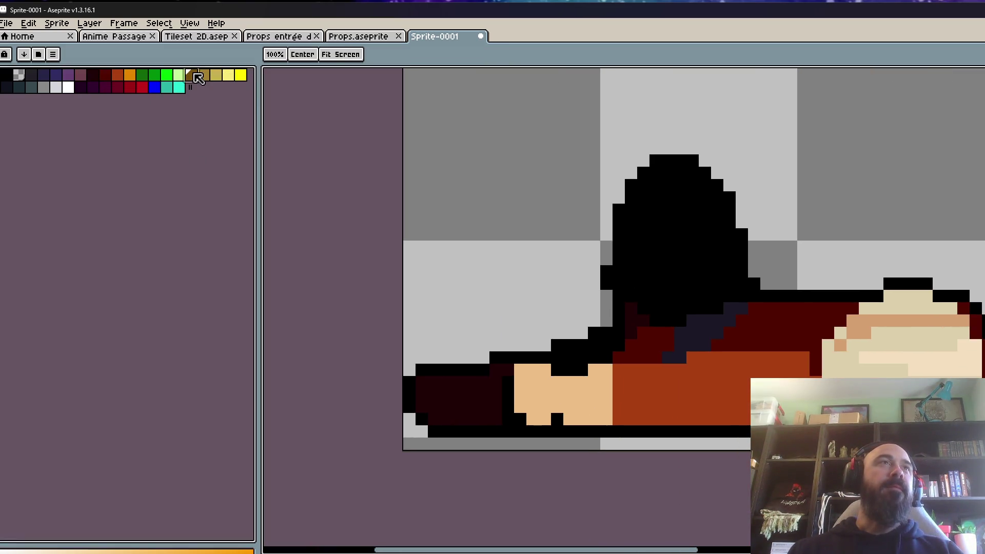
pyautogui.scroll(-2, 299, 142)
pyautogui.scroll(2, 611, 267)
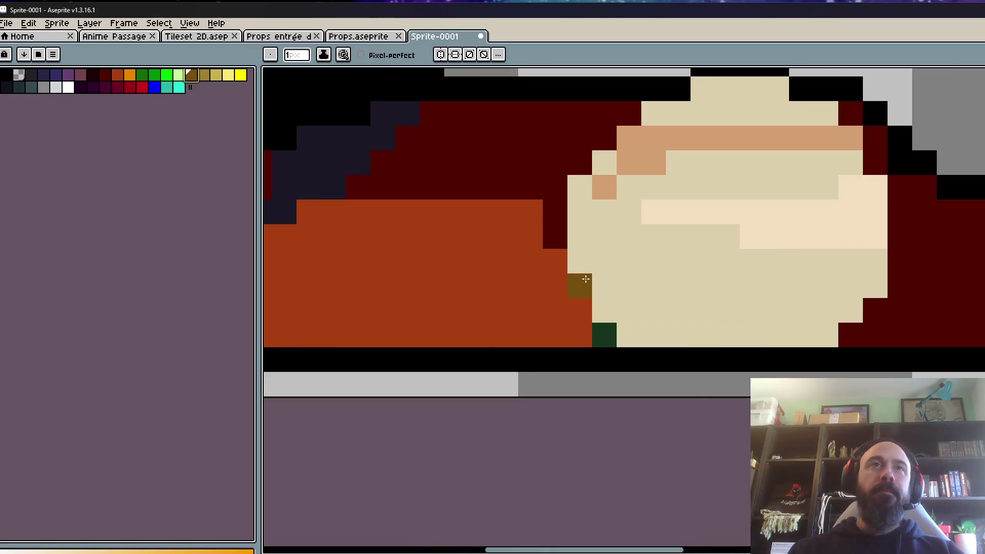
# - Sample maroon from the clothing and paint the two green pixels beside the pale shape maroon
pyautogui.keyDown('alt'); pyautogui.click(554, 165); pyautogui.keyUp('alt')
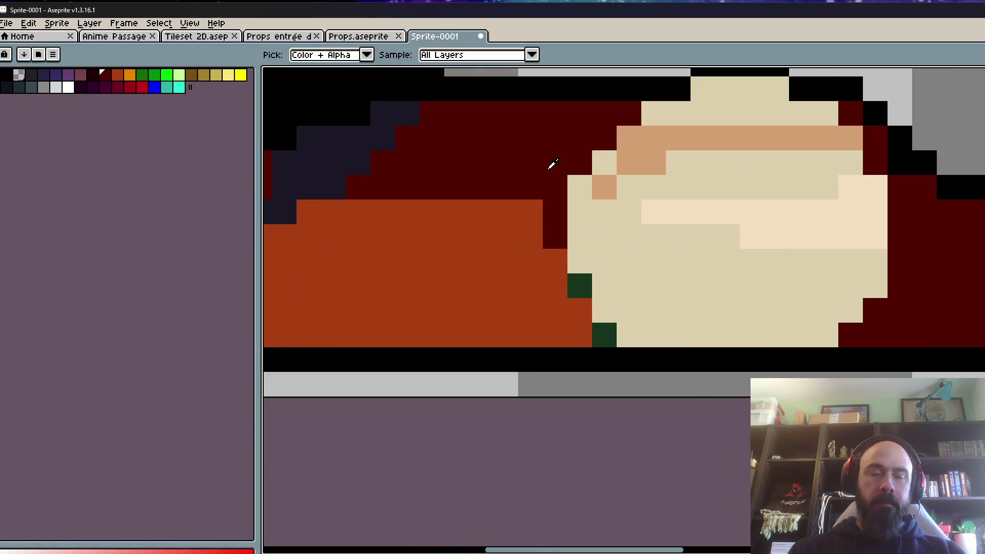
pyautogui.click(578, 284)
pyautogui.click(599, 325)
pyautogui.scroll(-5, 600, 321)
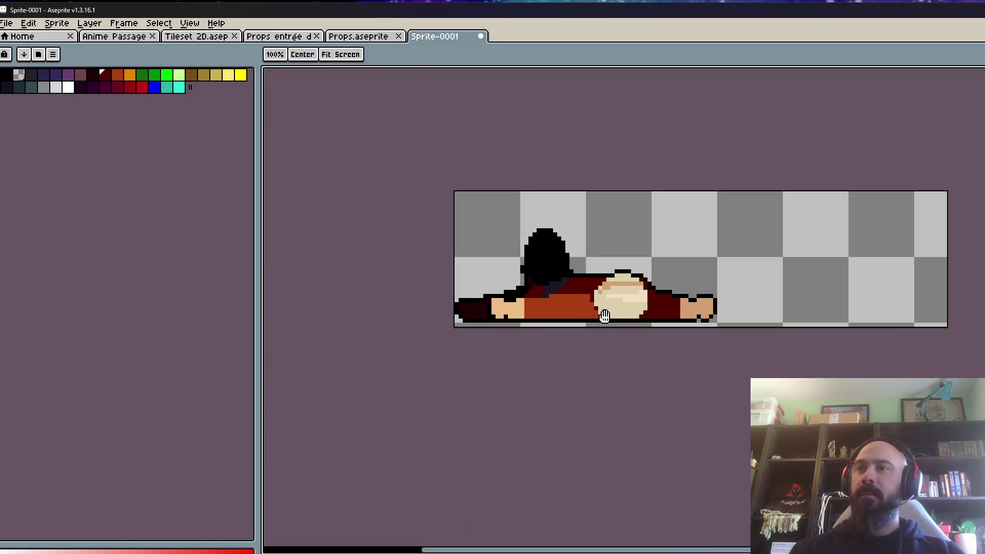
pyautogui.press('space')
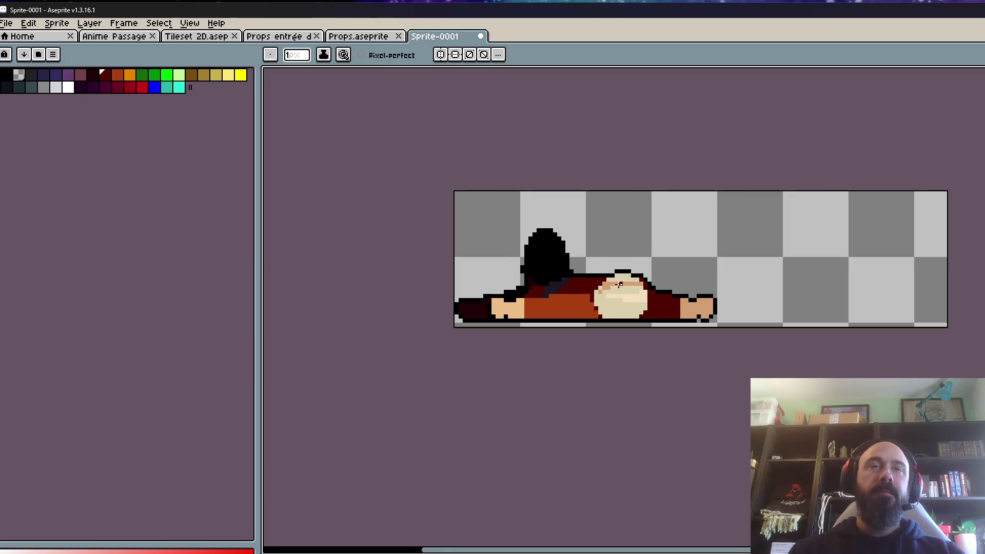
pyautogui.scroll(2, 619, 286)
pyautogui.scroll(-1, 618, 284)
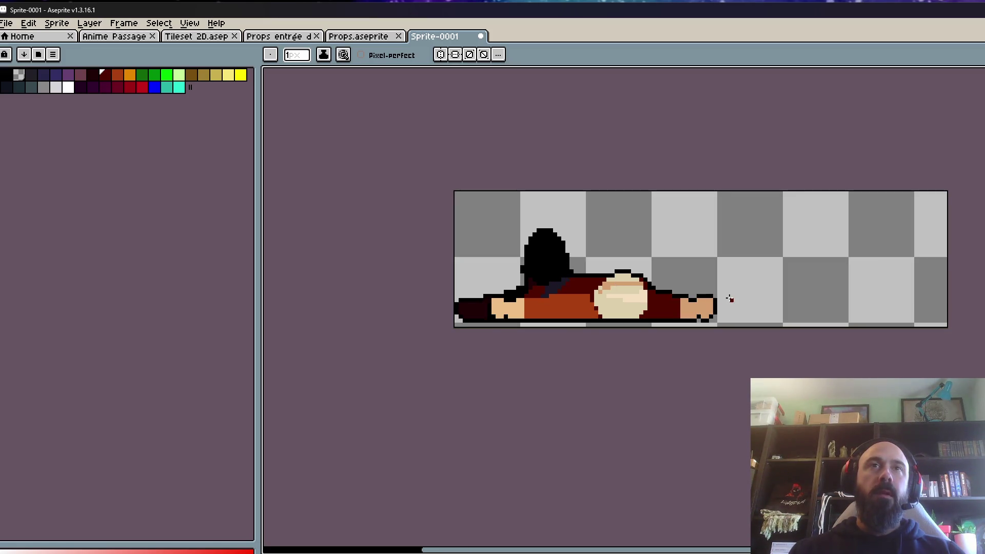
pyautogui.click(98, 80)
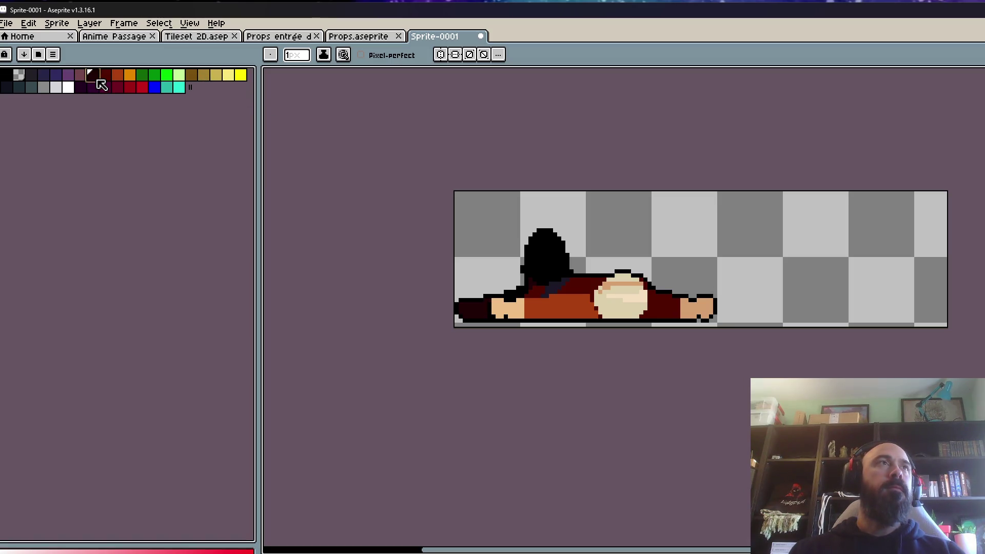
# - Add a bright red blood pixel at the right foot's edge, replacing an undone red block
pyautogui.scroll(2, 705, 292)
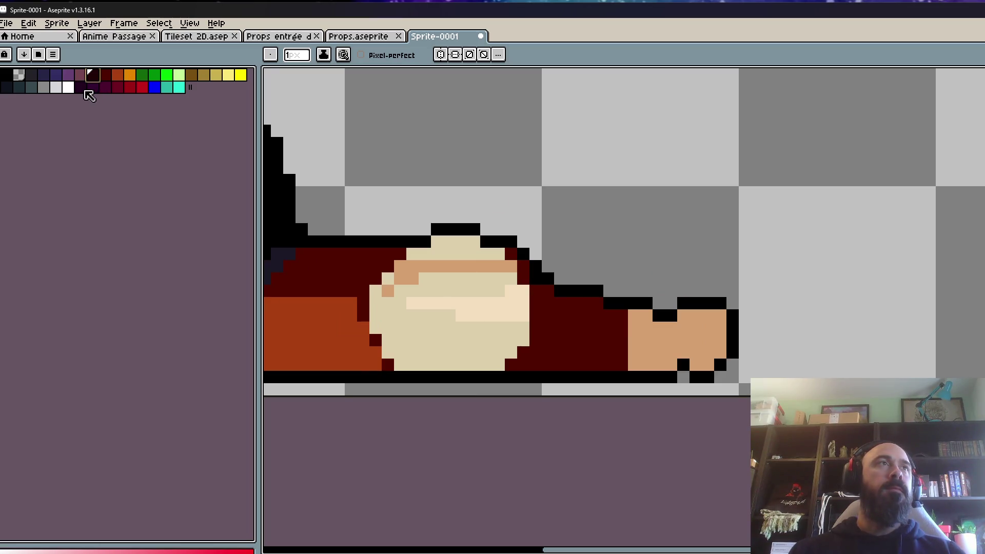
pyautogui.click(130, 88)
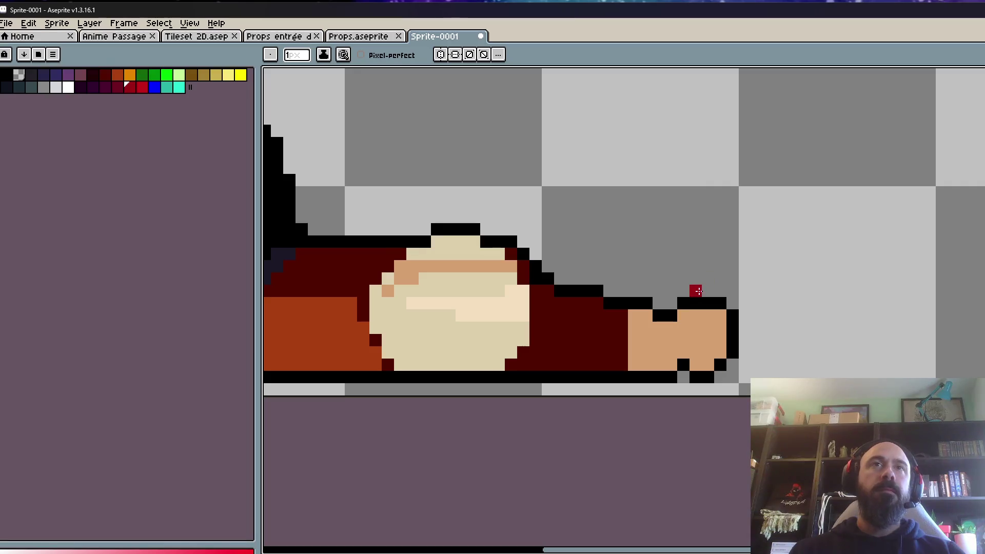
pyautogui.moveTo(700, 278); pyautogui.dragTo(706, 286)
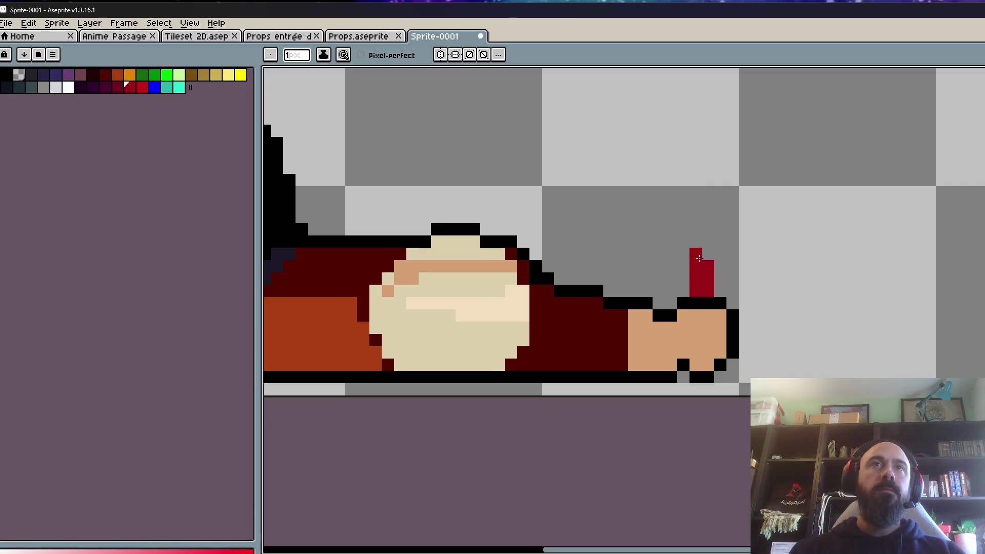
pyautogui.scroll(-3, 699, 259)
pyautogui.scroll(2, 699, 252)
pyautogui.scroll(-2, 698, 251)
pyautogui.hotkey('ctrl', 'z')
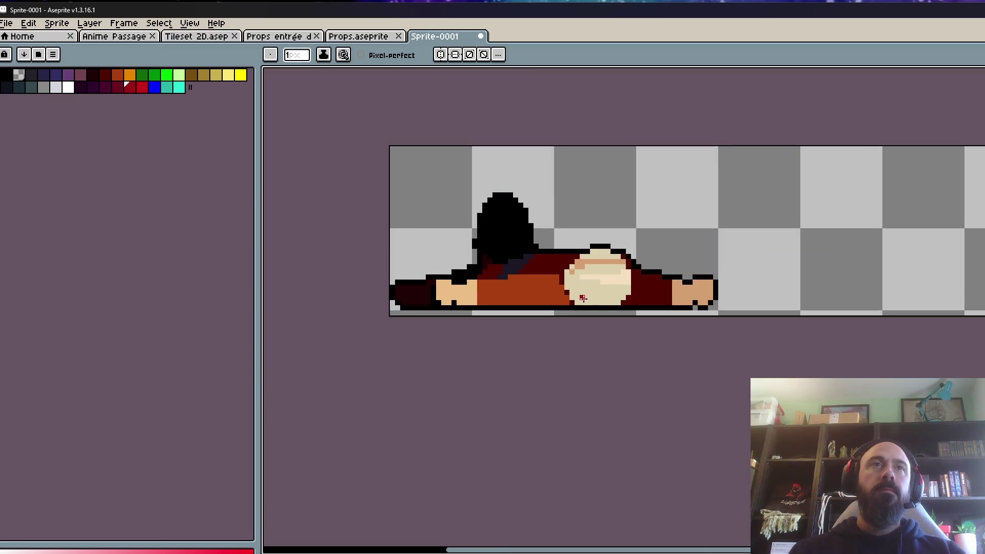
pyautogui.click(144, 90)
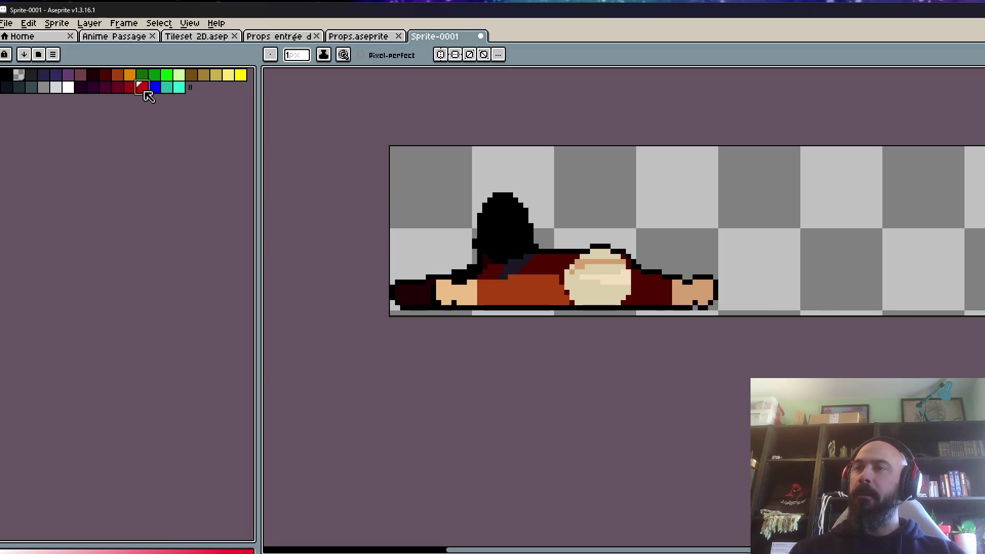
pyautogui.scroll(4, 713, 303)
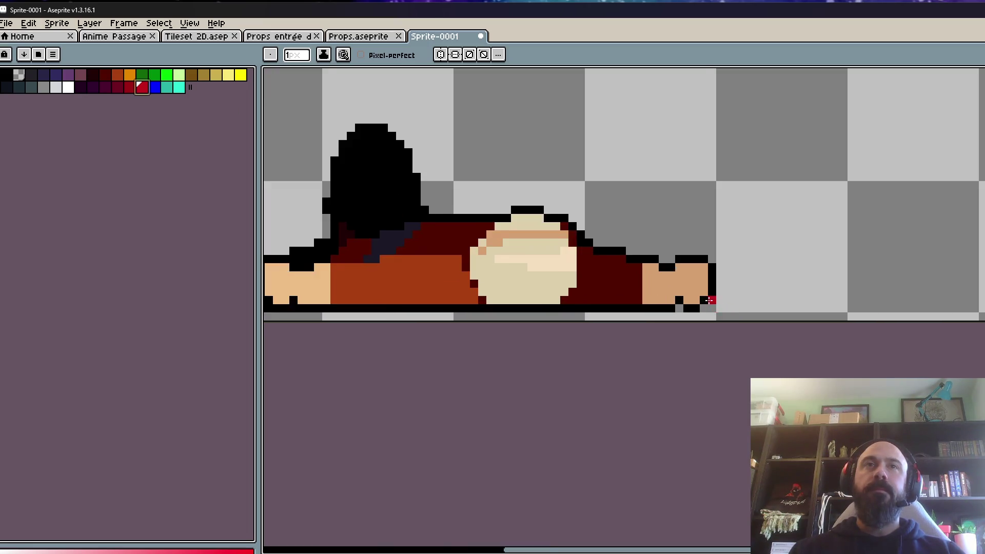
pyautogui.click(701, 286)
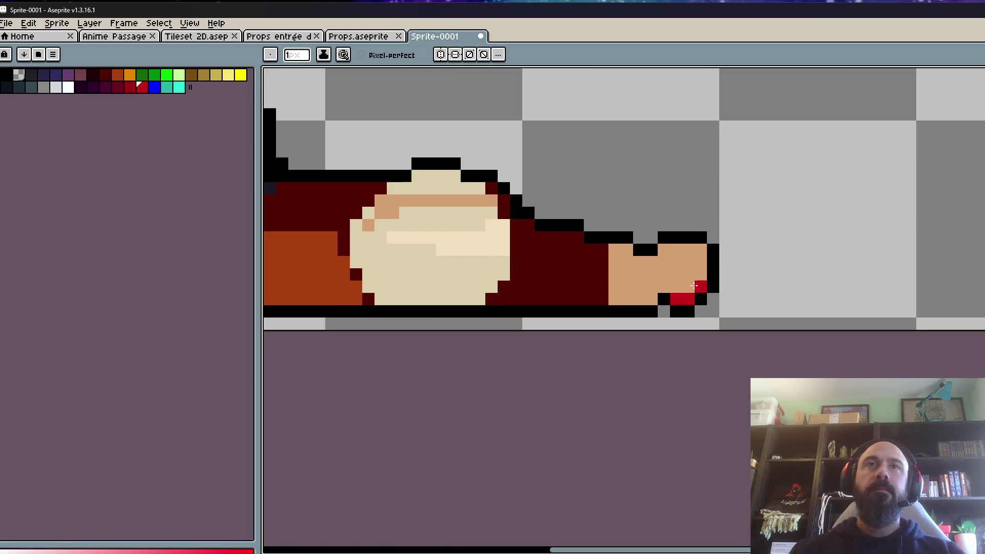
pyautogui.scroll(-3, 695, 285)
pyautogui.scroll(5, 395, 286)
# - Paint red blood around the left foot and a red streak across the dark-red torso
pyautogui.moveTo(508, 207)
pyautogui.mouseDown()
pyautogui.moveTo(473, 204)
pyautogui.moveTo(464, 255)
pyautogui.moveTo(484, 224)
pyautogui.mouseUp()
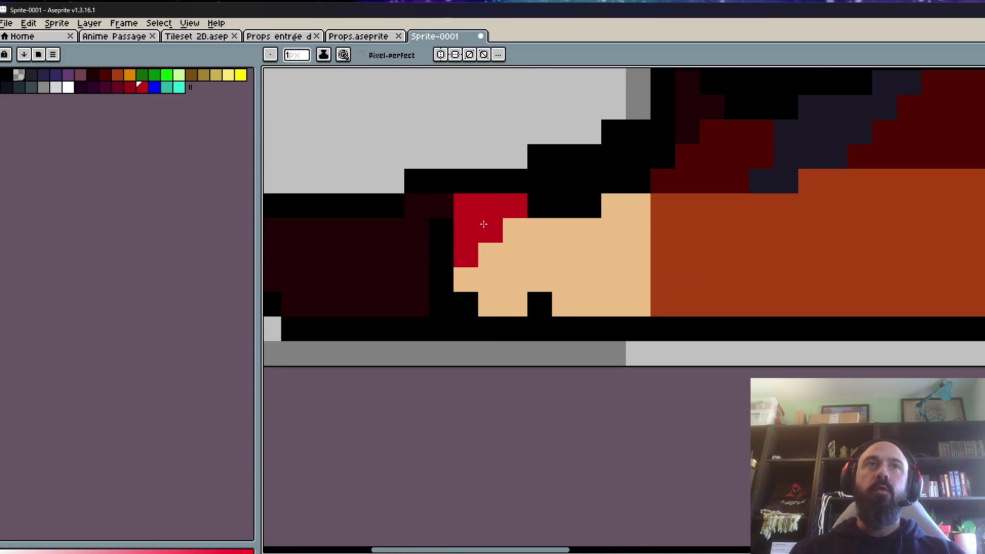
pyautogui.scroll(-3, 467, 267)
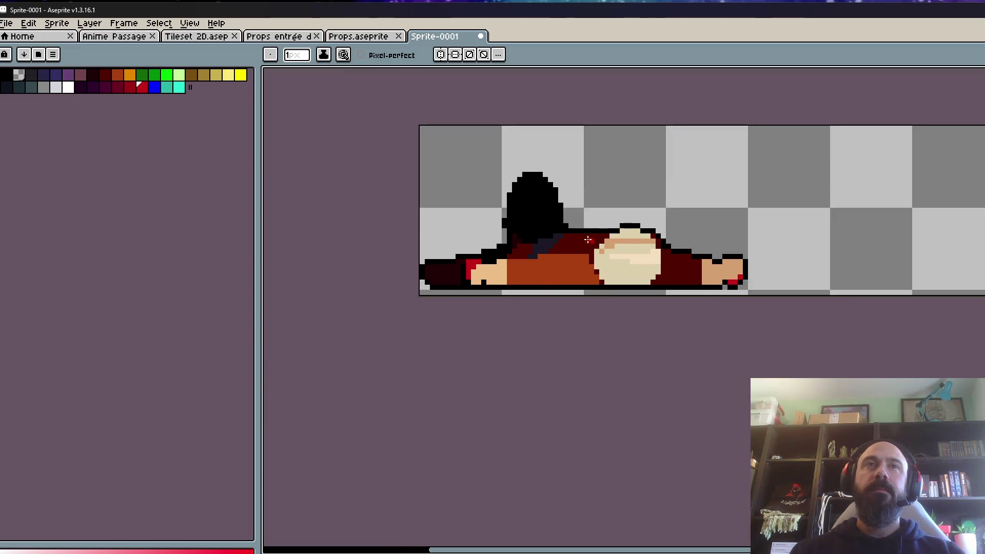
pyautogui.scroll(3, 590, 240)
pyautogui.moveTo(552, 230)
pyautogui.mouseDown()
pyautogui.moveTo(503, 280)
pyautogui.moveTo(585, 280)
pyautogui.moveTo(634, 378)
pyautogui.moveTo(747, 395)
pyautogui.mouseUp()
pyautogui.click(606, 342)
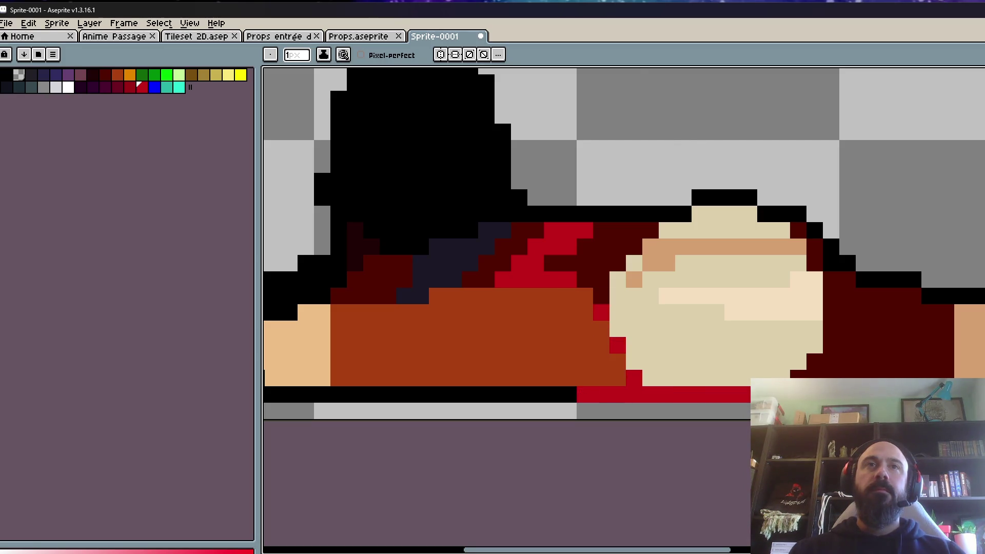
pyautogui.scroll(-4, 754, 349)
pyautogui.scroll(2, 757, 340)
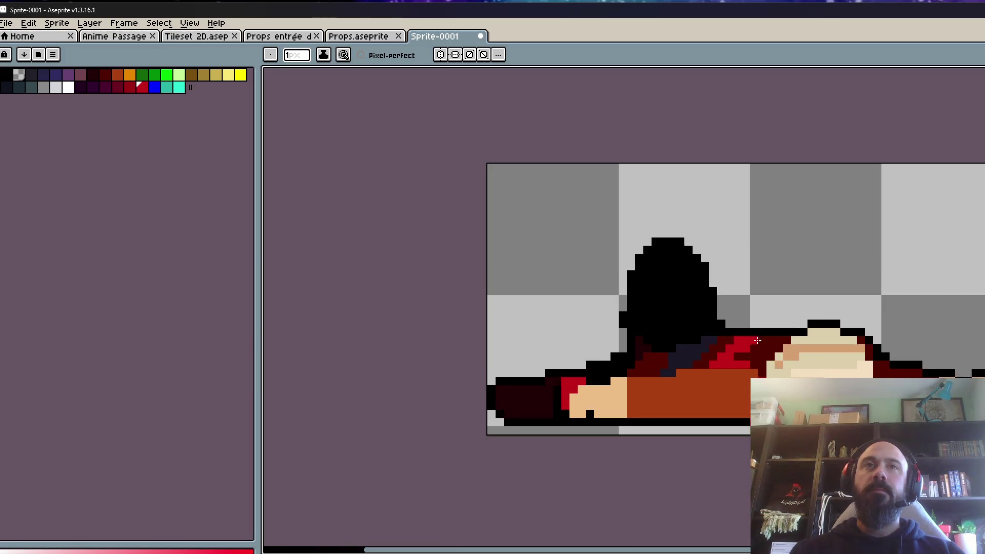
pyautogui.scroll(1, 752, 343)
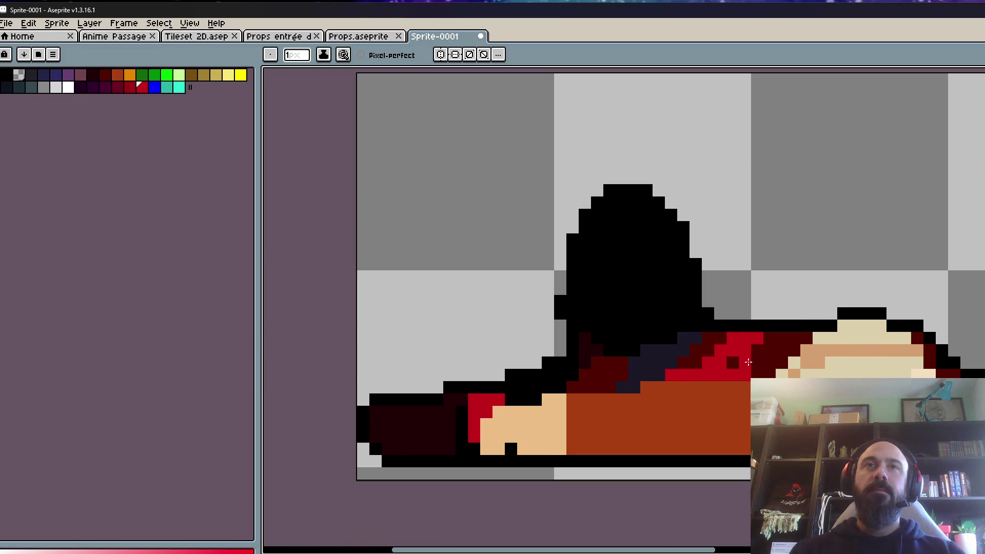
pyautogui.scroll(-4, 770, 381)
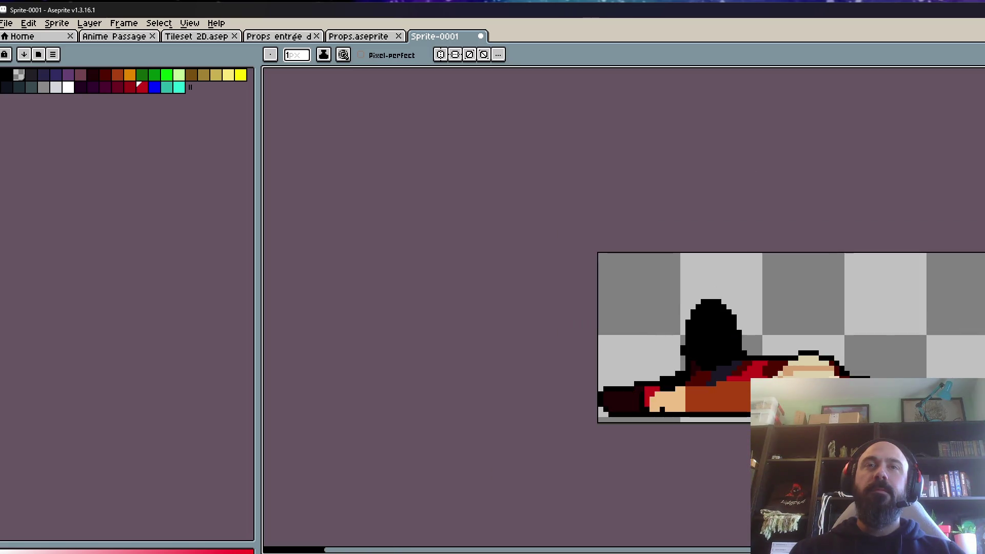
pyautogui.scroll(5, 782, 385)
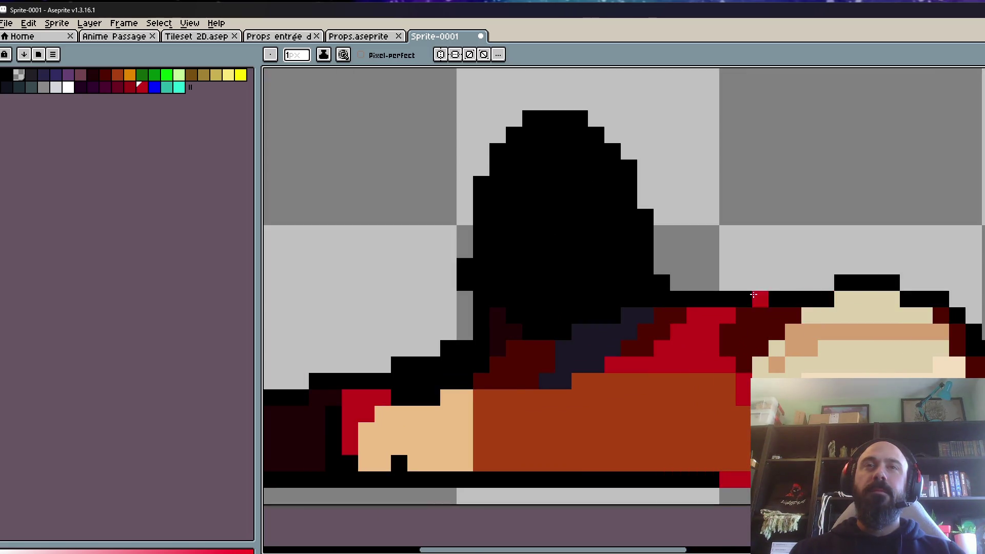
pyautogui.scroll(-3, 753, 295)
pyautogui.scroll(-1, 728, 295)
pyautogui.scroll(1, 646, 354)
pyautogui.scroll(1, 646, 354)
pyautogui.scroll(-1, 645, 343)
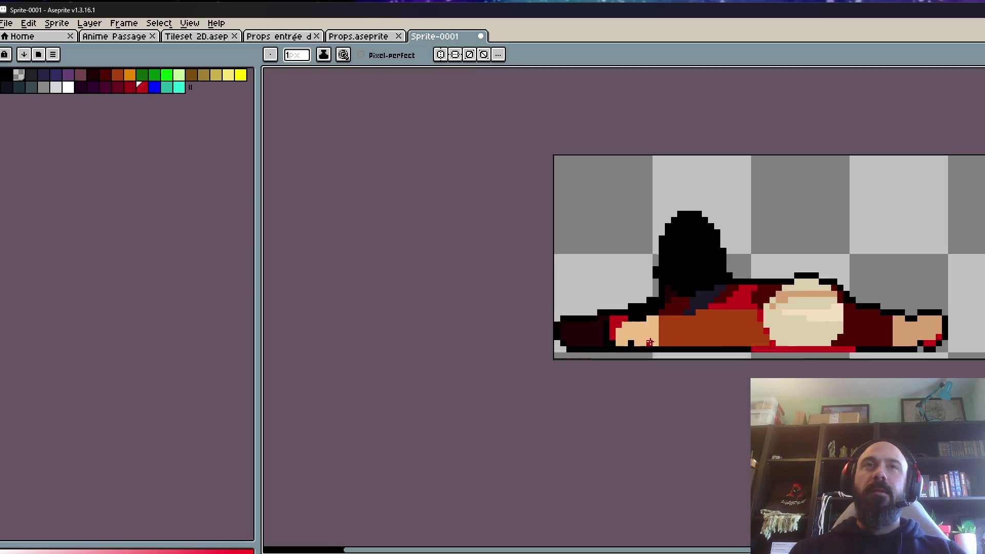
pyautogui.scroll(-1, 648, 341)
pyautogui.scroll(3, 627, 333)
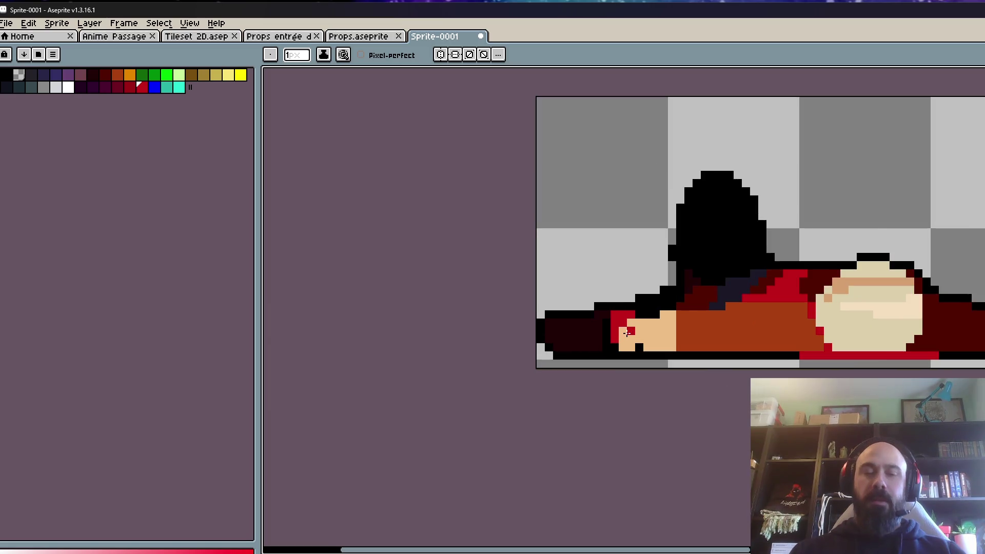
# - Eyedrop the skin tone and repaint the stray red pixels left of the skin patch
pyautogui.press('i')
pyautogui.click(633, 329)
pyautogui.scroll(1, 631, 333)
pyautogui.press('b')
pyautogui.moveTo(605, 344)
pyautogui.mouseDown()
pyautogui.moveTo(600, 308)
pyautogui.moveTo(631, 297)
pyautogui.mouseUp()
pyautogui.scroll(-5, 631, 297)
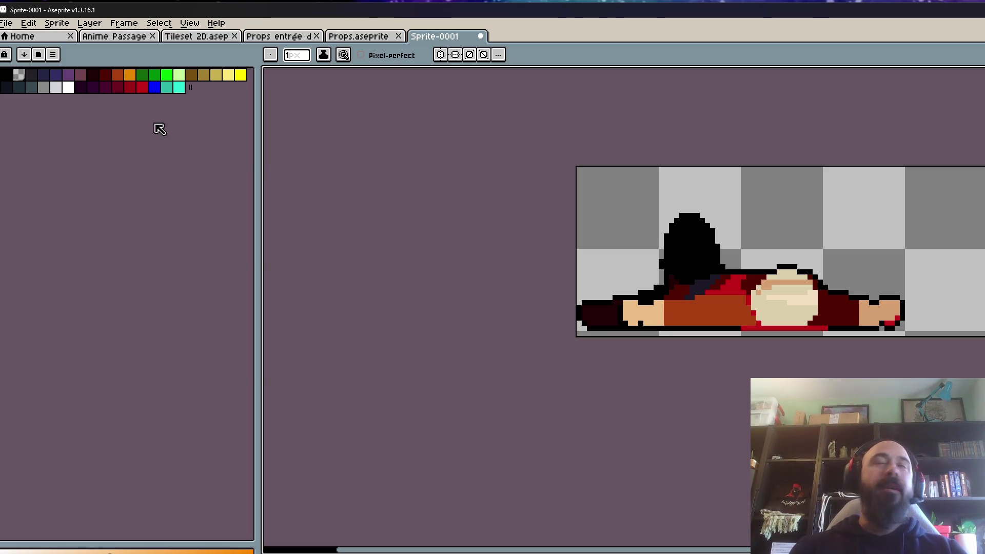
pyautogui.click(83, 88)
pyautogui.click(105, 75)
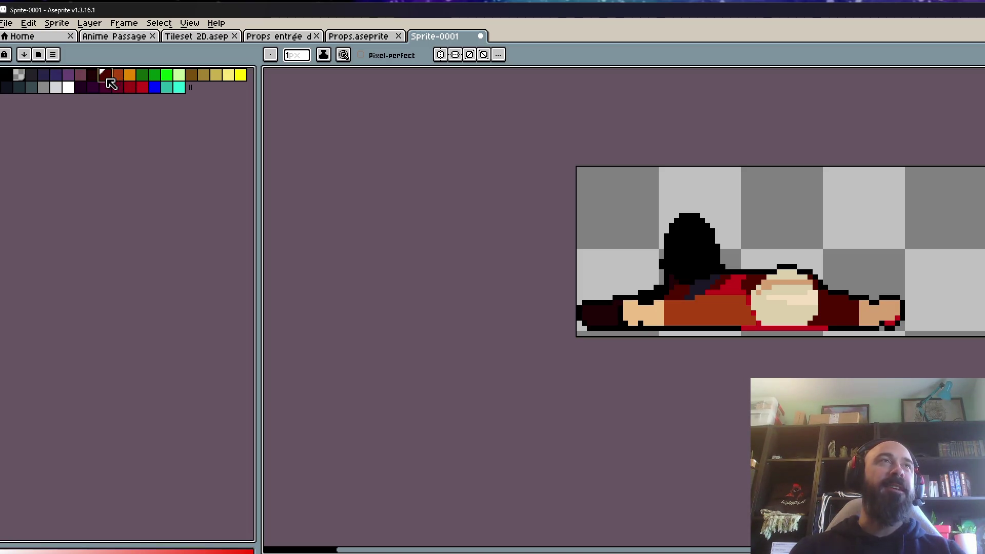
pyautogui.scroll(5, 601, 309)
pyautogui.press('g')
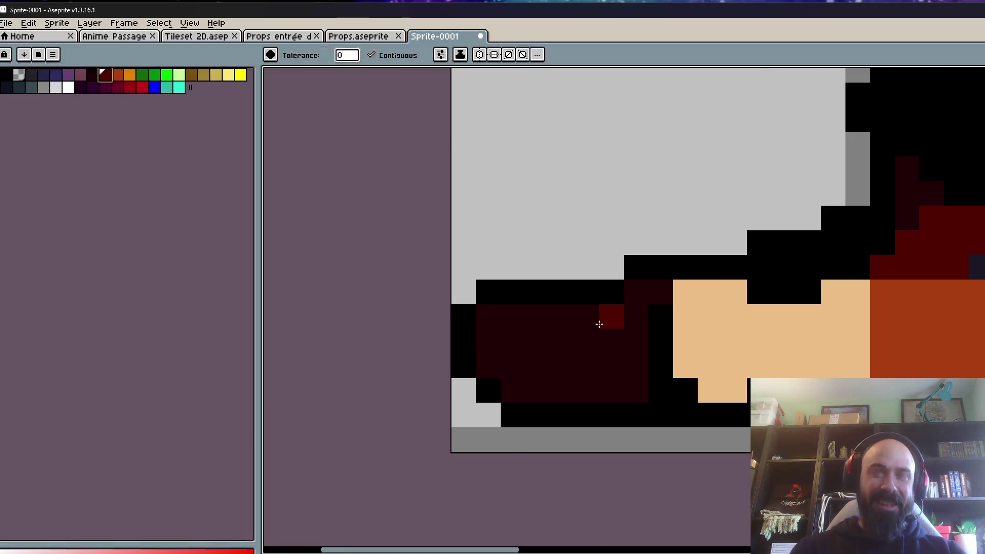
pyautogui.click(604, 315)
pyautogui.scroll(-4, 608, 322)
pyautogui.scroll(-1, 624, 273)
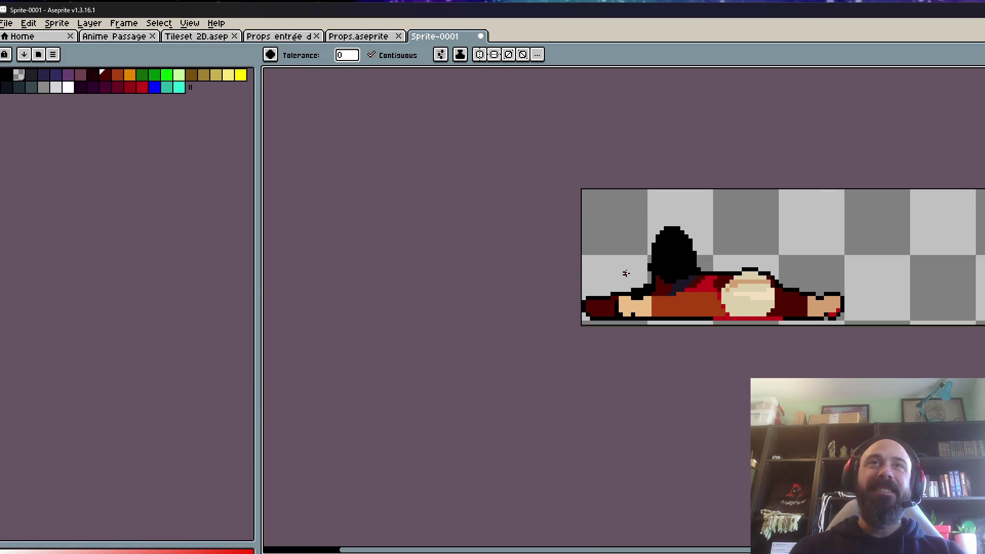
pyautogui.click(615, 303)
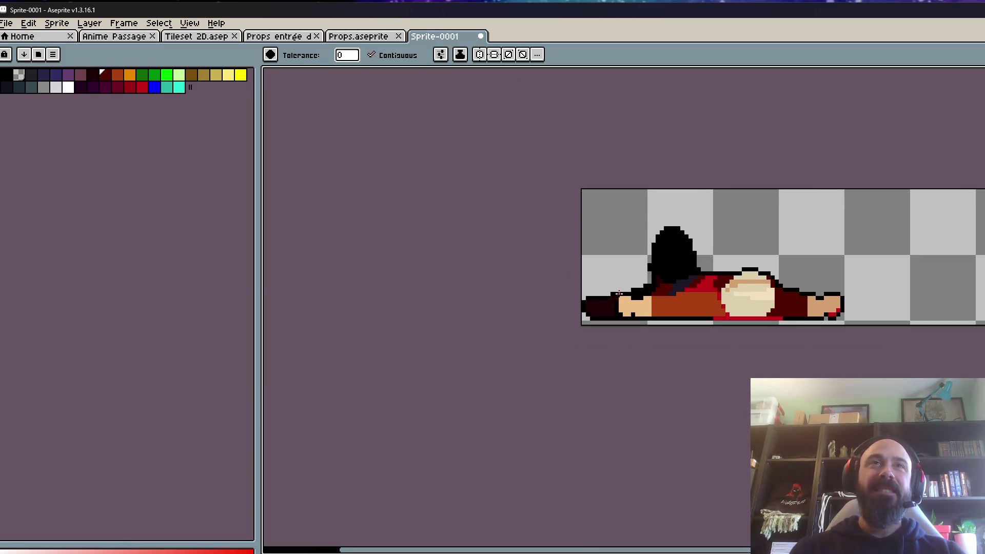
pyautogui.scroll(4, 618, 293)
pyautogui.click(93, 76)
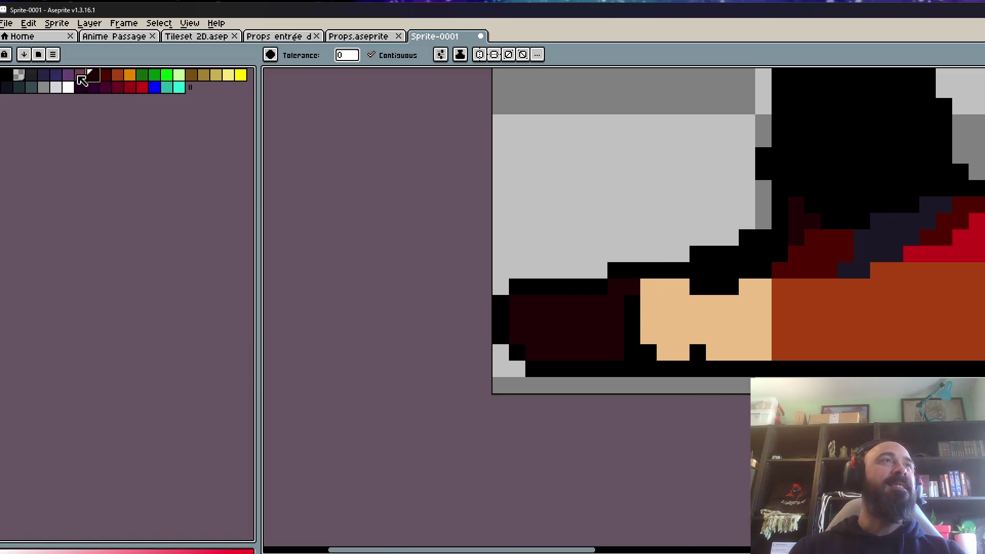
pyautogui.click(108, 76)
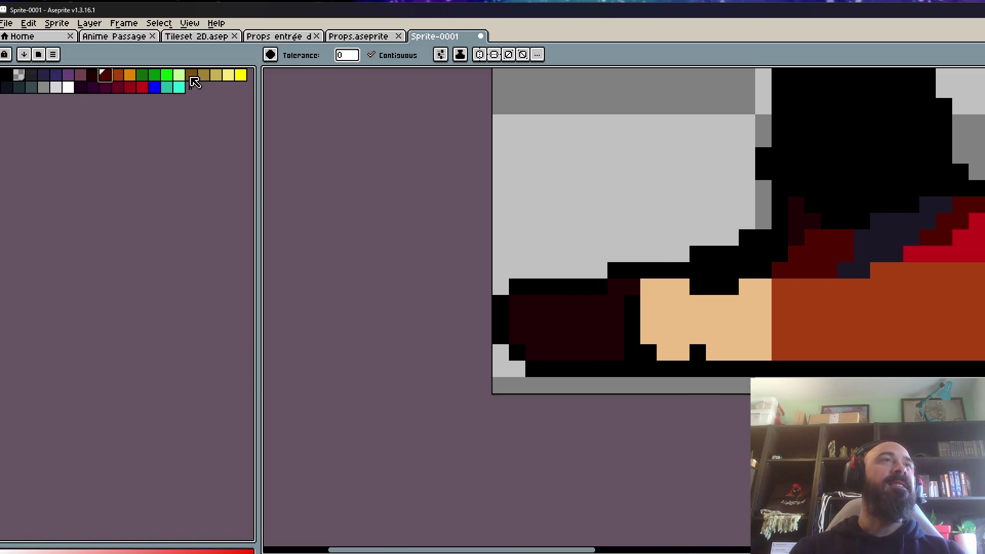
pyautogui.click(193, 76)
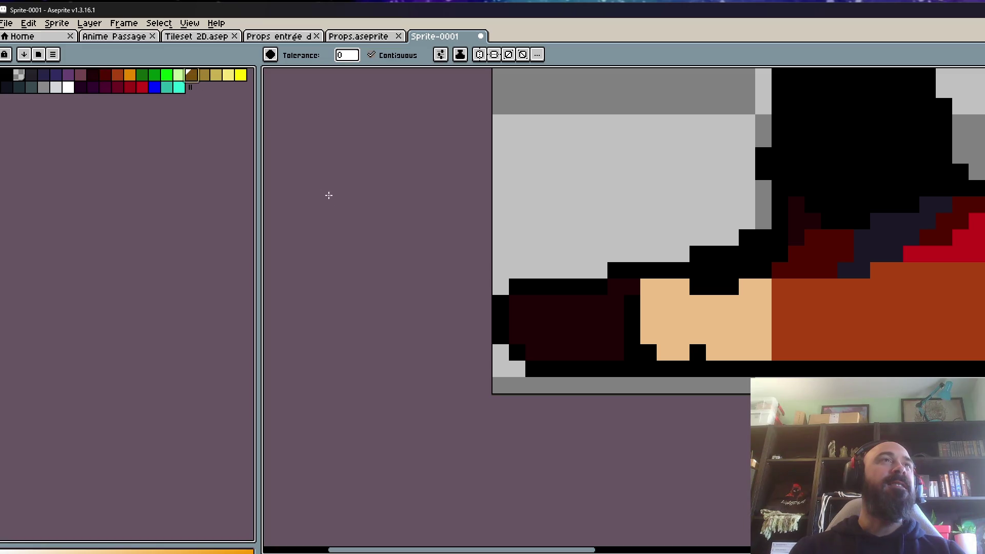
pyautogui.click(575, 312)
pyautogui.scroll(-4, 575, 312)
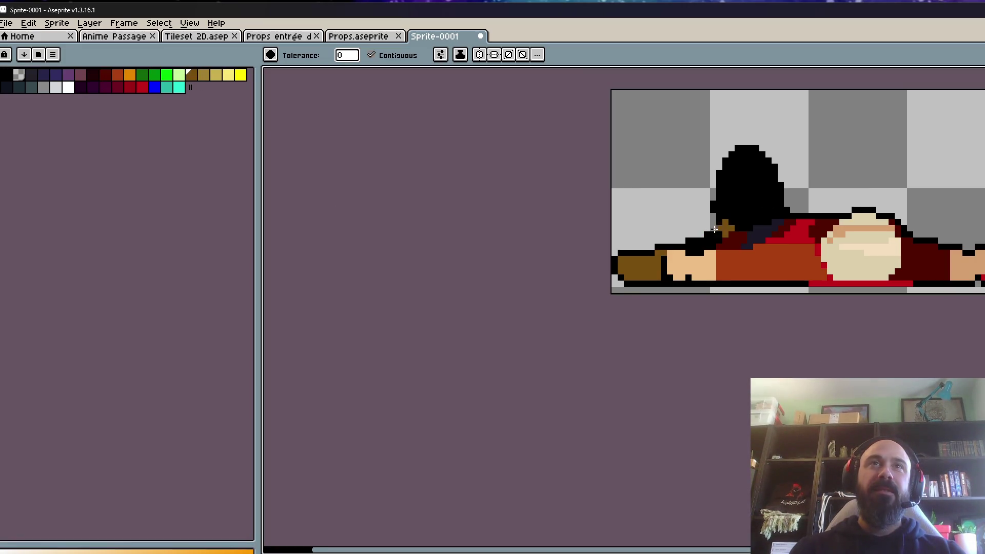
pyautogui.scroll(-2, 723, 225)
pyautogui.scroll(-1, 755, 277)
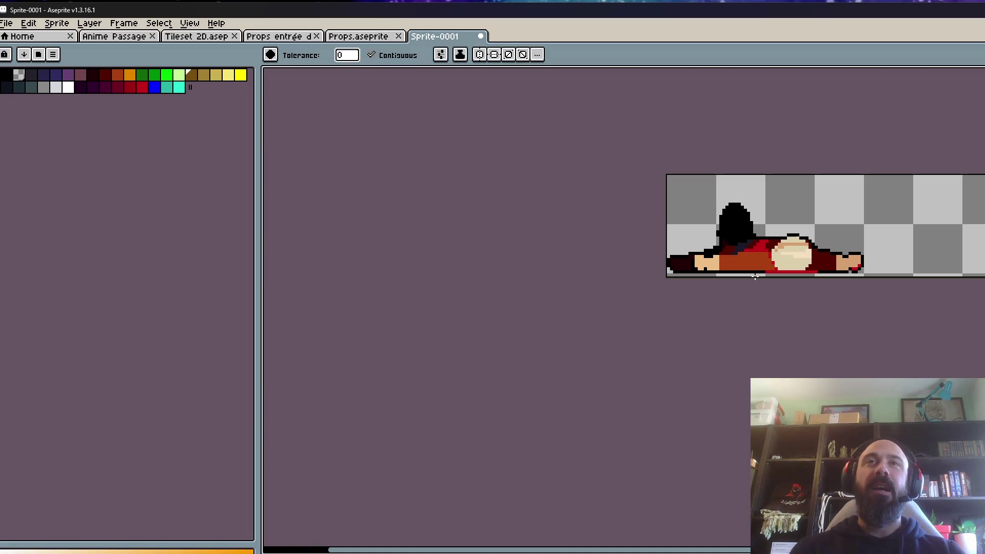
pyautogui.scroll(6, 750, 246)
pyautogui.press('i')
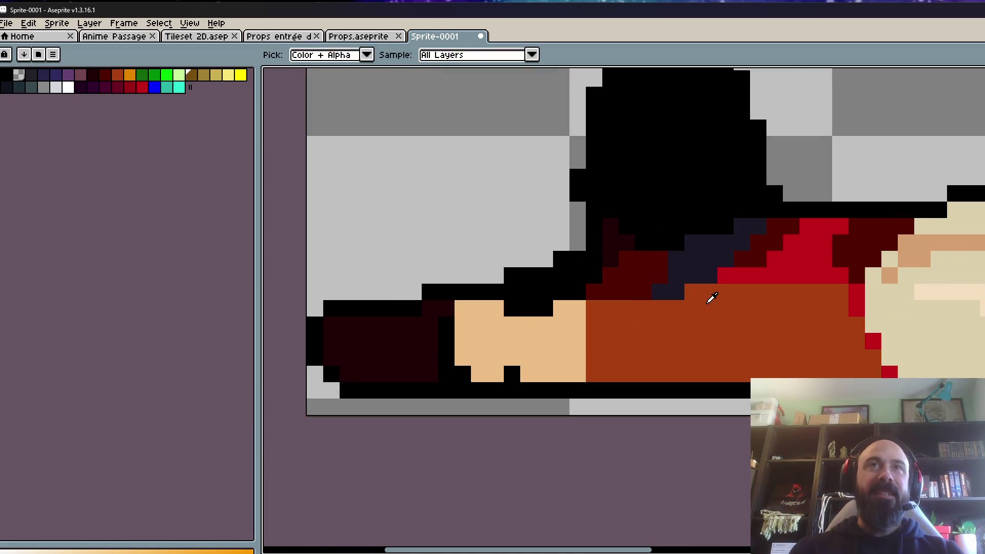
pyautogui.click(118, 77)
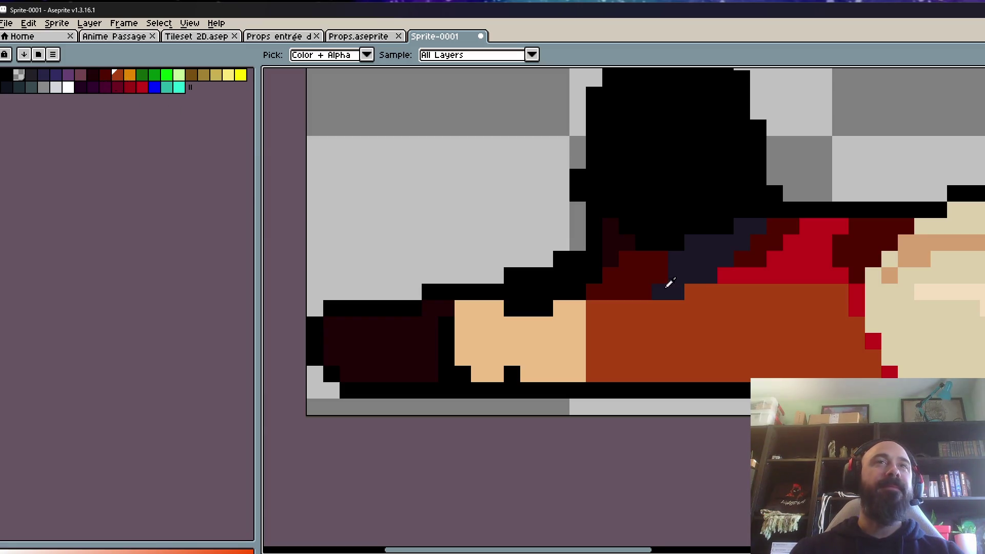
pyautogui.scroll(2, 659, 279)
pyautogui.click(593, 285)
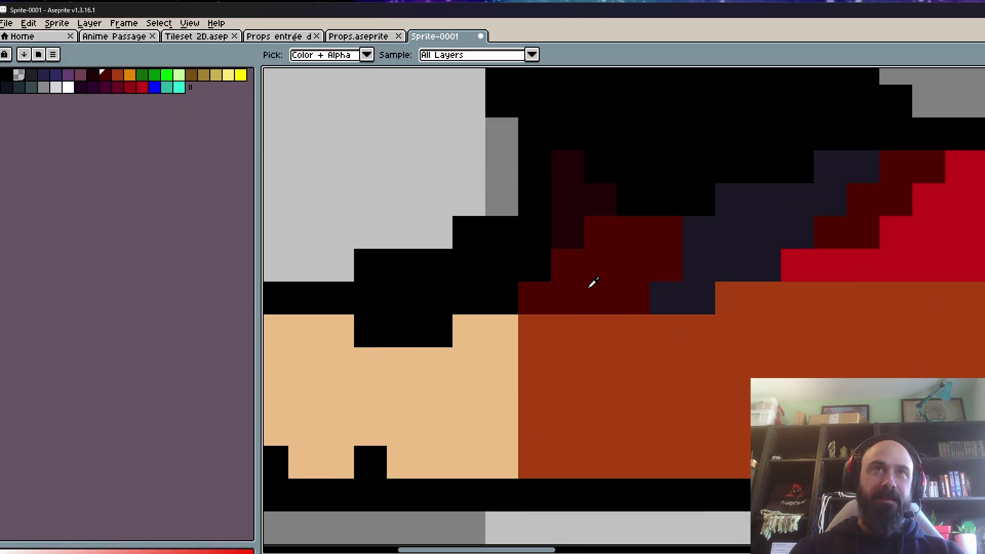
pyautogui.click(94, 88)
pyautogui.scroll(-4, 510, 209)
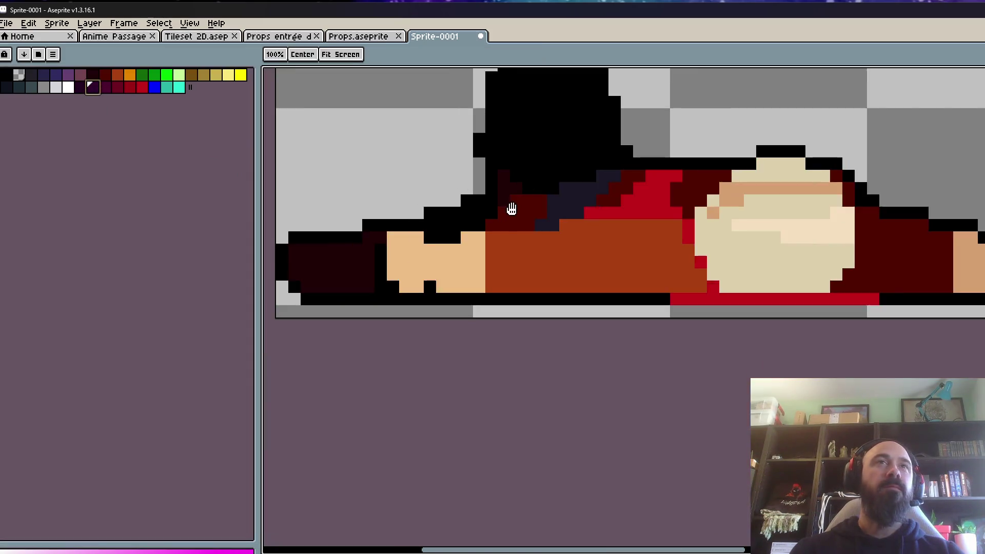
pyautogui.press('m')
pyautogui.scroll(-5, 521, 286)
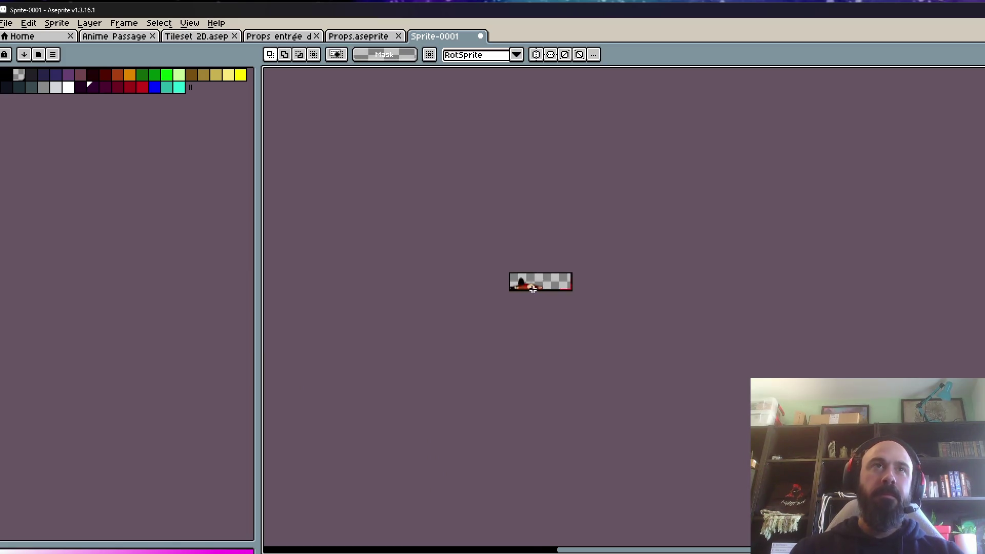
pyautogui.scroll(3, 533, 289)
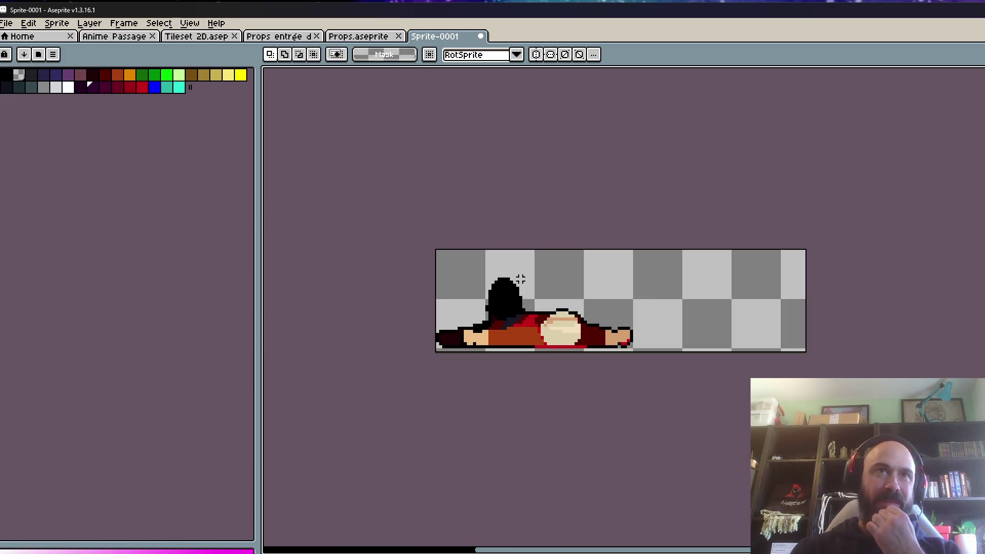
pyautogui.scroll(1, 527, 289)
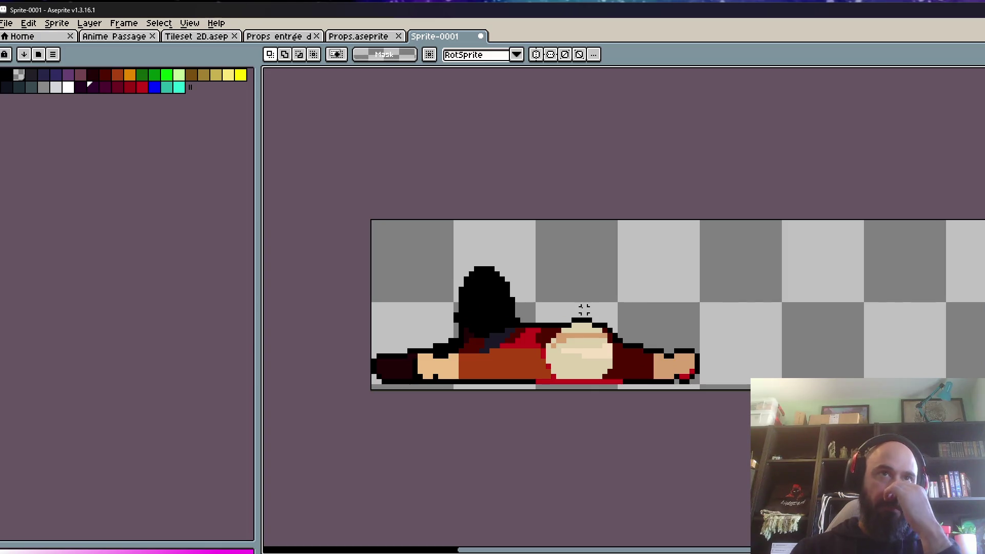
pyautogui.scroll(3, 584, 310)
pyautogui.press('i')
pyautogui.click(571, 382)
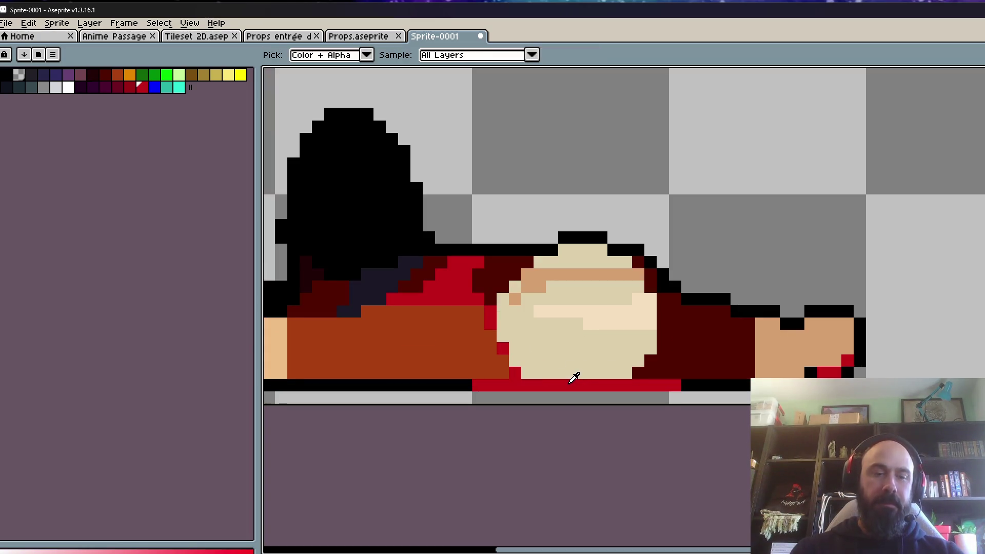
# - Pencil a diagonal streak of red blood pixels across the face's upper-left edge
pyautogui.scroll(1, 574, 378)
pyautogui.press('b')
pyautogui.moveTo(547, 238); pyautogui.dragTo(491, 268)
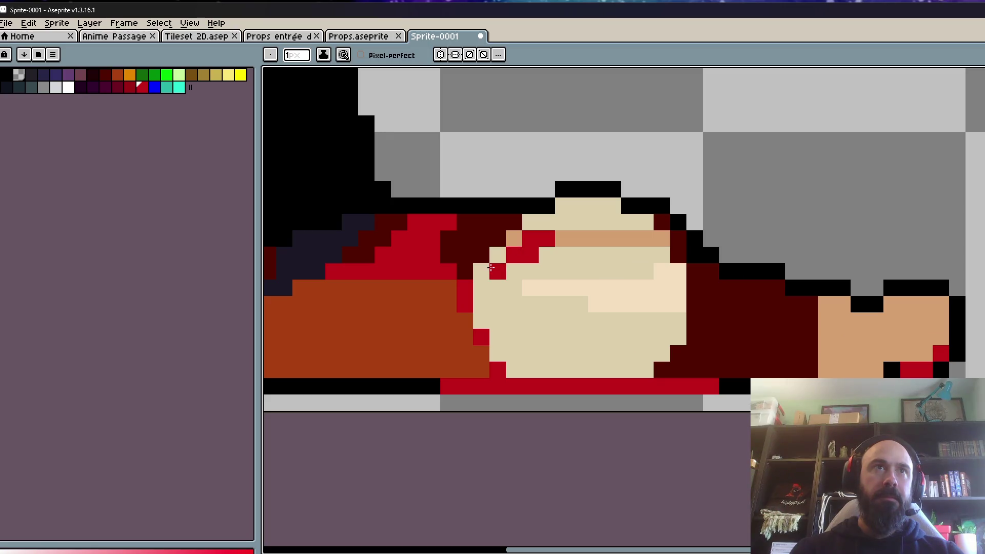
pyautogui.scroll(-3, 580, 330)
pyautogui.scroll(1, 586, 324)
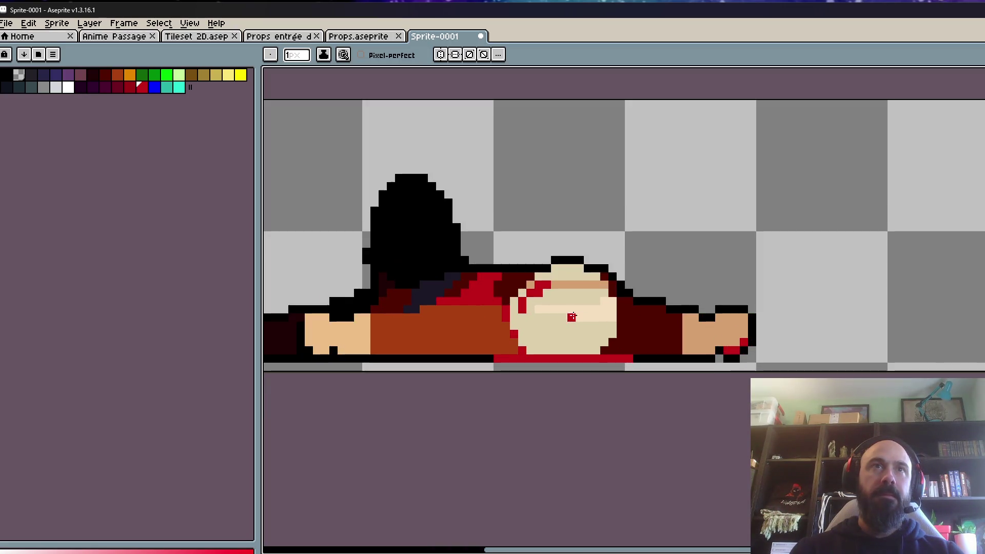
pyautogui.scroll(-2, 604, 291)
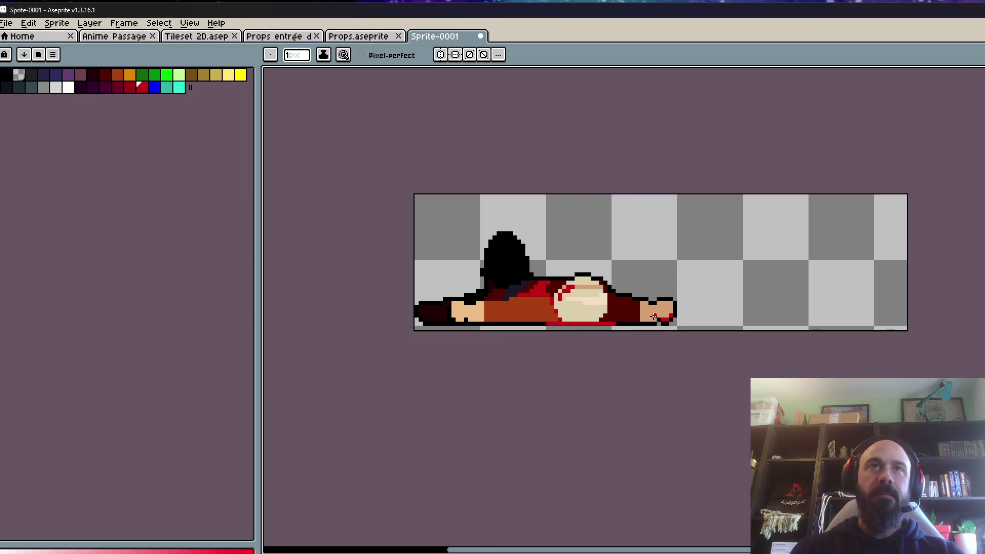
pyautogui.scroll(1, 654, 315)
pyautogui.scroll(-1, 437, 291)
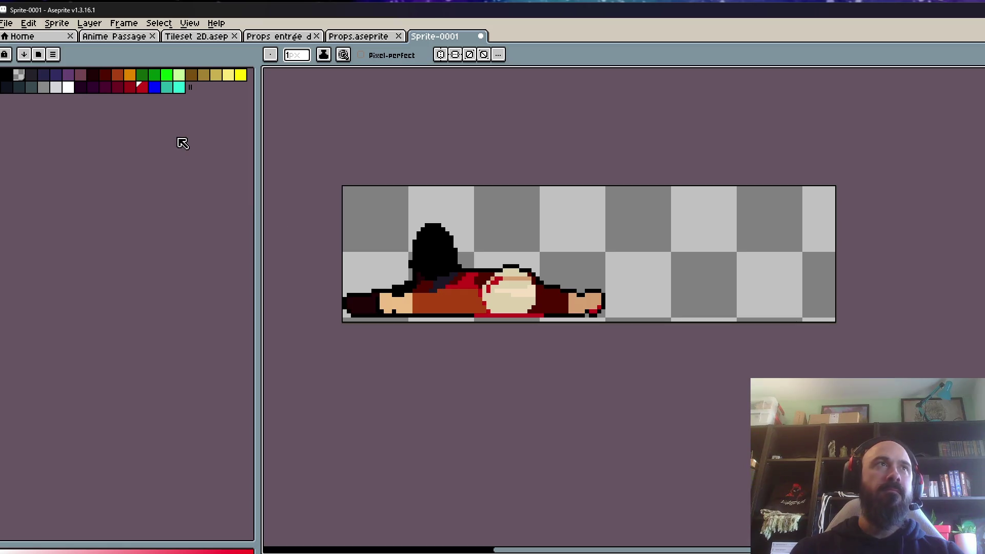
# - Select the grey swatch in the palette
pyautogui.click(23, 88)
pyautogui.scroll(1, 450, 280)
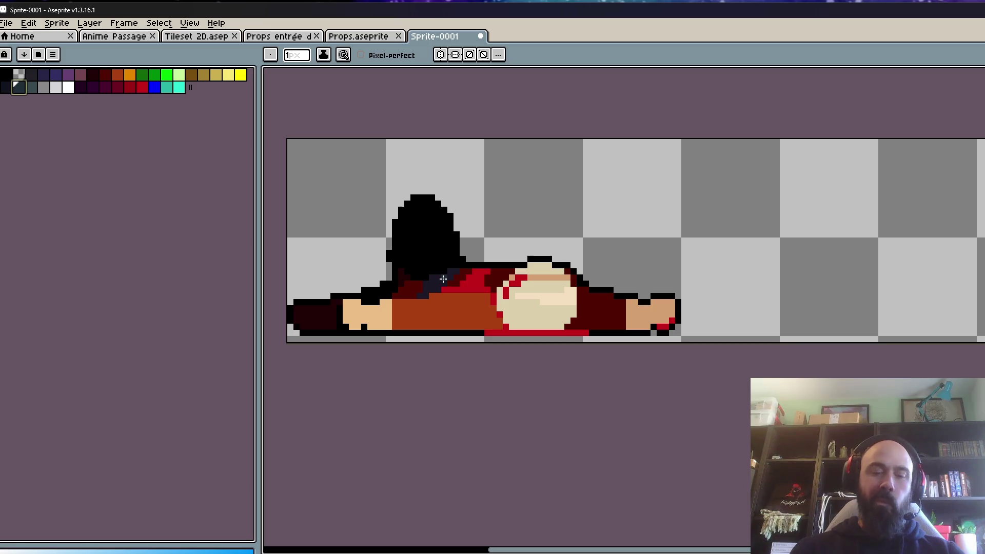
pyautogui.click(44, 87)
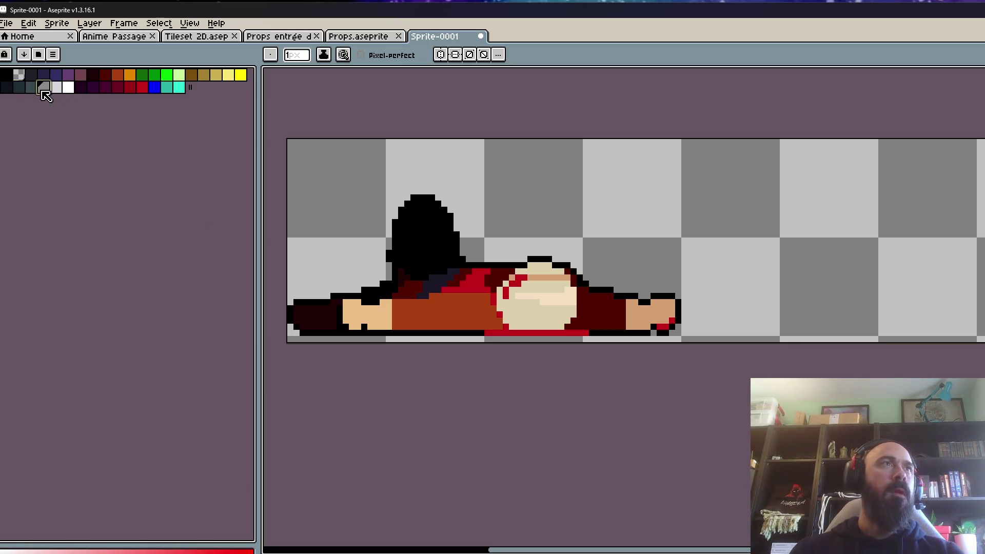
# - Bucket-fill the orange clothing grey and three dark-red body areas teal
pyautogui.press('g')
pyautogui.click(452, 307)
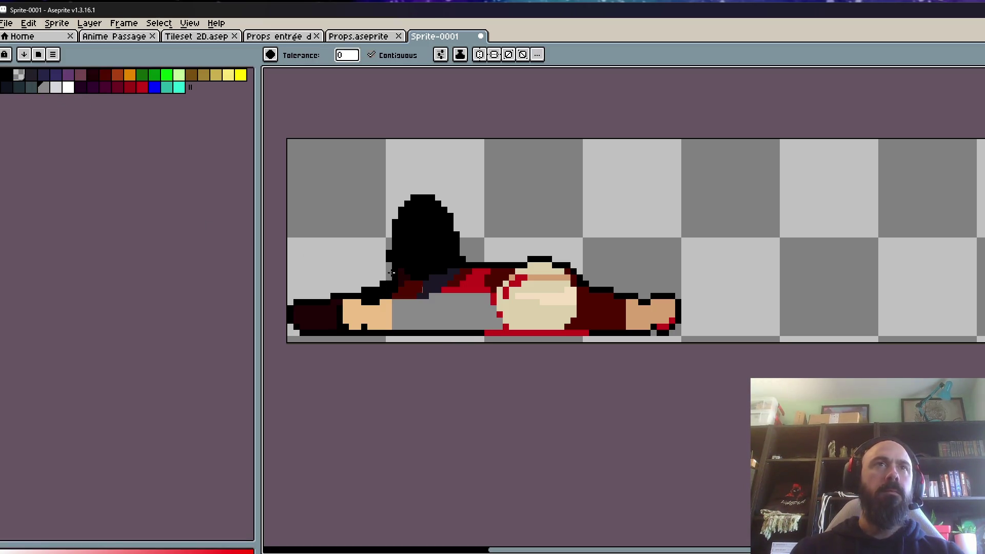
pyautogui.click(31, 87)
pyautogui.click(597, 311)
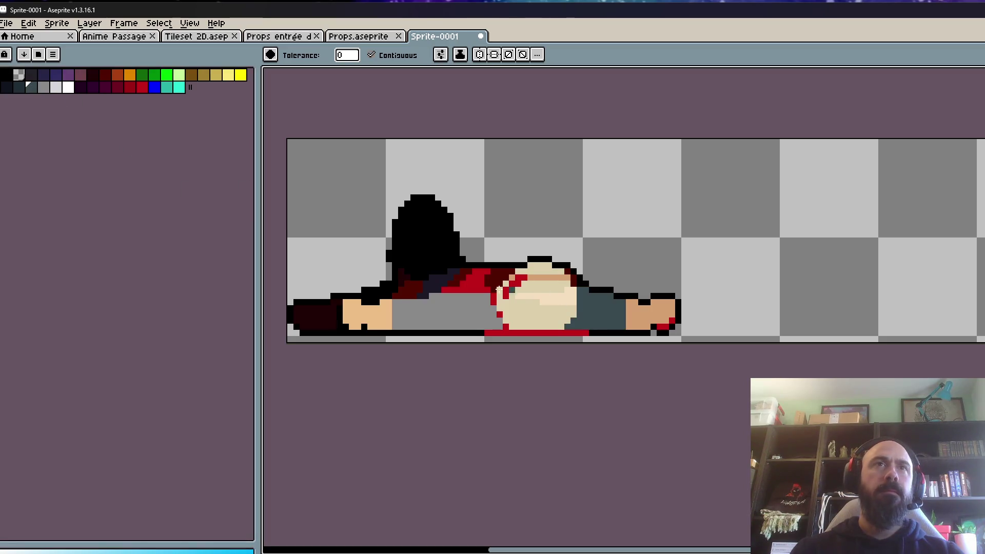
pyautogui.click(503, 278)
pyautogui.click(419, 284)
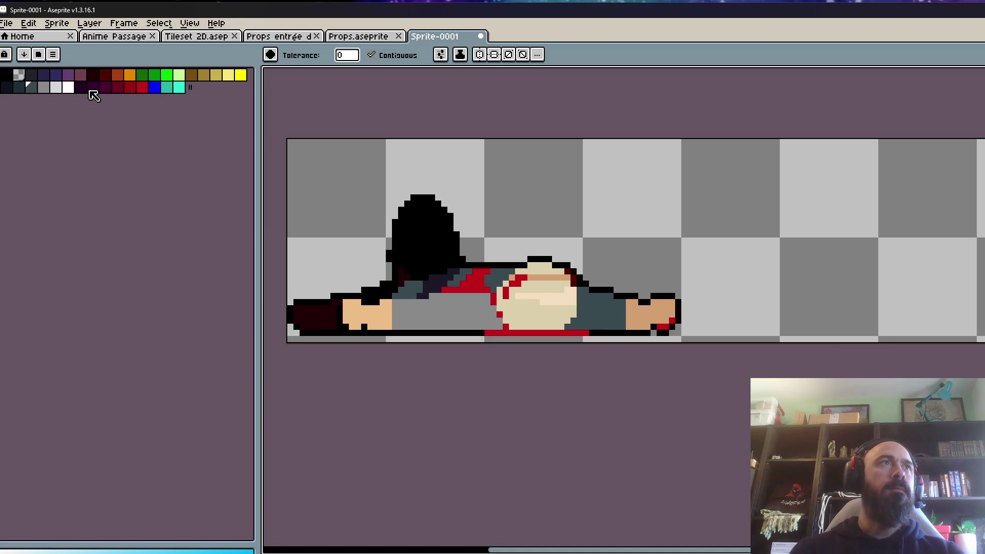
# - Fill the strap patch on the torso brown, then refill it gold
pyautogui.click(117, 88)
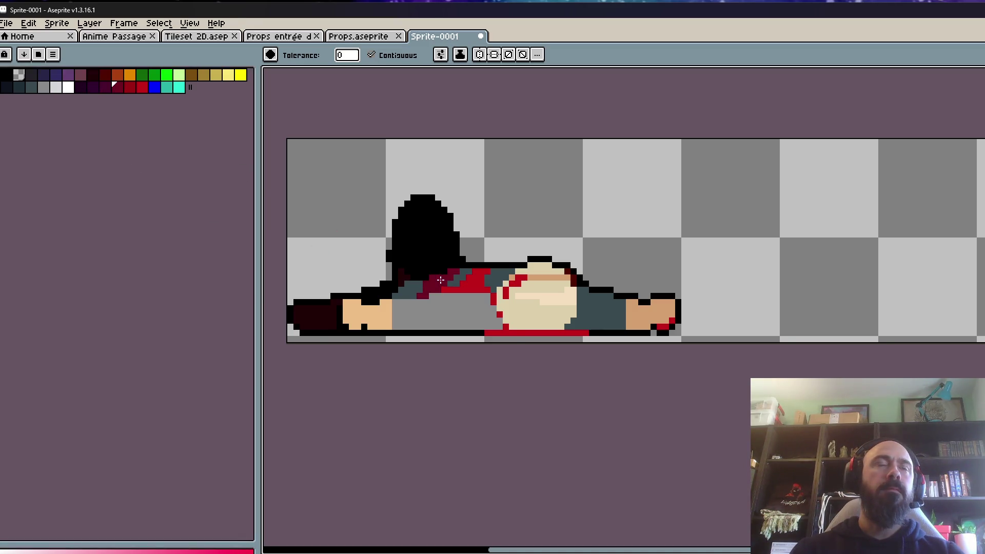
pyautogui.scroll(-2, 443, 283)
pyautogui.click(191, 75)
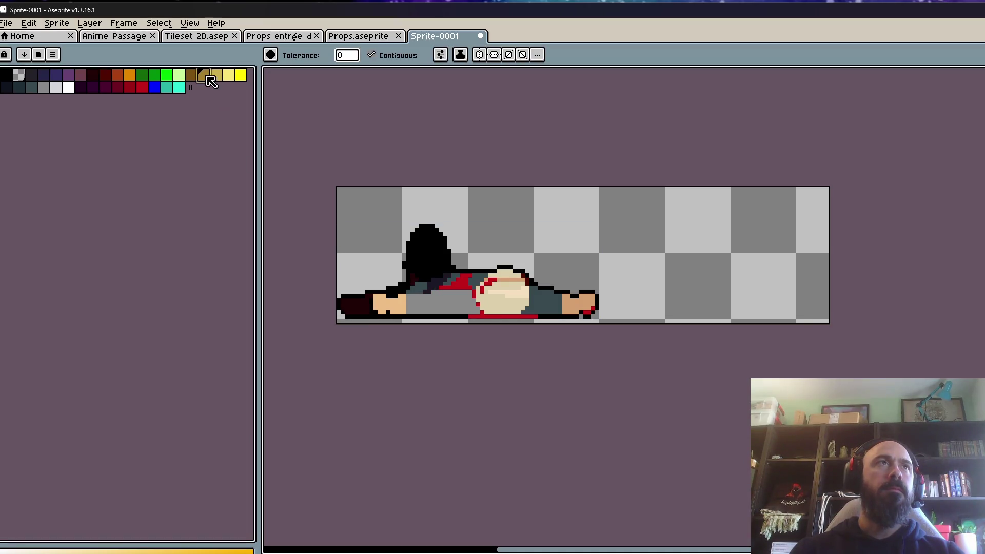
pyautogui.click(442, 281)
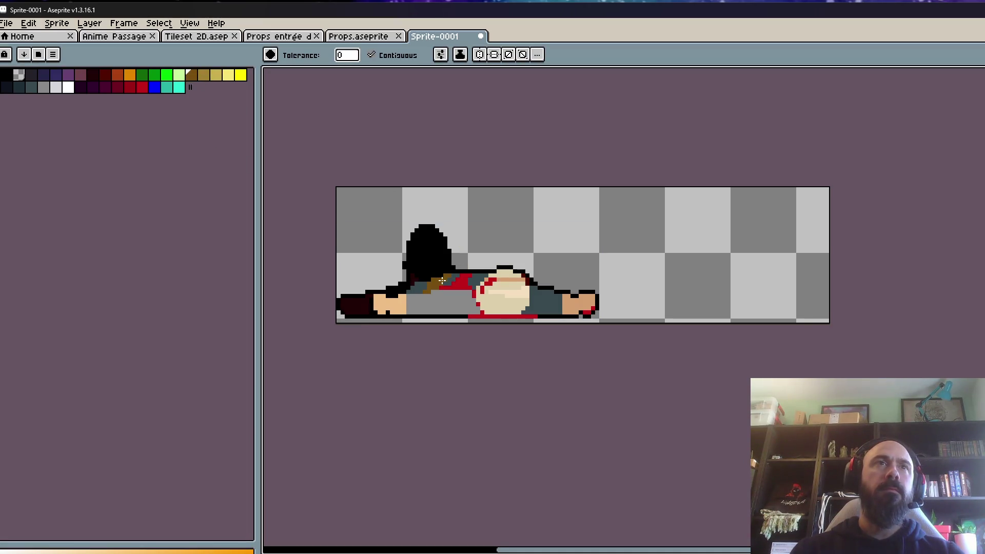
pyautogui.scroll(2, 443, 282)
pyautogui.click(440, 279)
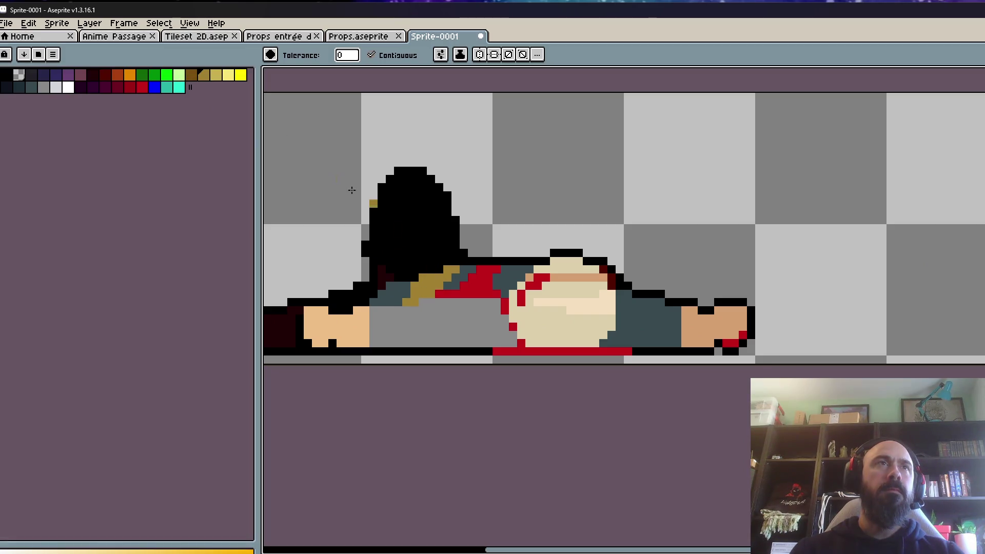
# - Pencil dark-brown shading pixels along both edges of the gold strap
pyautogui.click(193, 76)
pyautogui.scroll(2, 447, 277)
pyautogui.scroll(1, 447, 277)
pyautogui.press('b')
pyautogui.click(423, 251)
pyautogui.click(373, 275)
pyautogui.click(349, 300)
pyautogui.click(349, 325)
pyautogui.click(324, 351)
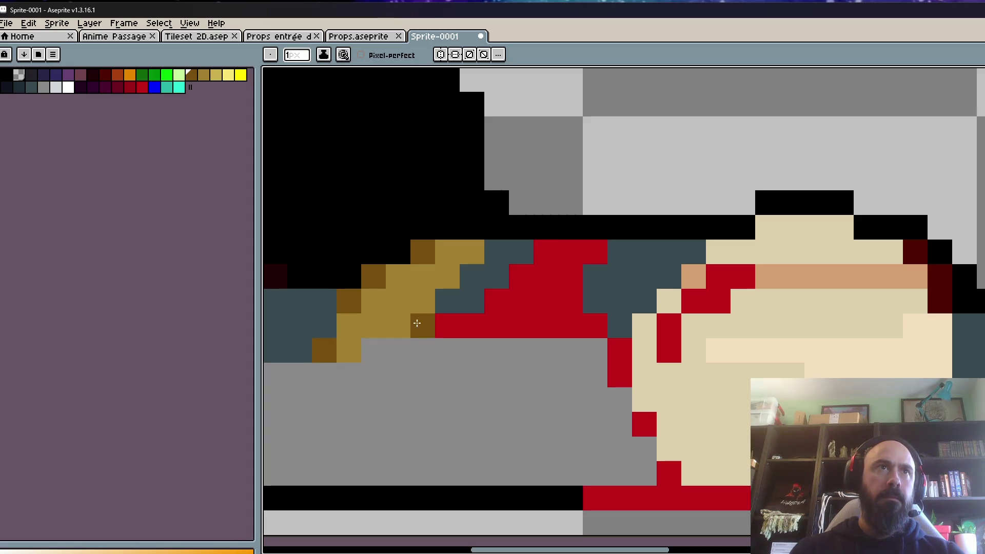
pyautogui.click(398, 326)
pyautogui.click(422, 302)
pyautogui.click(472, 252)
pyautogui.click(472, 276)
pyautogui.scroll(-6, 458, 267)
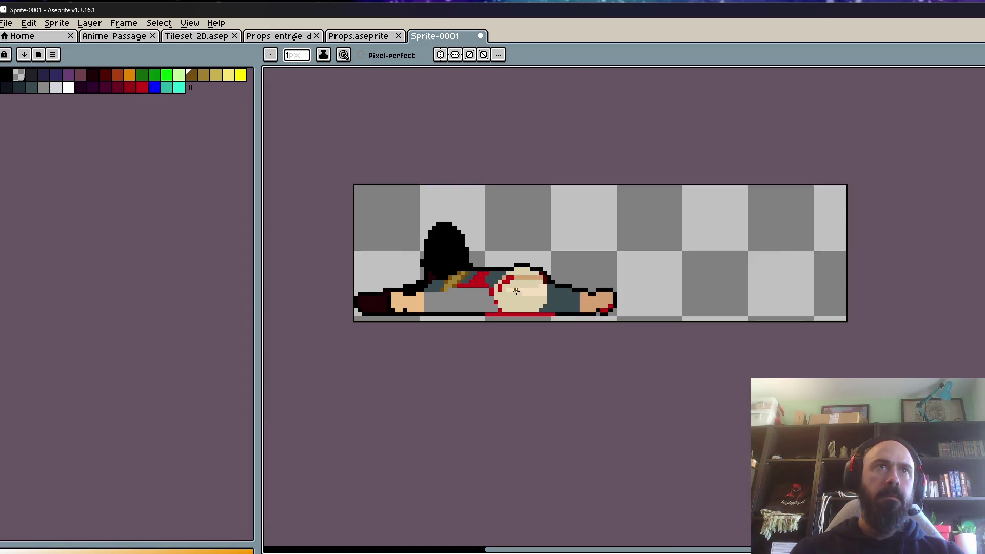
pyautogui.scroll(2, 446, 303)
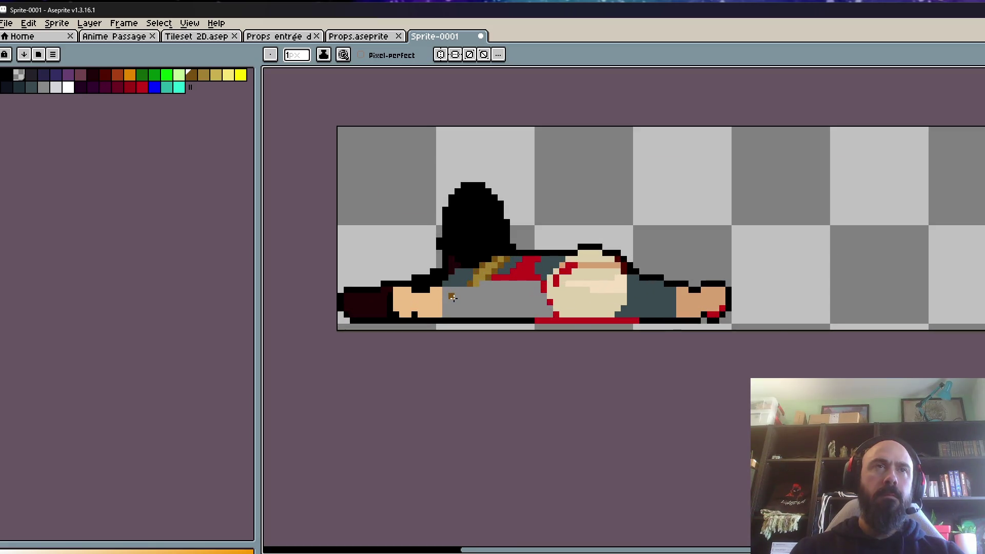
pyautogui.scroll(1, 452, 298)
pyautogui.click(31, 87)
pyautogui.scroll(-1, 406, 313)
# - Bucket-fill the dark-red boot and its leftover pixels slate, undoing a stray hair fill
pyautogui.press('g')
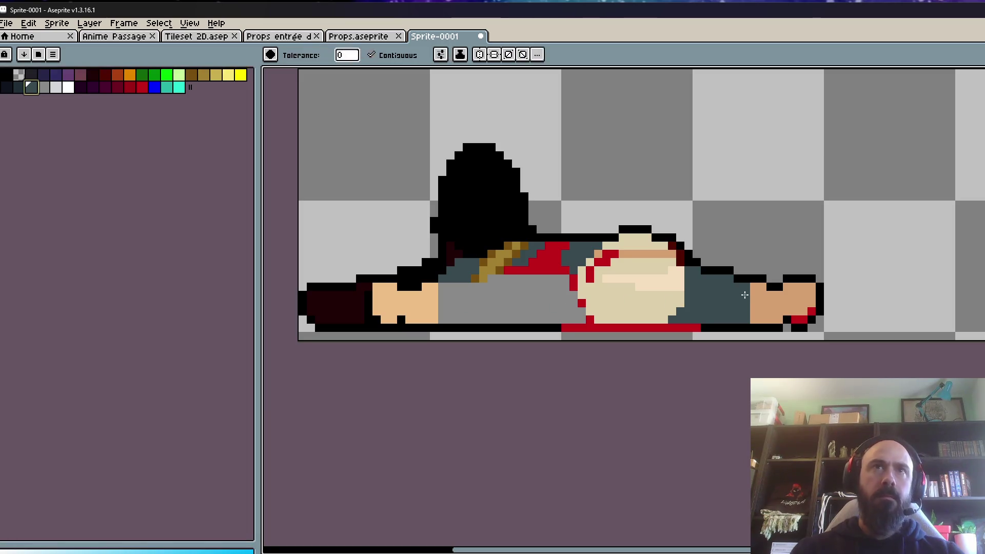
pyautogui.scroll(-1, 763, 312)
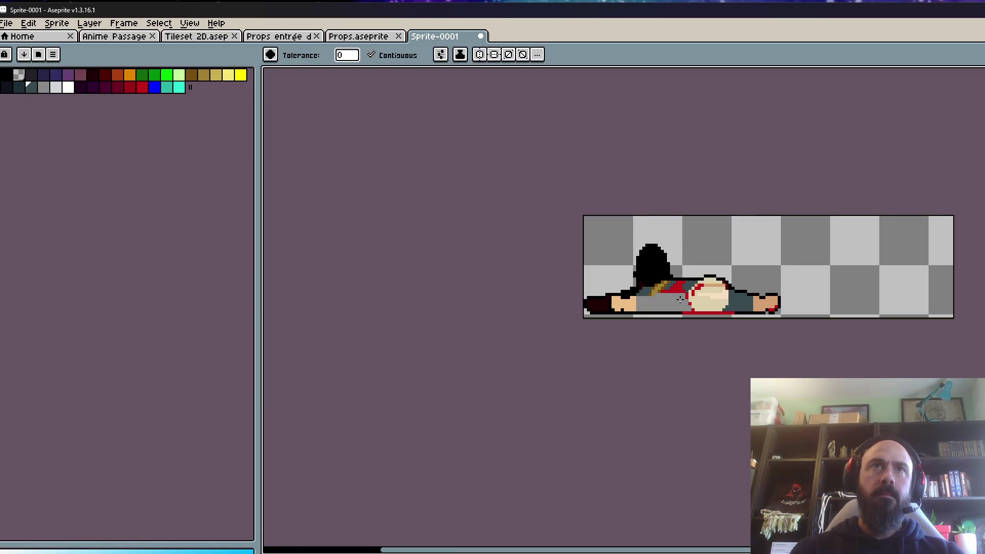
pyautogui.scroll(1, 623, 310)
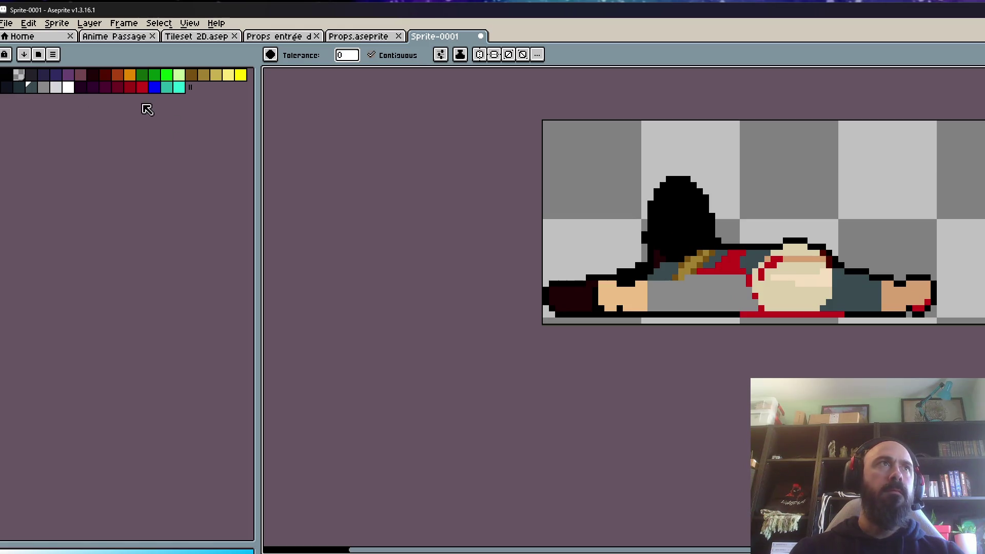
pyautogui.click(19, 87)
pyautogui.scroll(1, 727, 294)
pyautogui.click(547, 258)
pyautogui.hotkey('ctrl', 'z')
pyautogui.click(429, 295)
pyautogui.click(579, 236)
pyautogui.click(586, 211)
# - Refill the boot near-black and darken pixels under the hair, undoing a navy fill on the hand
pyautogui.click(6, 88)
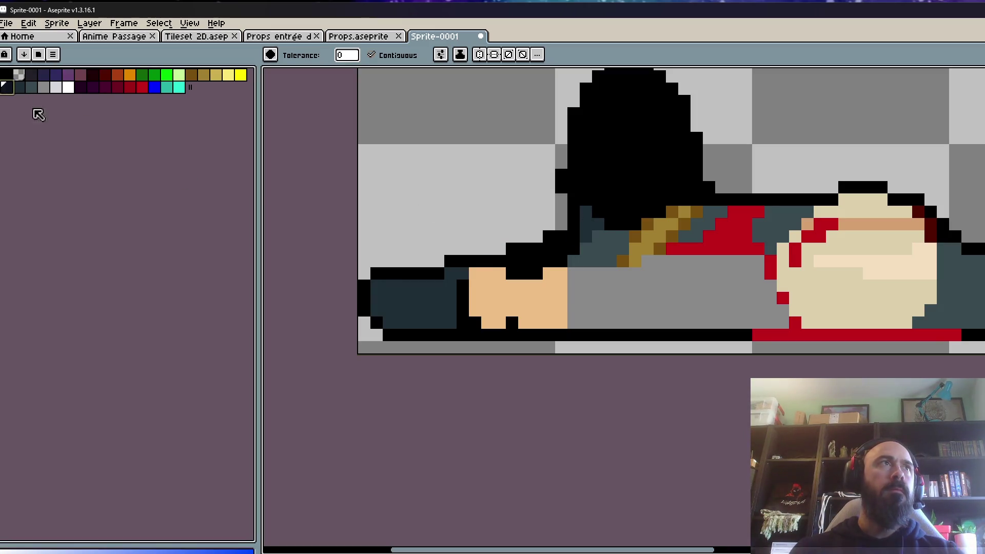
pyautogui.click(407, 297)
pyautogui.click(588, 229)
pyautogui.scroll(-4, 588, 230)
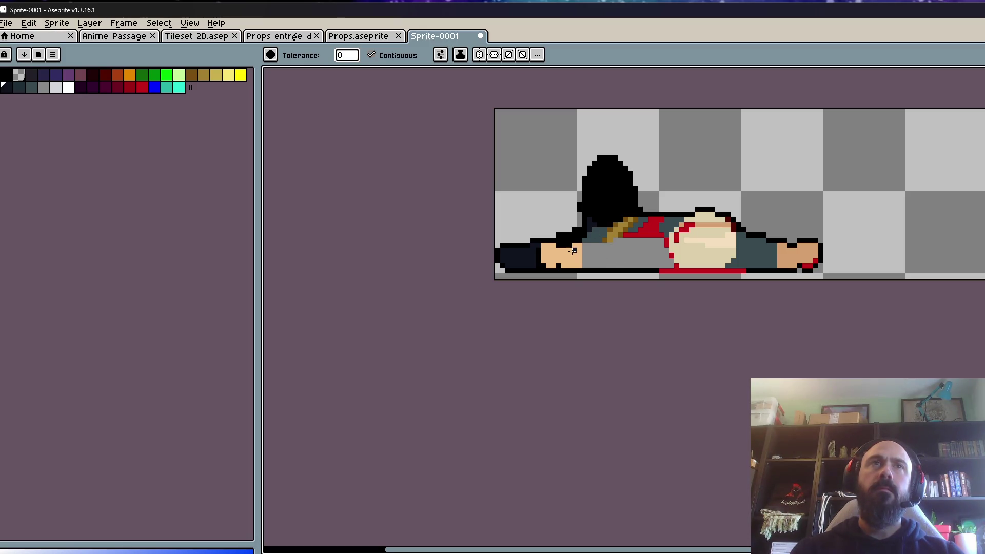
pyautogui.scroll(3, 573, 251)
pyautogui.click(538, 273)
pyautogui.scroll(-2, 627, 290)
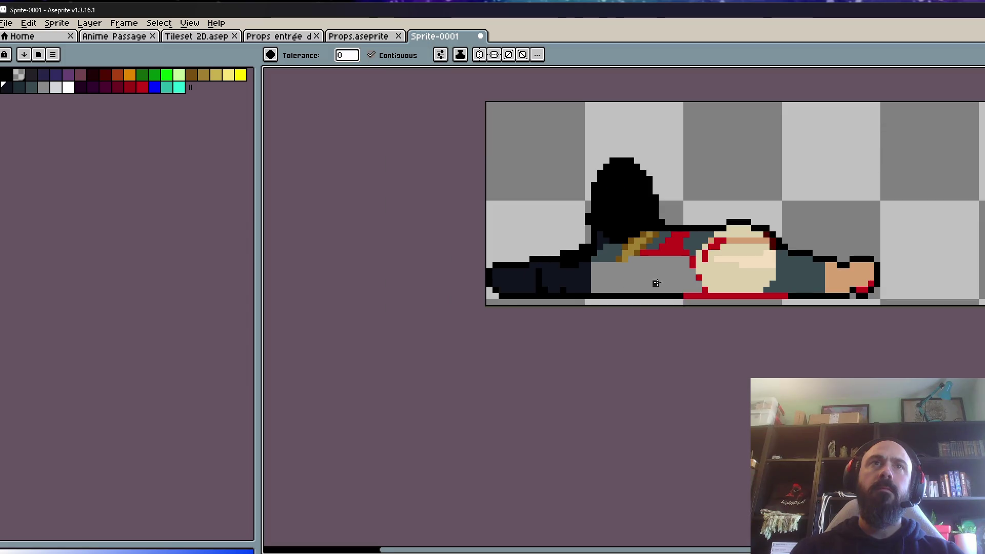
pyautogui.hotkey('ctrl', 'z')
pyautogui.scroll(-1, 784, 292)
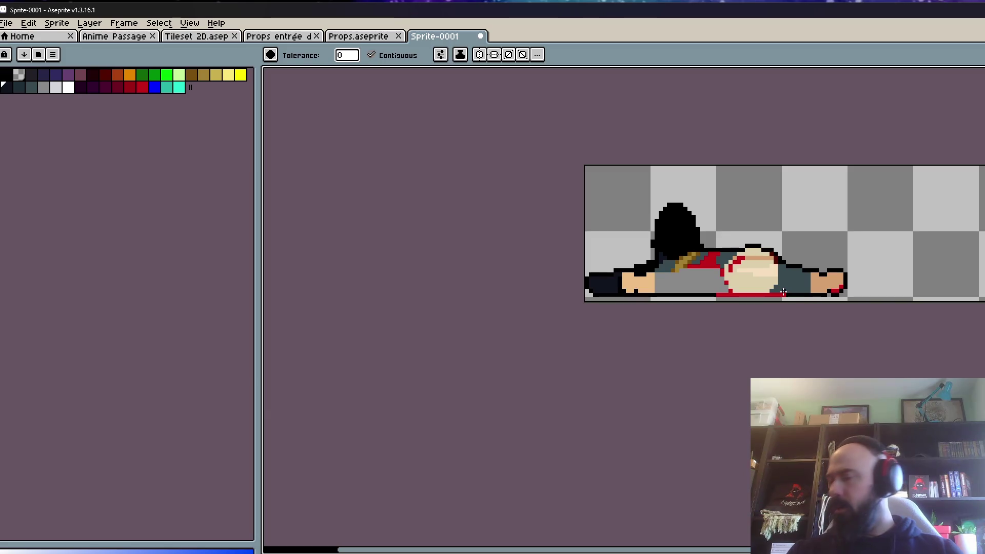
pyautogui.scroll(3, 780, 268)
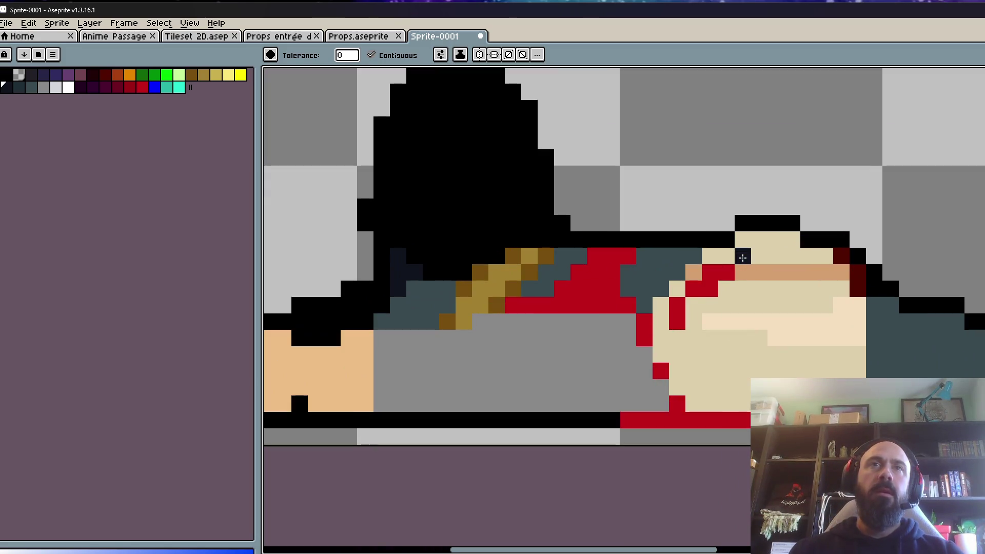
# - Try red blood pixels below the red stroke and on the torso, then undo them
pyautogui.scroll(1, 723, 275)
pyautogui.press('i')
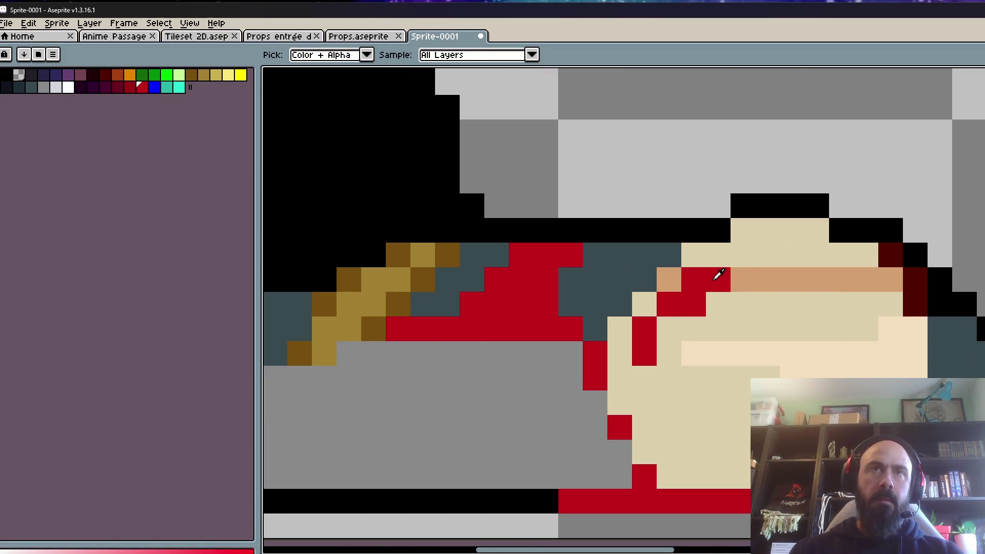
pyautogui.press('b')
pyautogui.click(645, 377)
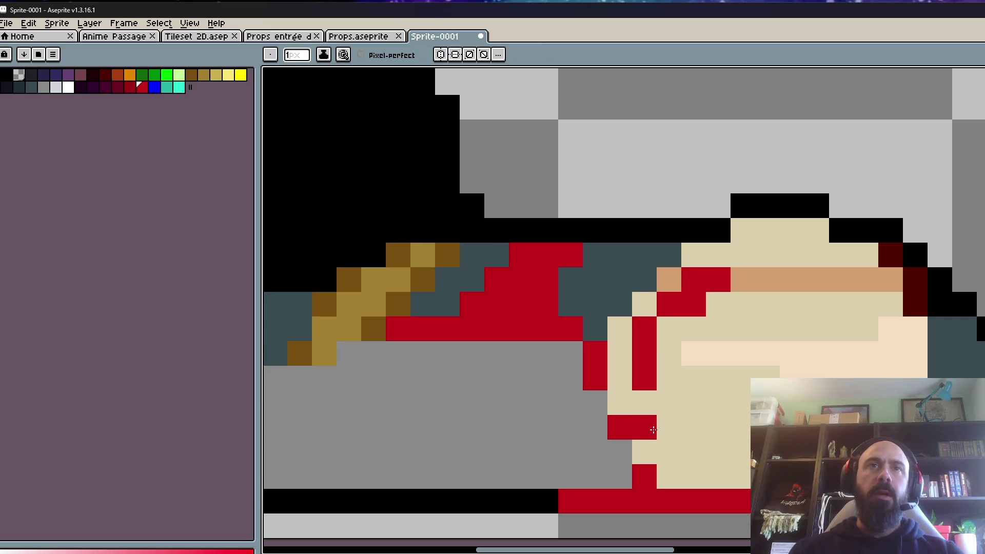
pyautogui.scroll(-2, 654, 441)
pyautogui.press('v')
pyautogui.hotkey('ctrl', 'z')
pyautogui.hotkey('ctrl', 'z')
pyautogui.click(656, 395)
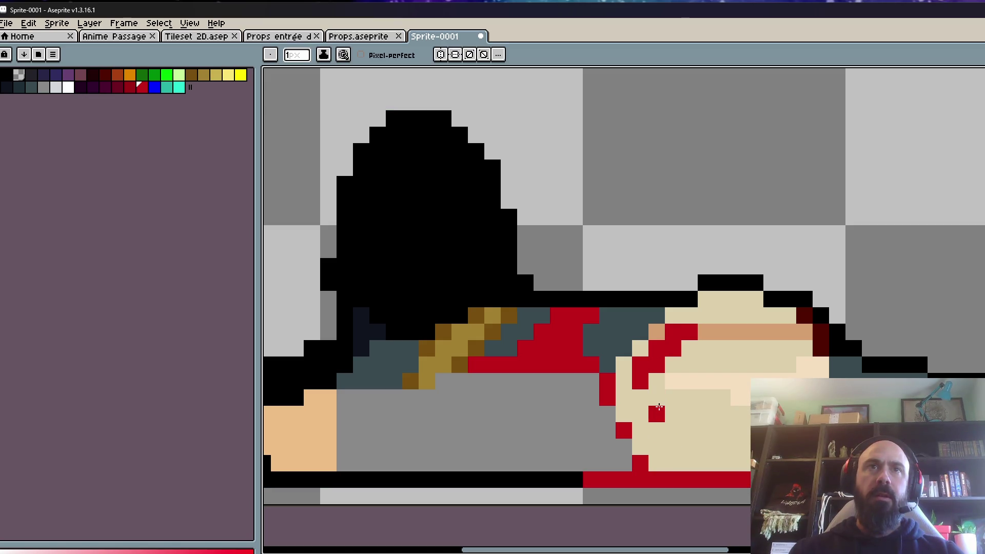
pyautogui.scroll(-3, 659, 442)
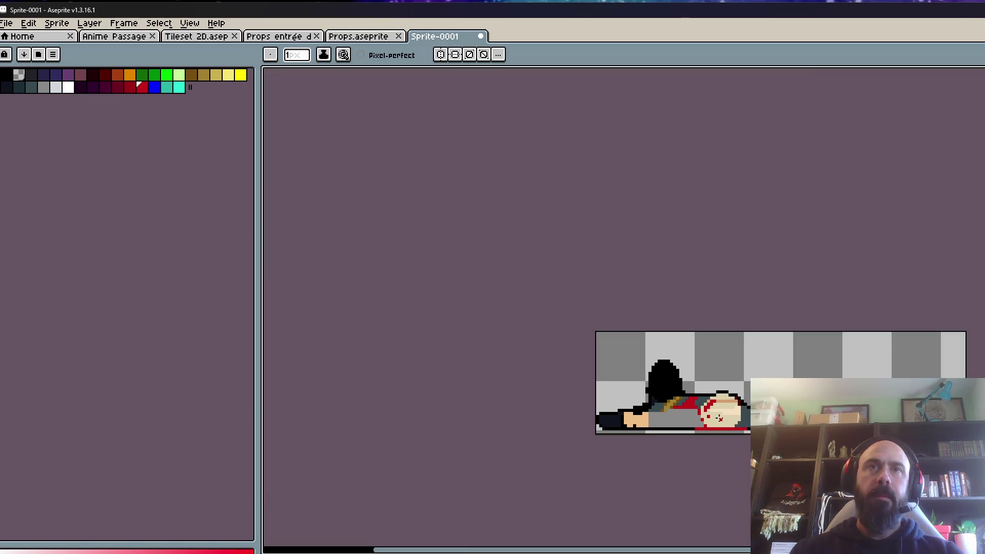
pyautogui.scroll(3, 701, 419)
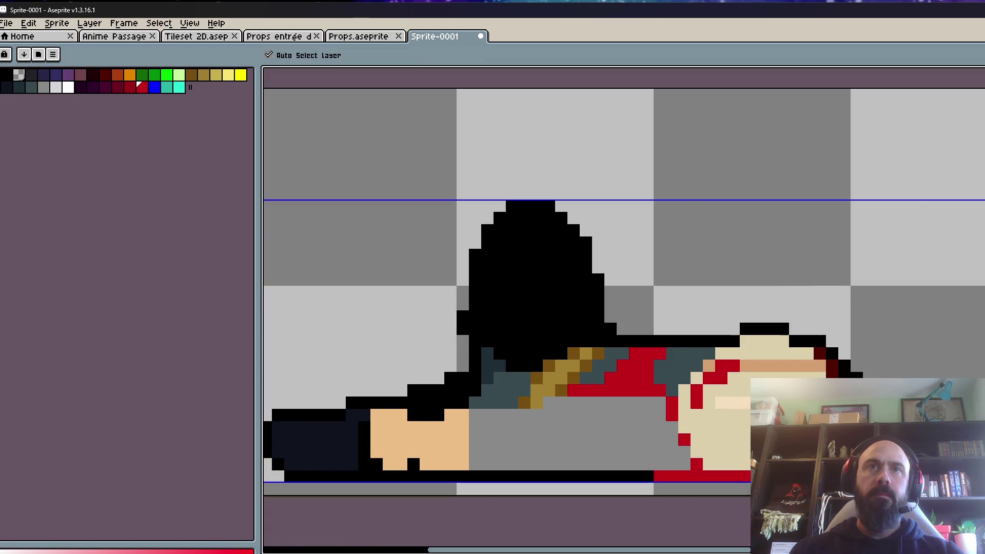
pyautogui.hotkey('ctrl', 'z')
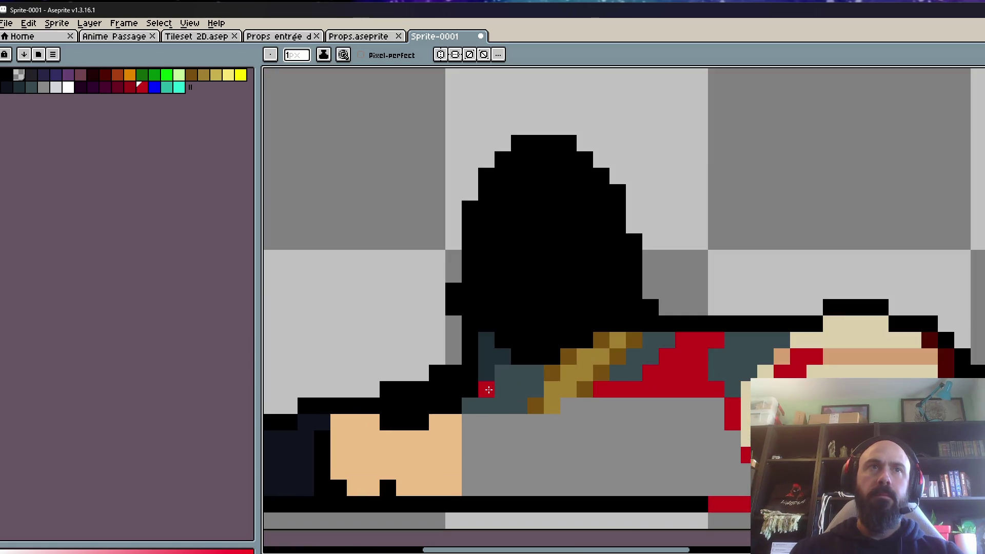
# - Recolour a navy boot pixel slate and add slate highlight pixels on the boot
pyautogui.press('i')
pyautogui.click(324, 439)
pyautogui.press('h')
pyautogui.scroll(2, 462, 401)
pyautogui.press('g')
pyautogui.click(31, 87)
pyautogui.click(436, 409)
pyautogui.scroll(1, 411, 409)
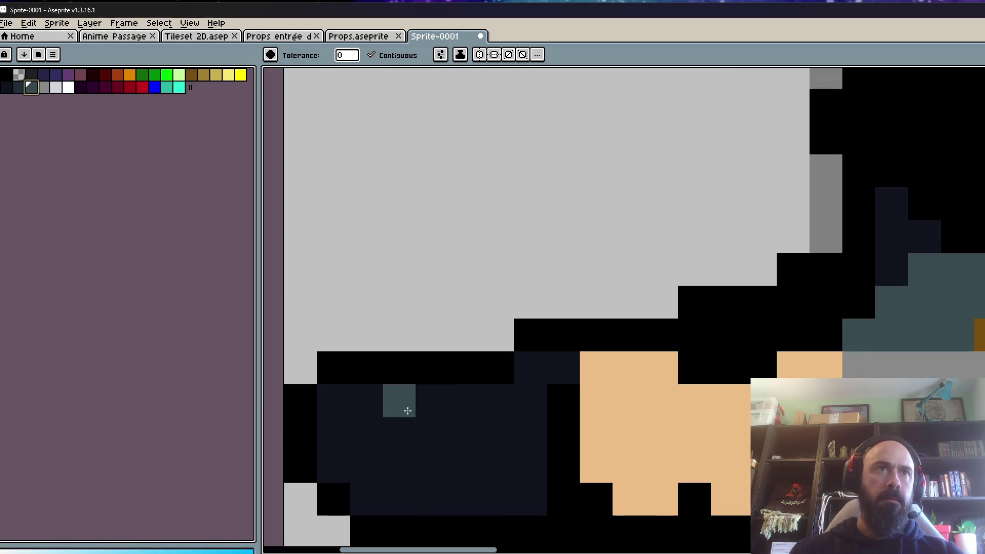
pyautogui.press('b')
pyautogui.click(402, 435)
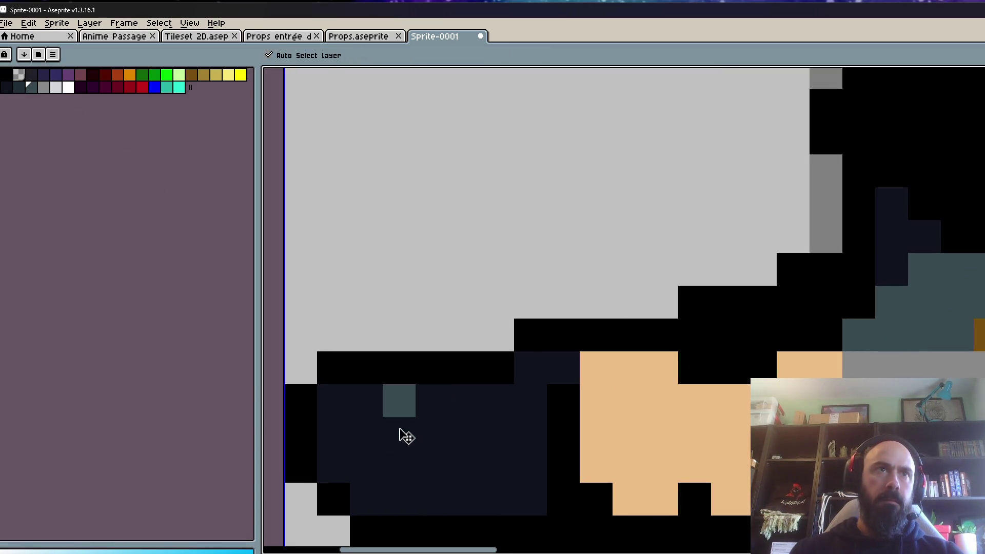
pyautogui.hotkey('ctrl', 'z')
pyautogui.click(397, 485)
pyautogui.click(497, 434)
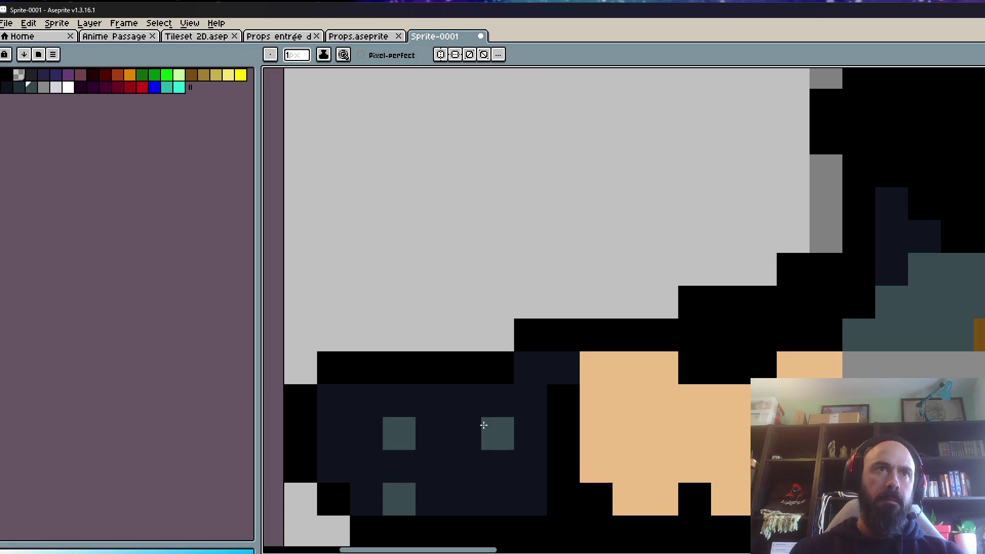
# - Draw a slate highlight line with extra slate pixels along the top of the boot
pyautogui.scroll(-2, 505, 480)
pyautogui.press('v')
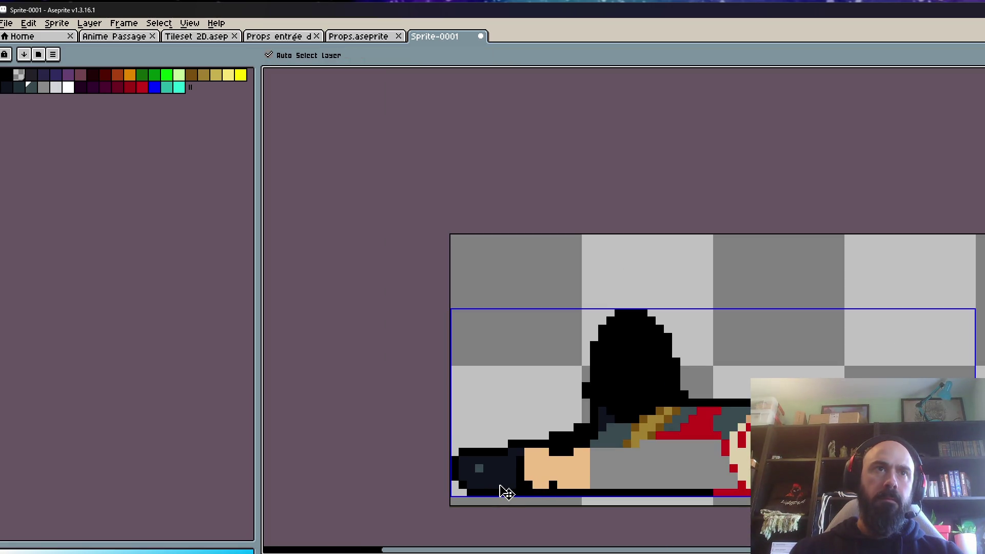
pyautogui.hotkey('ctrl', 'z')
pyautogui.scroll(1, 508, 485)
pyautogui.press('b')
pyautogui.click(440, 442)
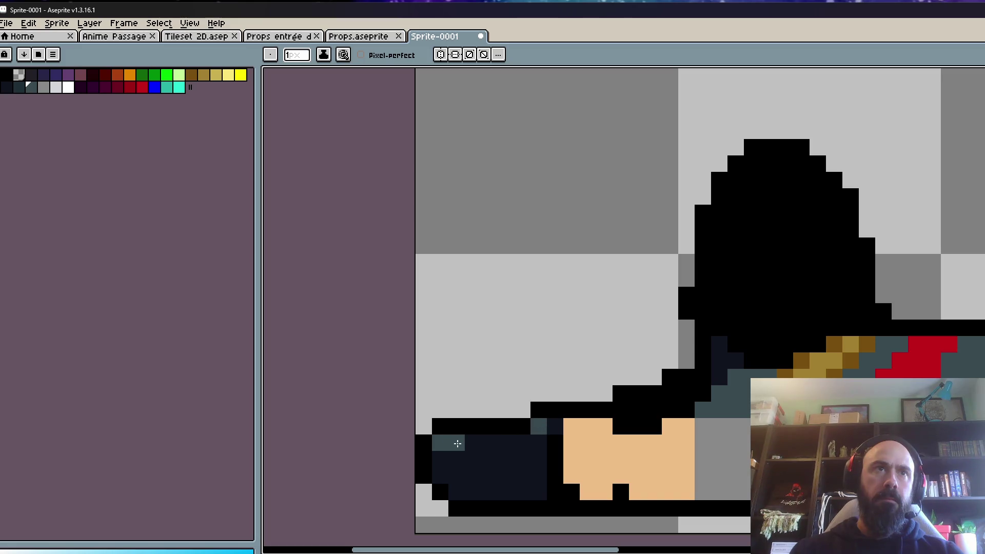
pyautogui.moveTo(457, 443); pyautogui.dragTo(532, 425)
pyautogui.click(554, 426)
pyautogui.scroll(-1, 518, 438)
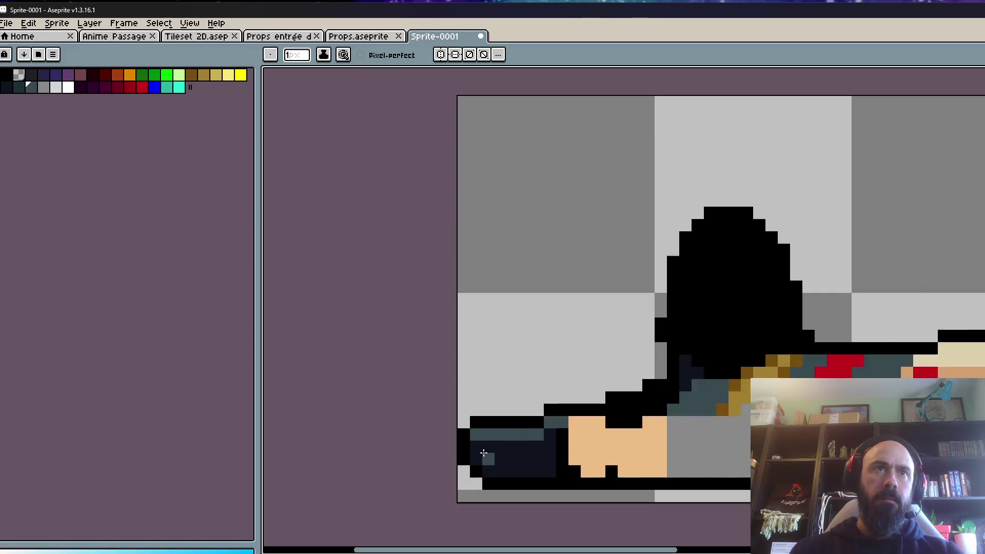
pyautogui.scroll(1, 471, 444)
pyautogui.scroll(-2, 482, 444)
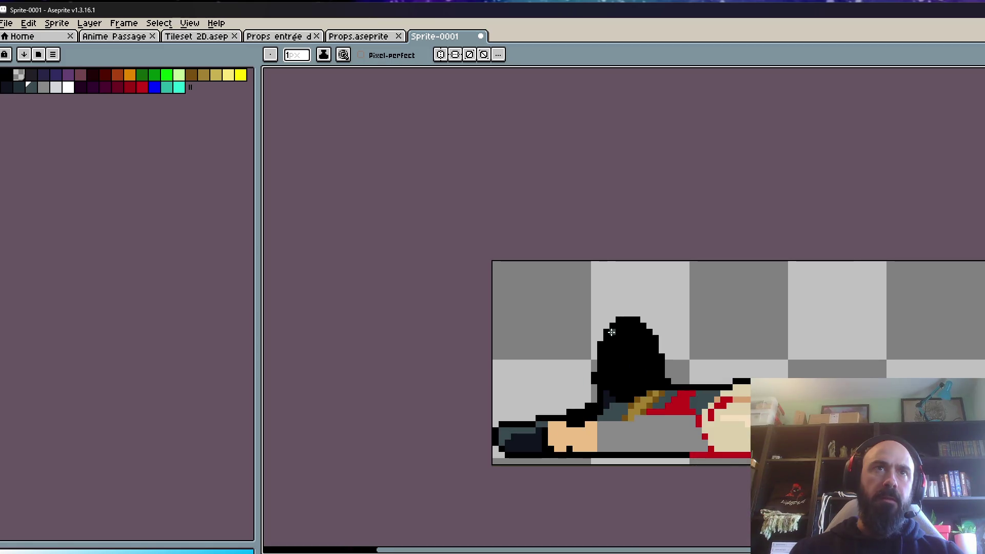
pyautogui.scroll(2, 598, 456)
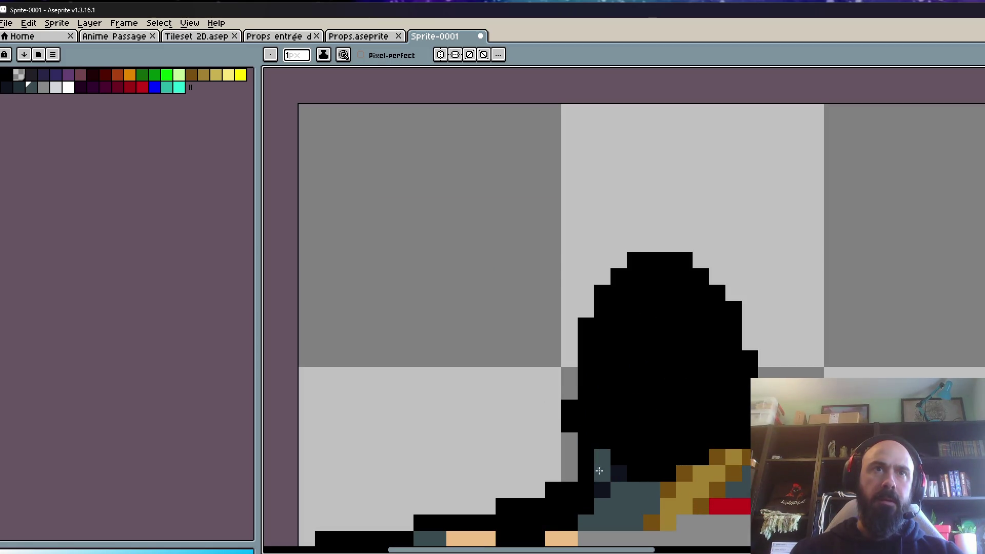
pyautogui.scroll(-4, 595, 302)
pyautogui.moveTo(602, 334); pyautogui.dragTo(602, 321)
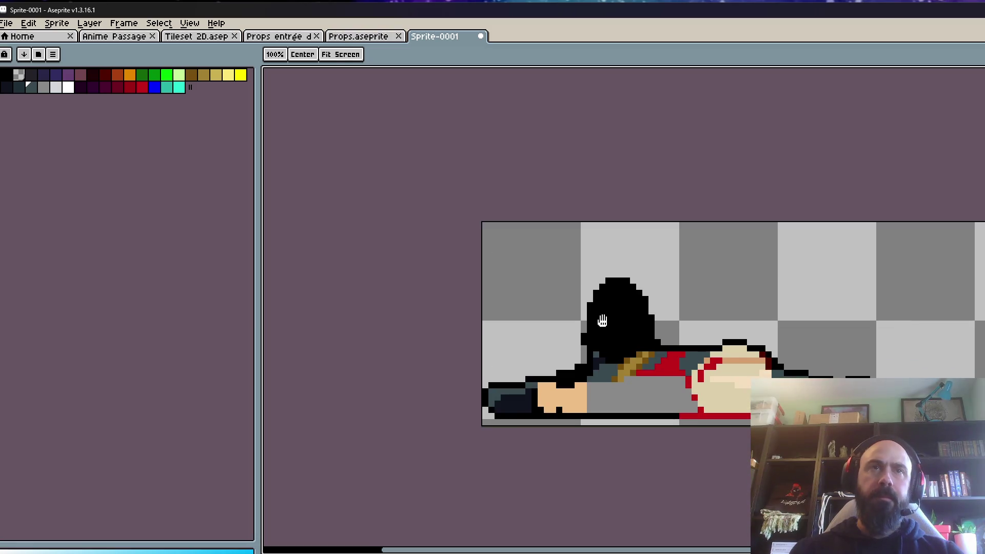
# - Fill the boot with the dark purple colour using the Paint Bucket
pyautogui.press('space')
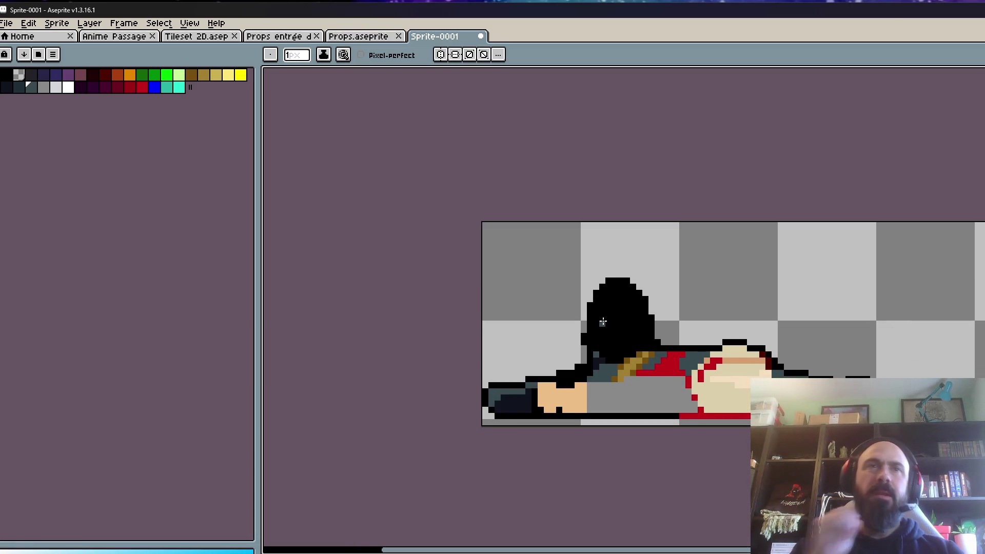
pyautogui.click(80, 88)
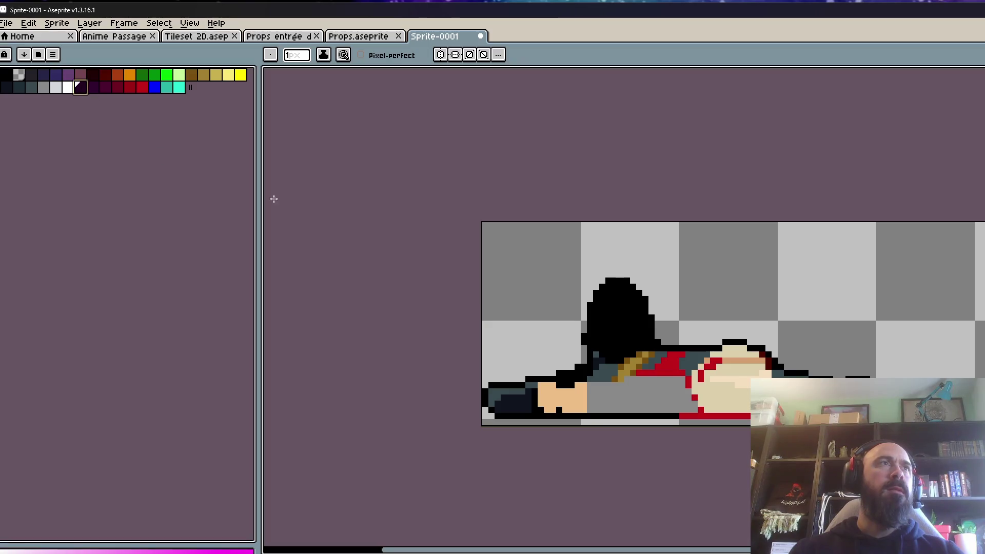
pyautogui.scroll(3, 544, 389)
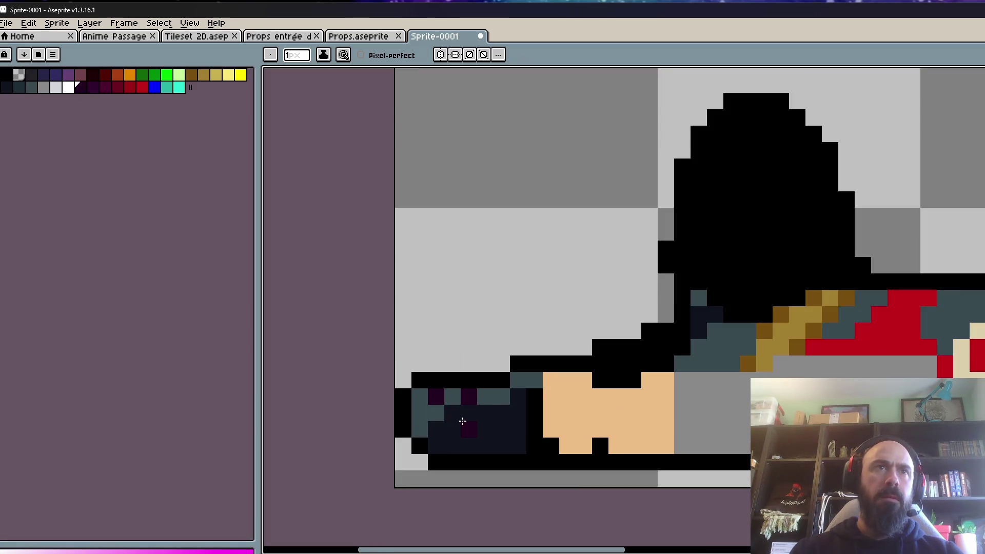
pyautogui.press('g')
pyautogui.click(462, 421)
# - Fill the navy and teal patches on the body and near the hat dark purple
pyautogui.click(494, 396)
pyautogui.click(420, 413)
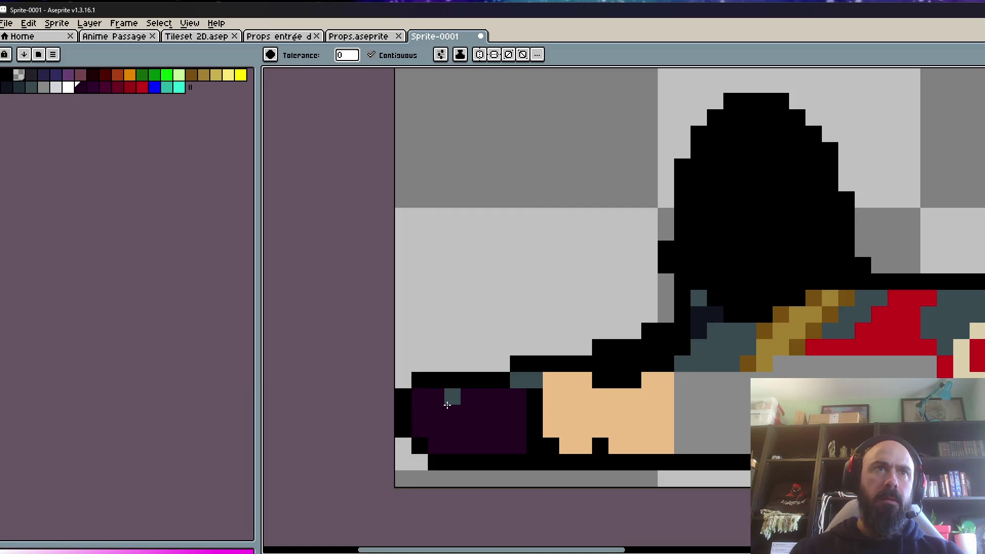
pyautogui.click(698, 298)
pyautogui.click(693, 313)
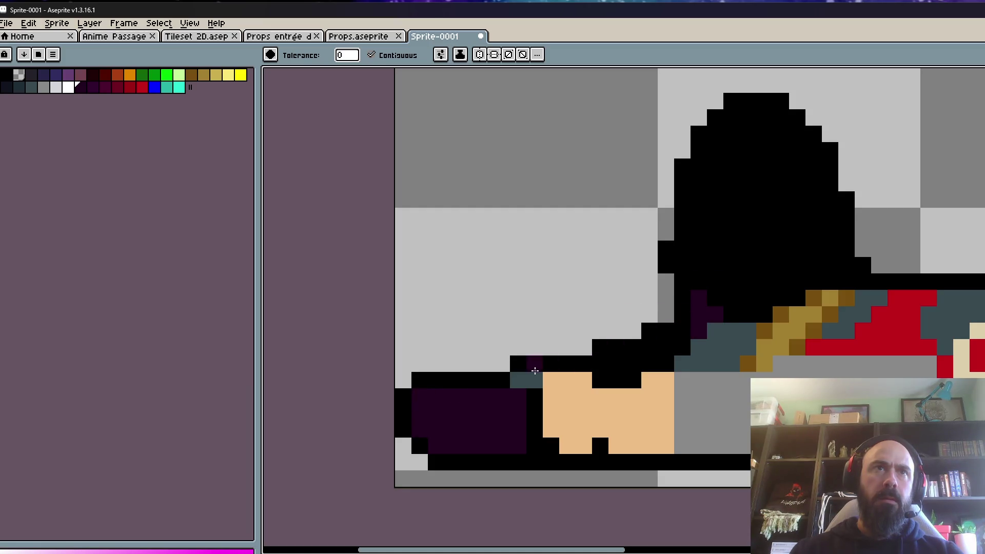
pyautogui.click(529, 380)
pyautogui.scroll(-3, 564, 380)
pyautogui.scroll(-1, 590, 372)
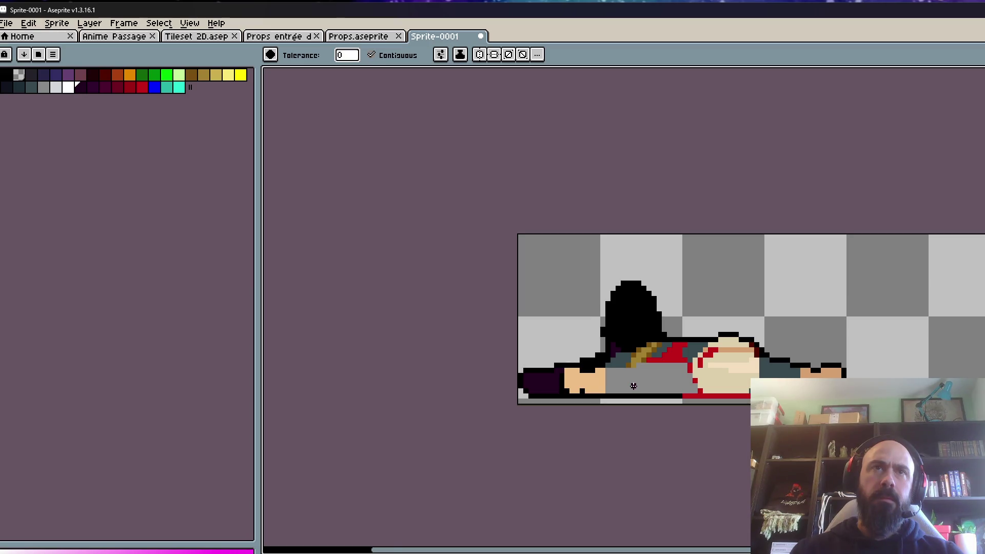
pyautogui.scroll(-2, 633, 386)
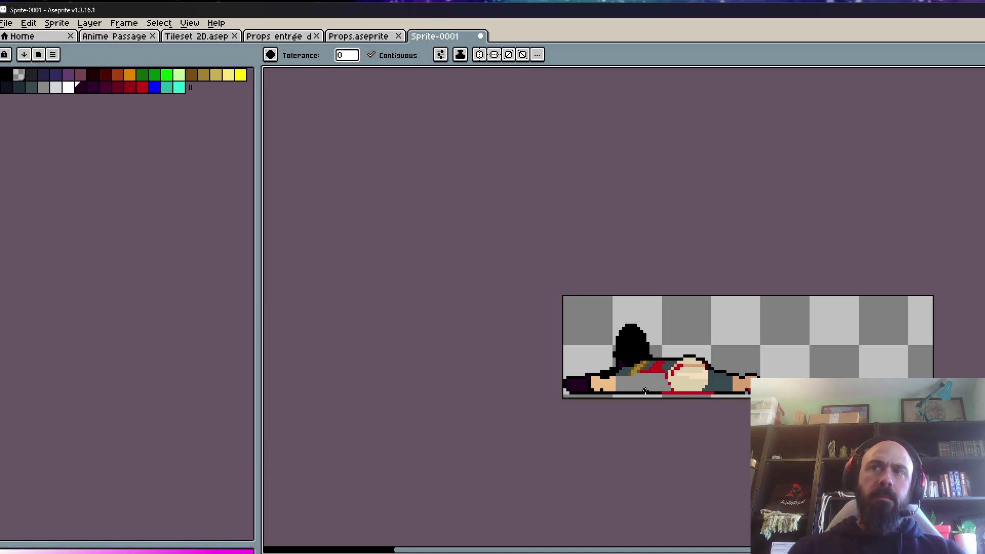
pyautogui.scroll(4, 645, 391)
# - Fill the grey-blue areas, right dark-teal area and grey lower body with a second dark purple
pyautogui.click(93, 87)
pyautogui.click(629, 352)
pyautogui.click(693, 336)
pyautogui.click(741, 332)
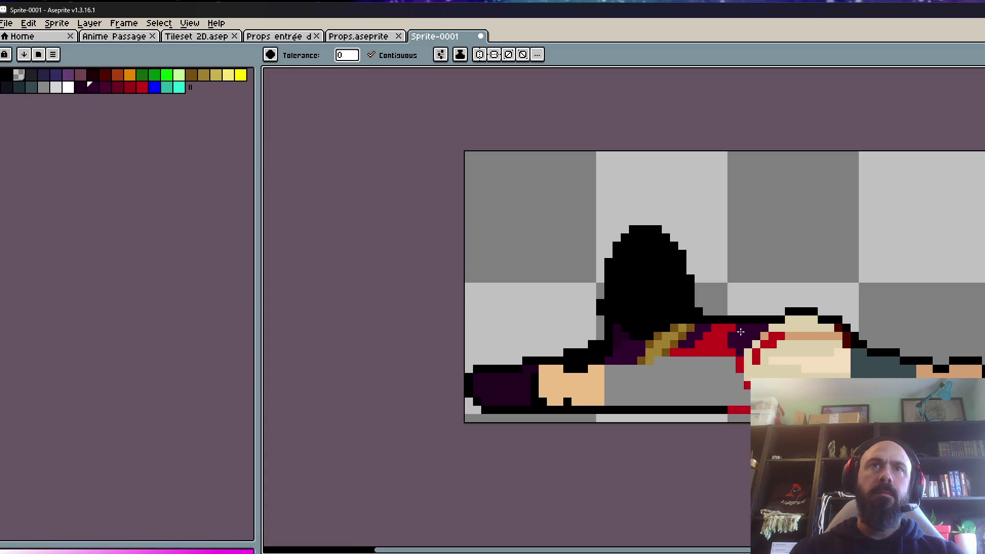
pyautogui.click(882, 362)
pyautogui.click(673, 385)
pyautogui.scroll(-4, 672, 385)
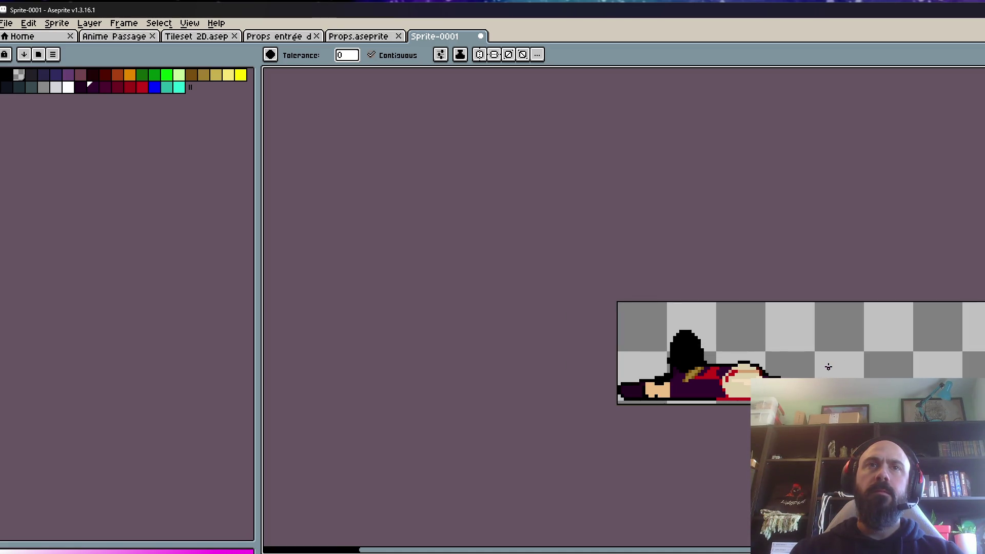
pyautogui.press('v')
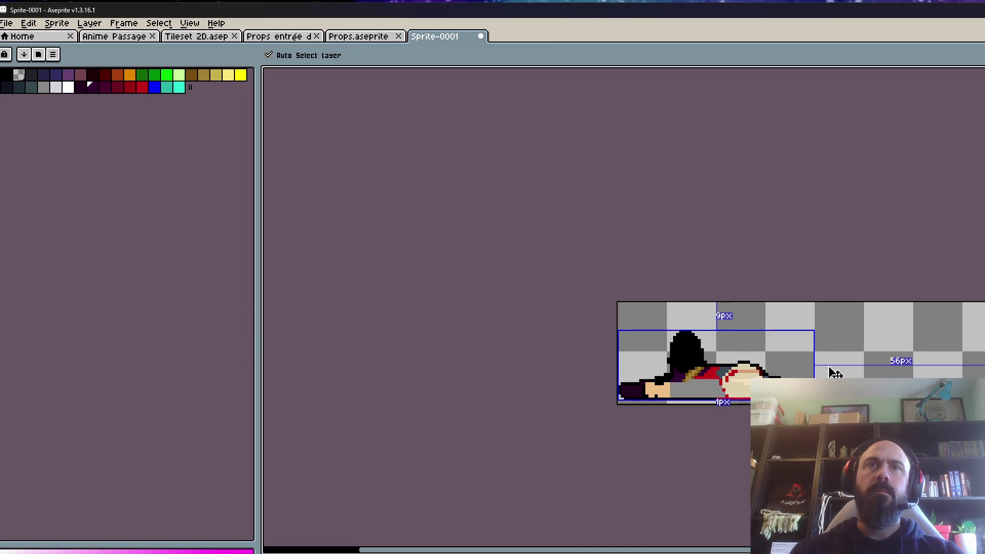
pyautogui.press('g')
pyautogui.scroll(3, 693, 375)
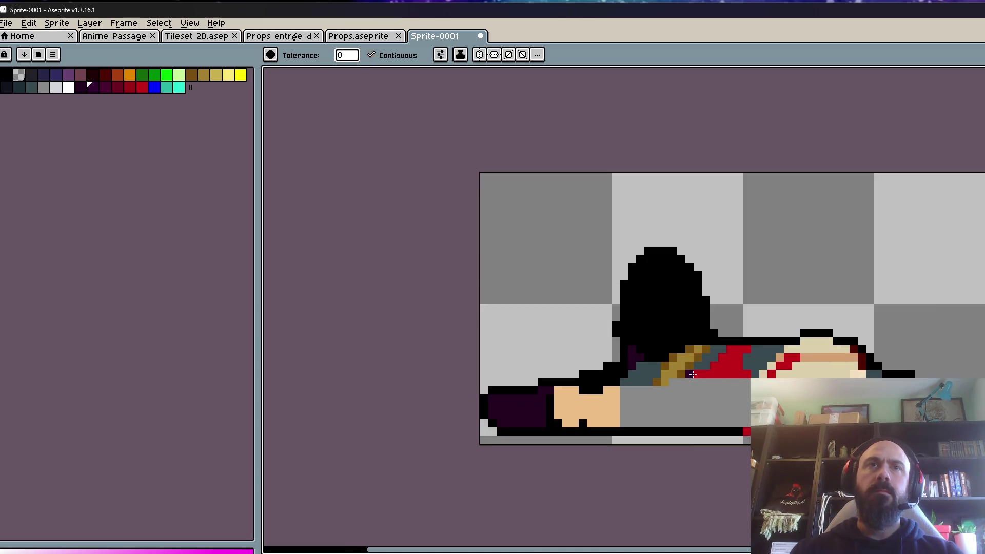
pyautogui.scroll(-2, 691, 365)
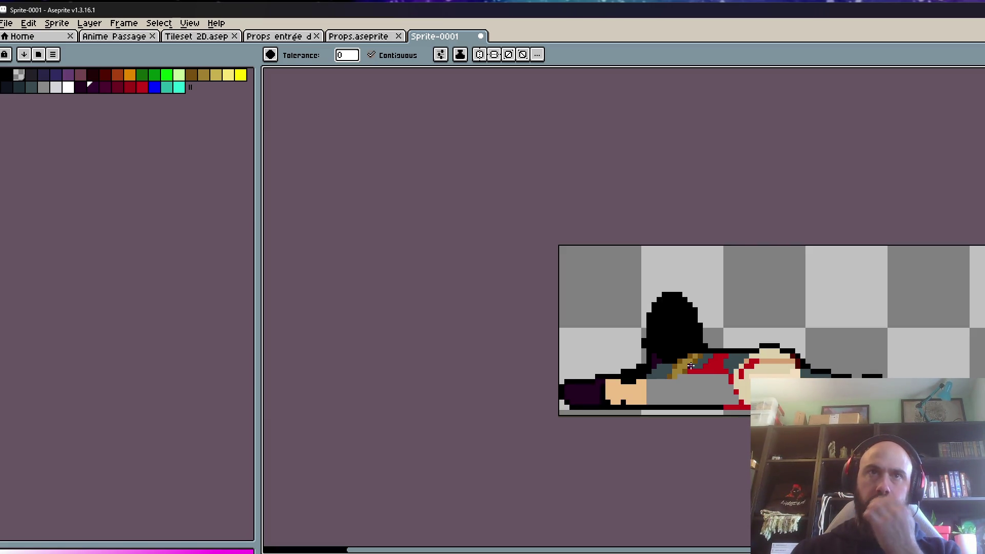
pyautogui.scroll(1, 776, 354)
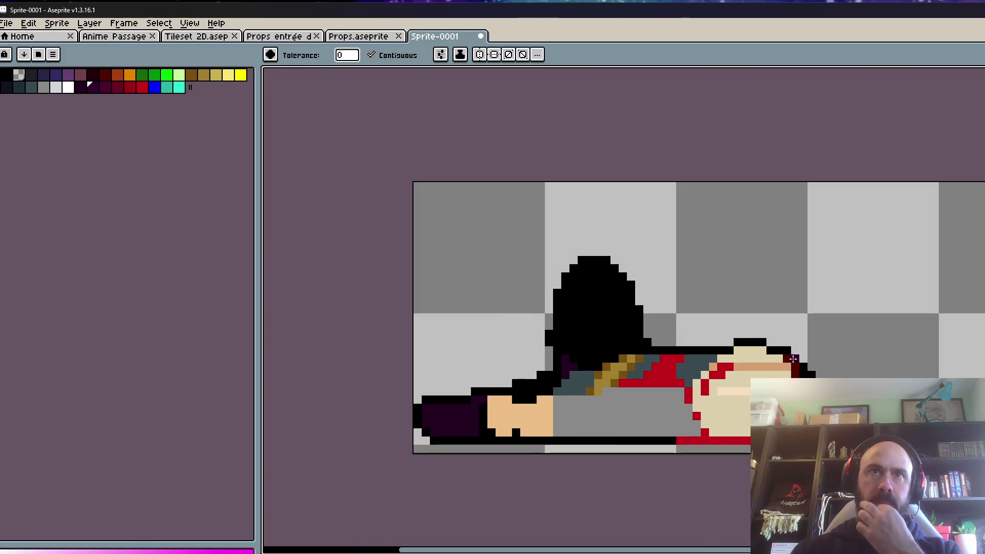
pyautogui.scroll(1, 408, 399)
# - Choose dark slate and draw a horizontal band across the beige belly with the Pencil
pyautogui.click(18, 87)
pyautogui.click(635, 388)
pyautogui.hotkey('ctrl', 'z')
pyautogui.click(640, 395)
pyautogui.click(647, 396)
pyautogui.hotkey('ctrl', 'z')
pyautogui.hotkey('ctrl', 'z')
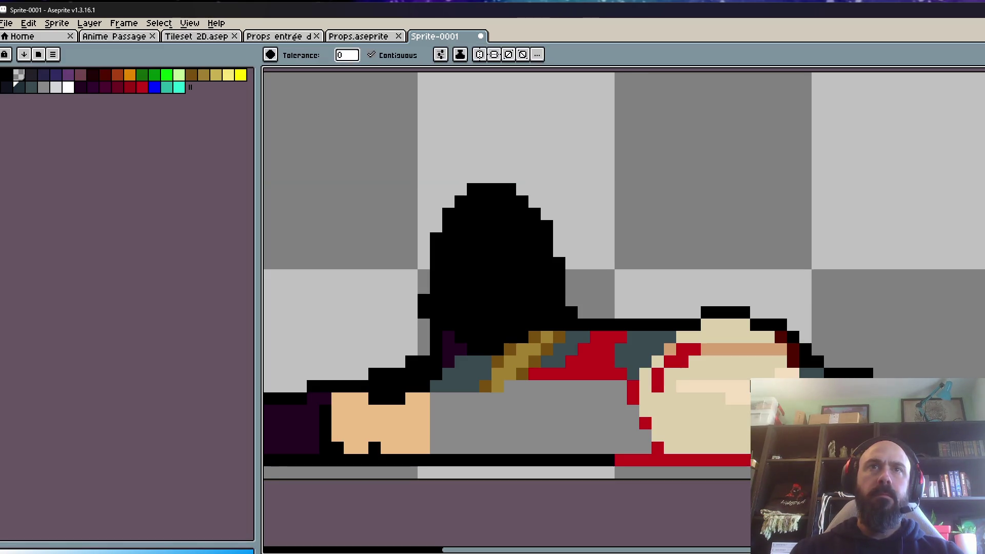
pyautogui.press('b')
pyautogui.moveTo(744, 404); pyautogui.dragTo(649, 404)
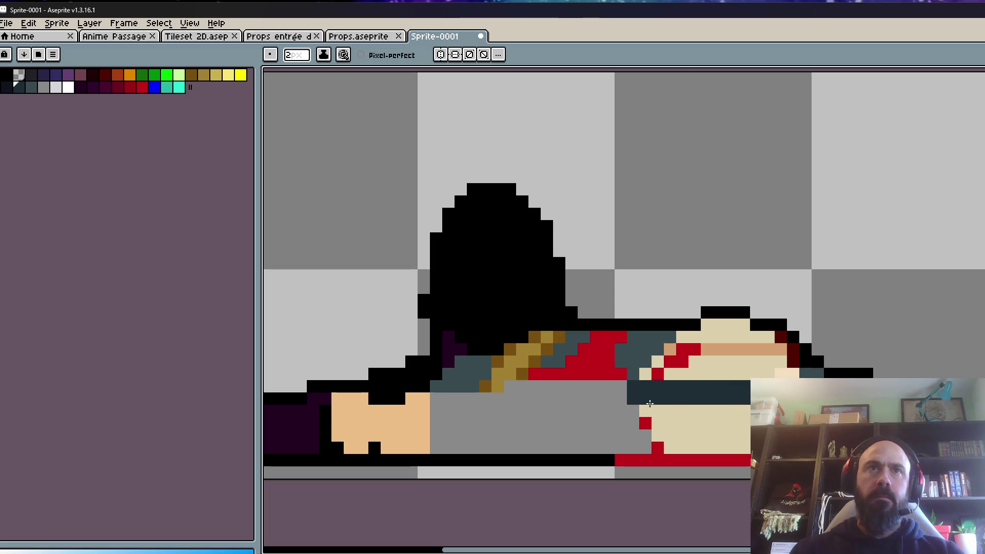
# - Redraw the belly band wider and further left with a 4px brush, then return to 1px
pyautogui.hotkey('ctrl', 'z')
pyautogui.press('+')
pyautogui.press('+')
pyautogui.moveTo(744, 393); pyautogui.dragTo(621, 398)
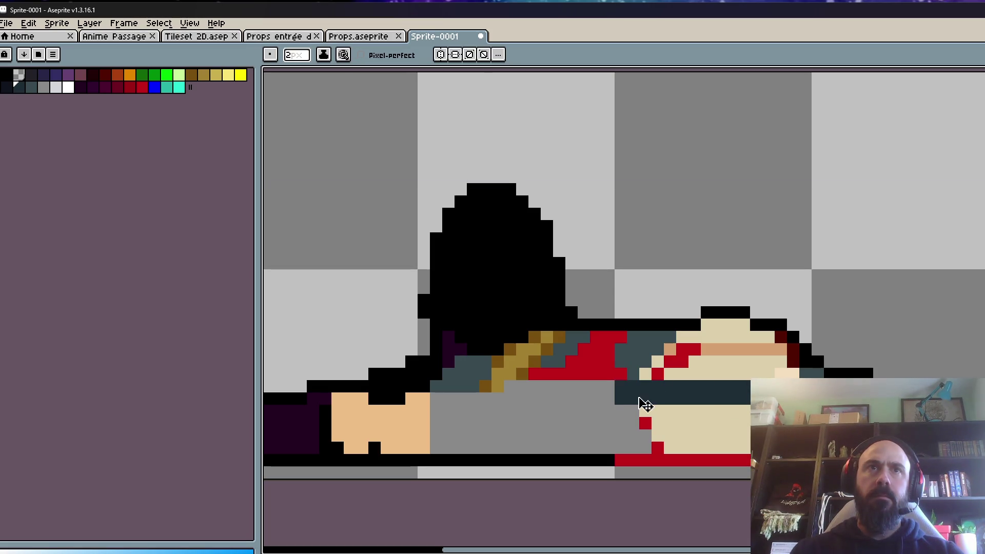
pyautogui.scroll(-5, 647, 397)
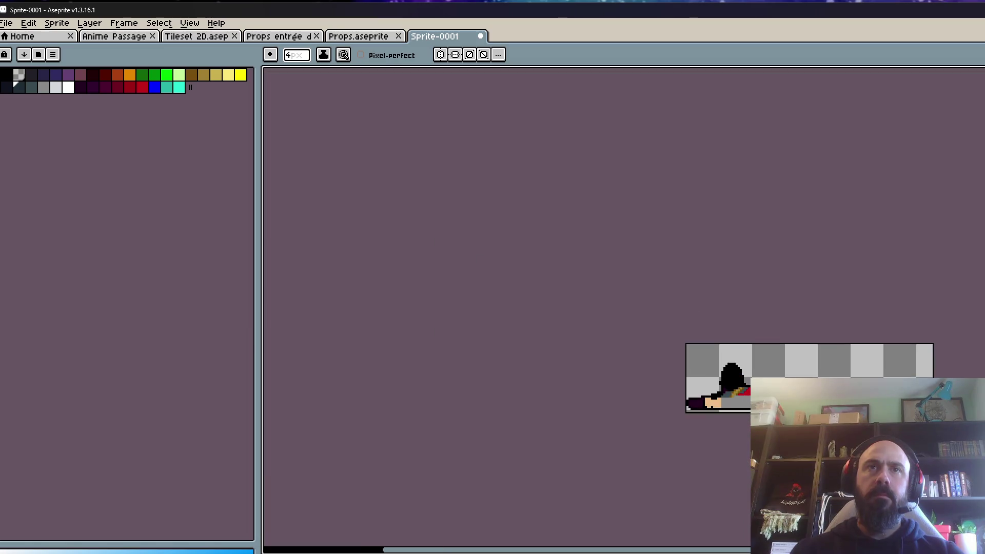
pyautogui.scroll(6, 728, 397)
pyautogui.press('-')
pyautogui.press('-')
pyautogui.press('-')
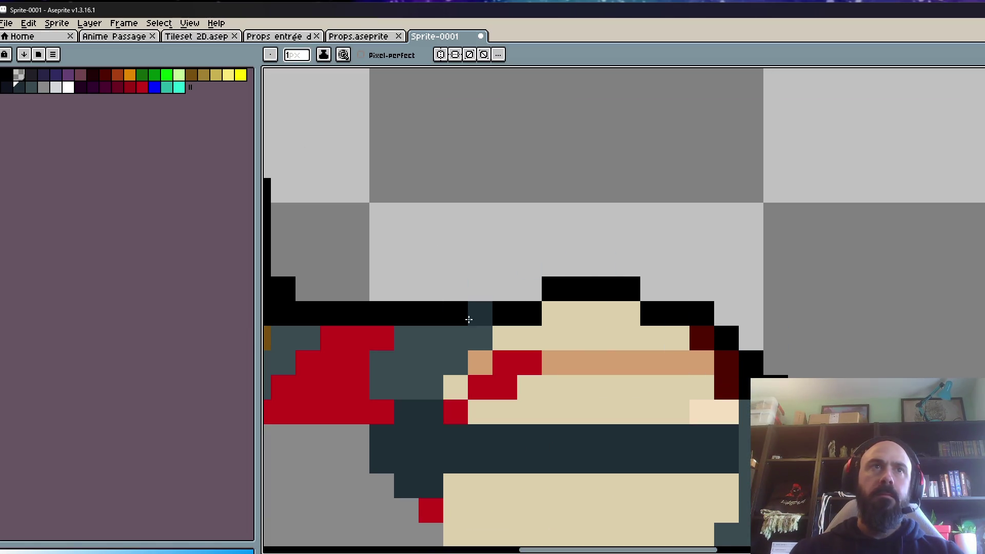
# - Sketch a slate column and hat brim above the belt, erasing stray pixels
pyautogui.moveTo(457, 356)
pyautogui.mouseDown()
pyautogui.moveTo(431, 385)
pyautogui.moveTo(505, 239)
pyautogui.moveTo(554, 239)
pyautogui.mouseUp()
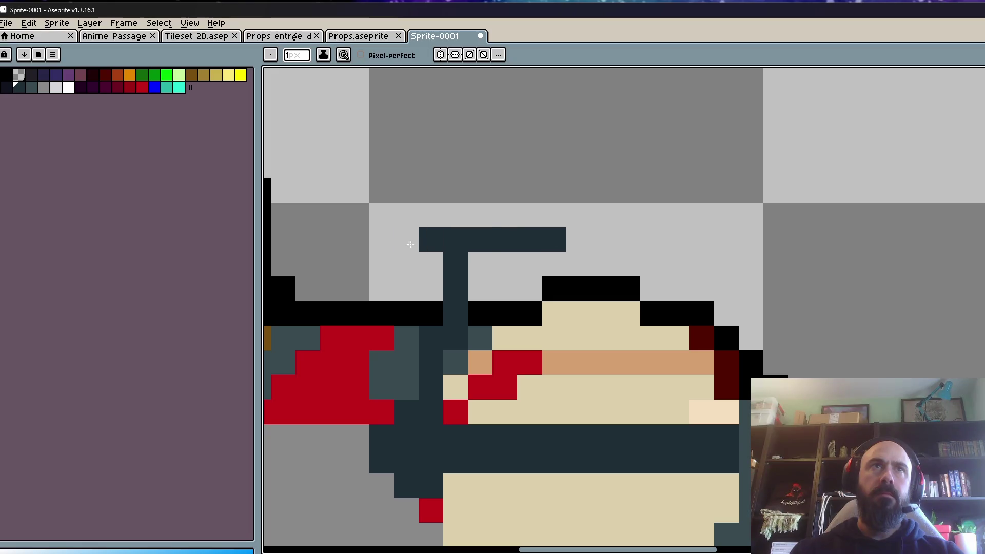
pyautogui.rightClick(468, 243)
pyautogui.rightClick(466, 241)
pyautogui.click(470, 263)
pyautogui.rightClick(455, 264)
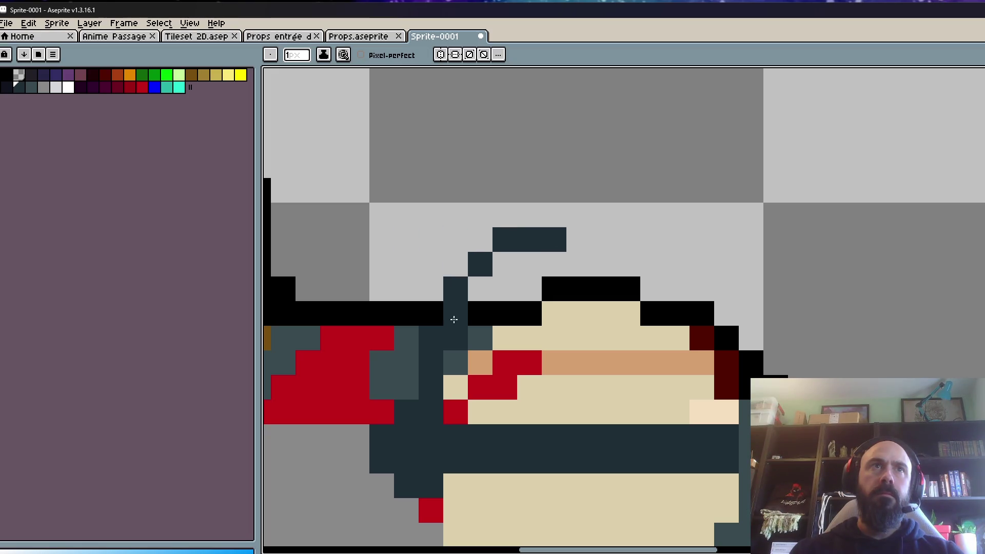
pyautogui.rightClick(448, 335)
pyautogui.click(437, 322)
# - Extend the slate hat brim to the right and add a 2px slate block at its end
pyautogui.moveTo(469, 270)
pyautogui.mouseDown()
pyautogui.moveTo(534, 242)
pyautogui.moveTo(614, 242)
pyautogui.mouseUp()
pyautogui.scroll(-5, 616, 246)
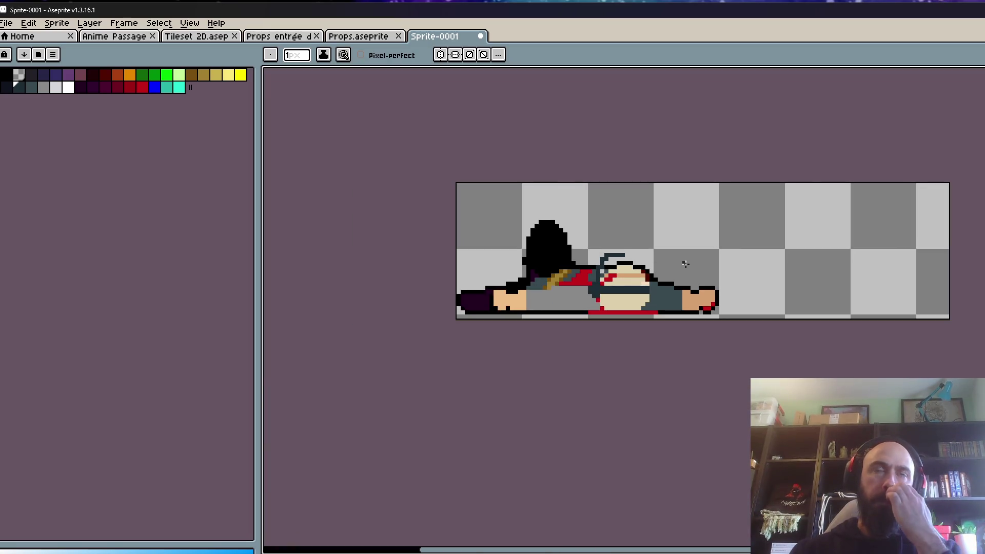
pyautogui.scroll(2, 673, 260)
pyautogui.scroll(2, 603, 251)
pyautogui.rightClick(598, 247)
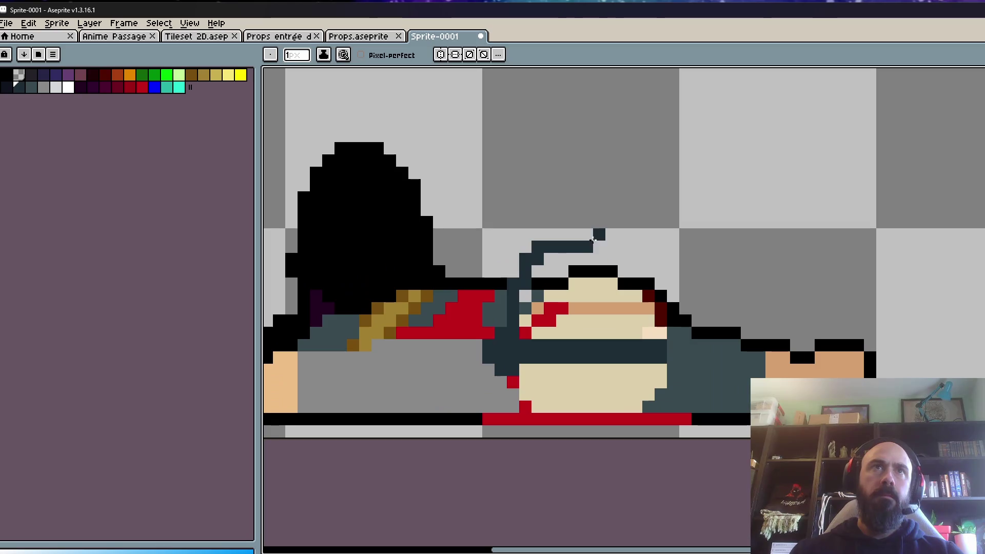
pyautogui.press('+')
pyautogui.moveTo(592, 248); pyautogui.dragTo(603, 247)
# - Undo the hat brim and belly band strokes
pyautogui.scroll(-3, 651, 239)
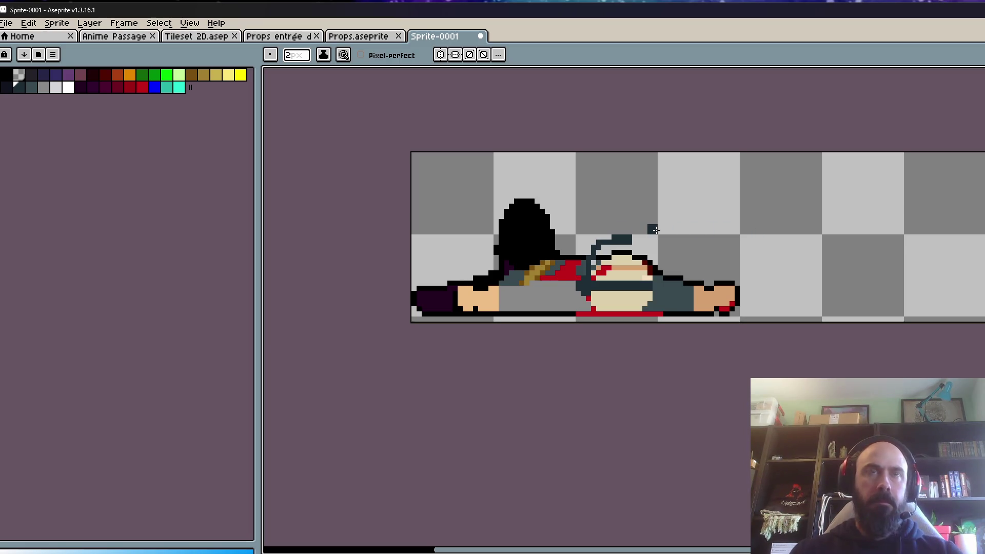
pyautogui.scroll(4, 610, 237)
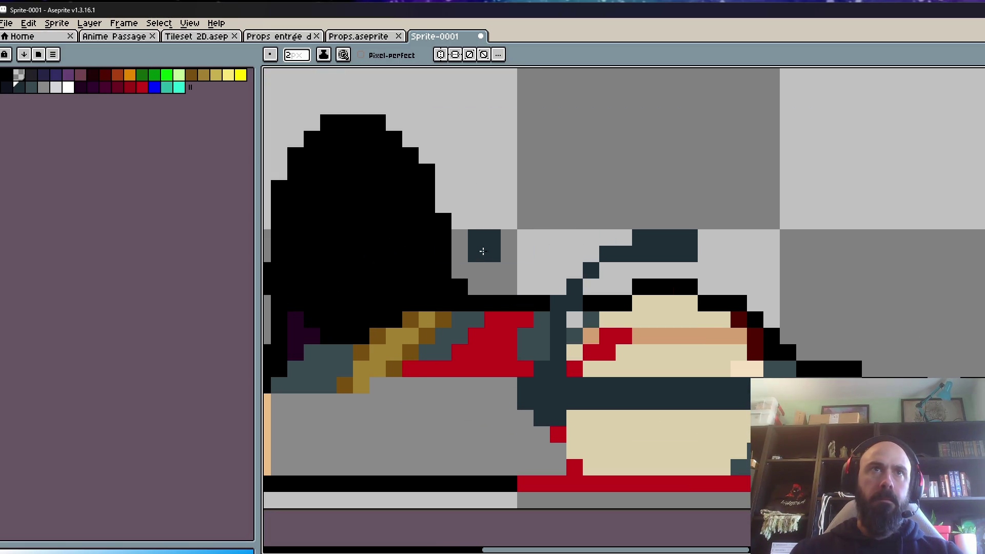
pyautogui.scroll(-2, 575, 244)
pyautogui.press('v')
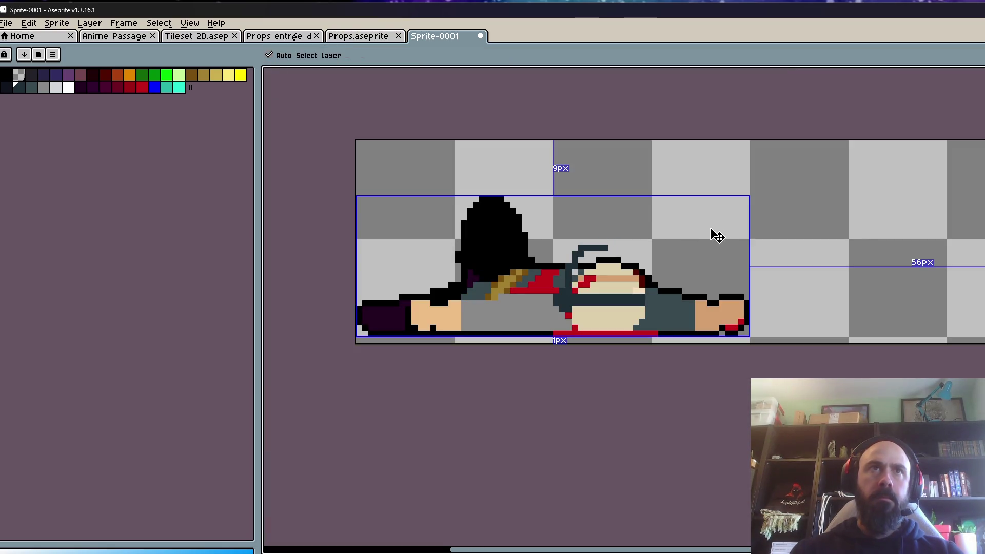
pyautogui.hotkey('ctrl', 'z')
pyautogui.hotkey('ctrl', 'z')
pyautogui.hotkey('ctrl', 'z')
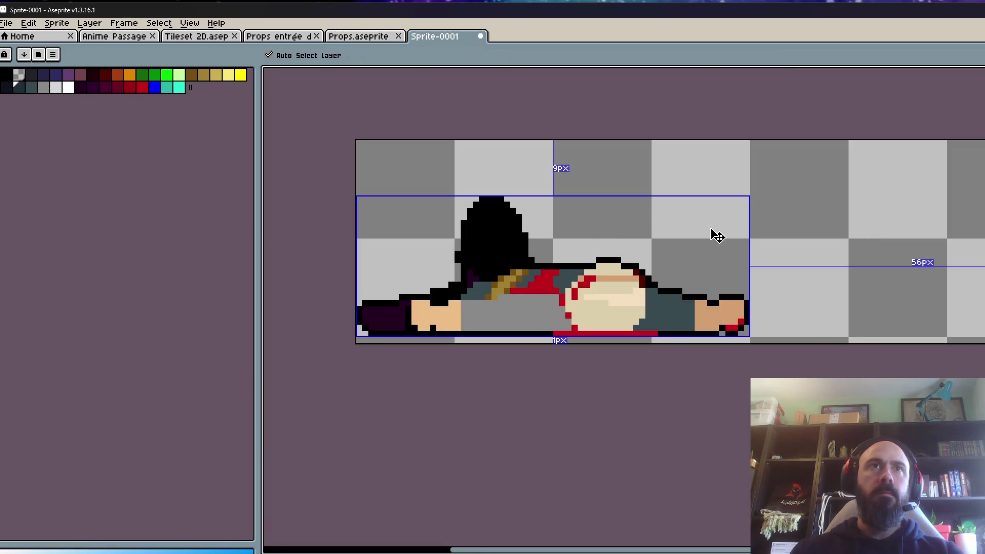
pyautogui.press('b')
pyautogui.scroll(-1, 708, 226)
# - Pick the blood red and add a red pixel under the right hand, undoing the trial streaks
pyautogui.scroll(-1, 708, 226)
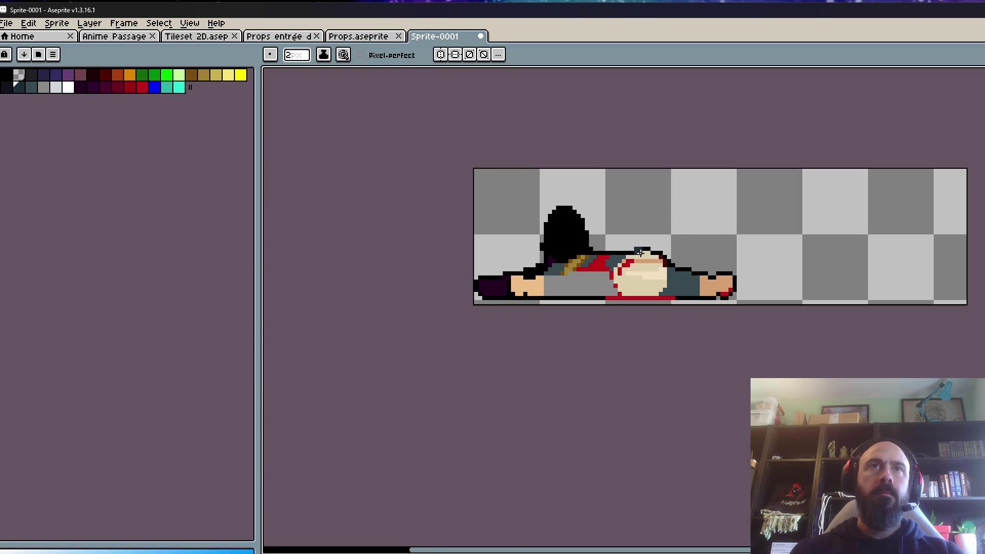
pyautogui.scroll(1, 641, 252)
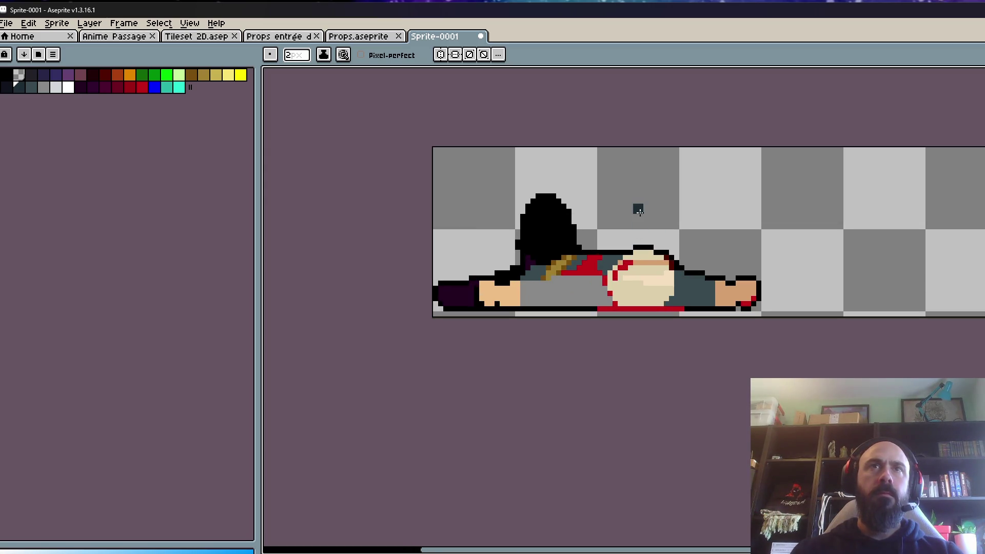
pyautogui.scroll(1, 625, 313)
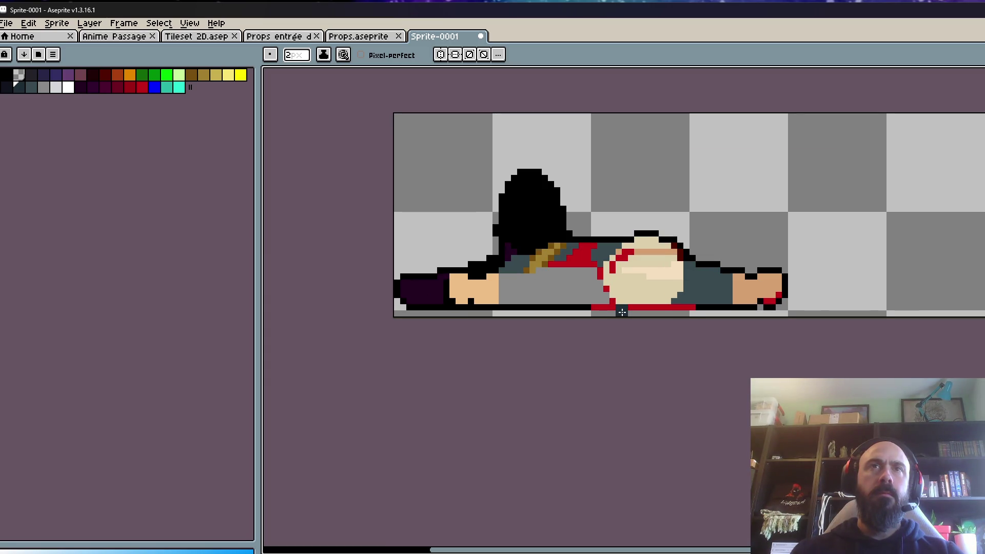
pyautogui.scroll(3, 798, 302)
pyautogui.keyDown('alt'); pyautogui.click(747, 286); pyautogui.keyUp('alt')
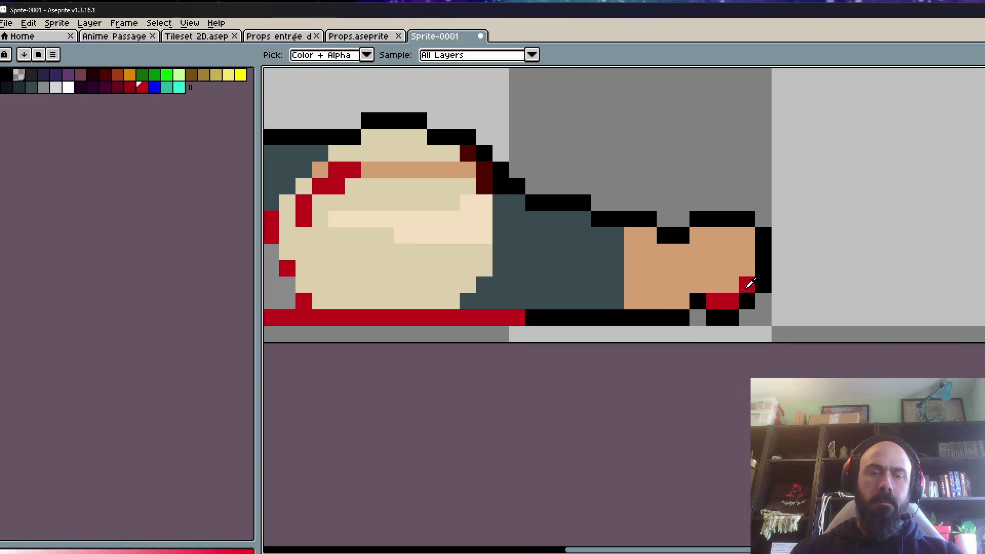
pyautogui.moveTo(778, 317); pyautogui.dragTo(824, 317)
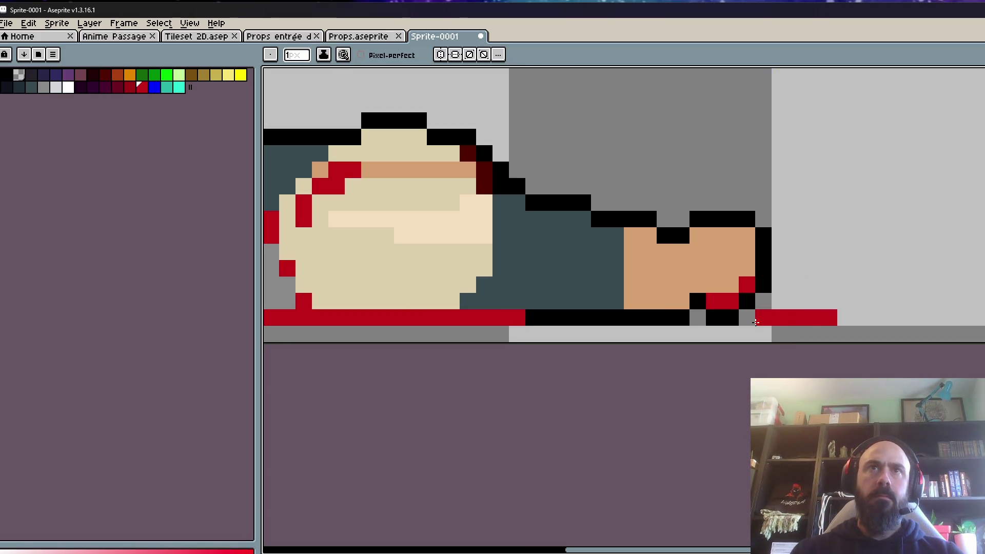
pyautogui.hotkey('ctrl', 'z')
pyautogui.click(698, 318)
pyautogui.moveTo(740, 319); pyautogui.dragTo(847, 318)
pyautogui.scroll(-4, 893, 314)
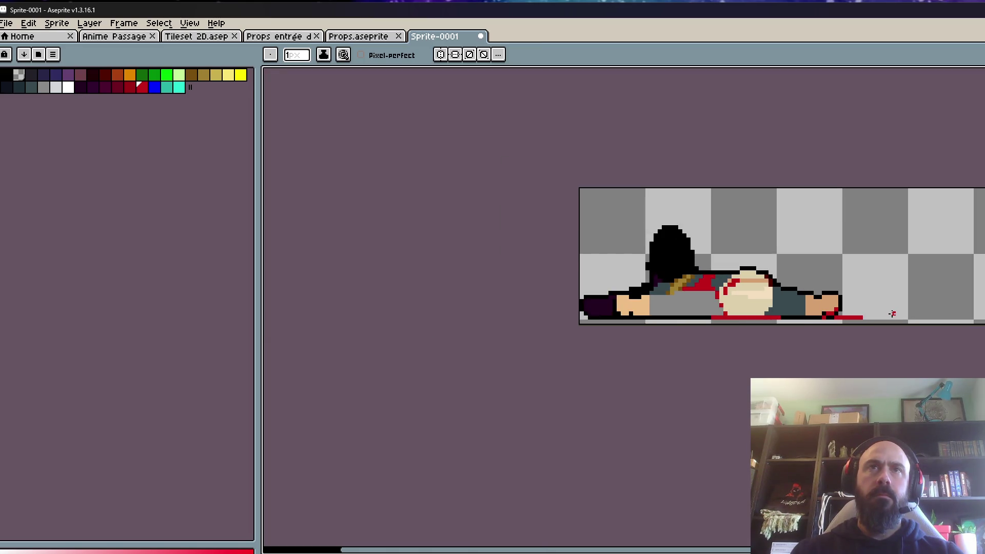
pyautogui.hotkey('ctrl', 'z')
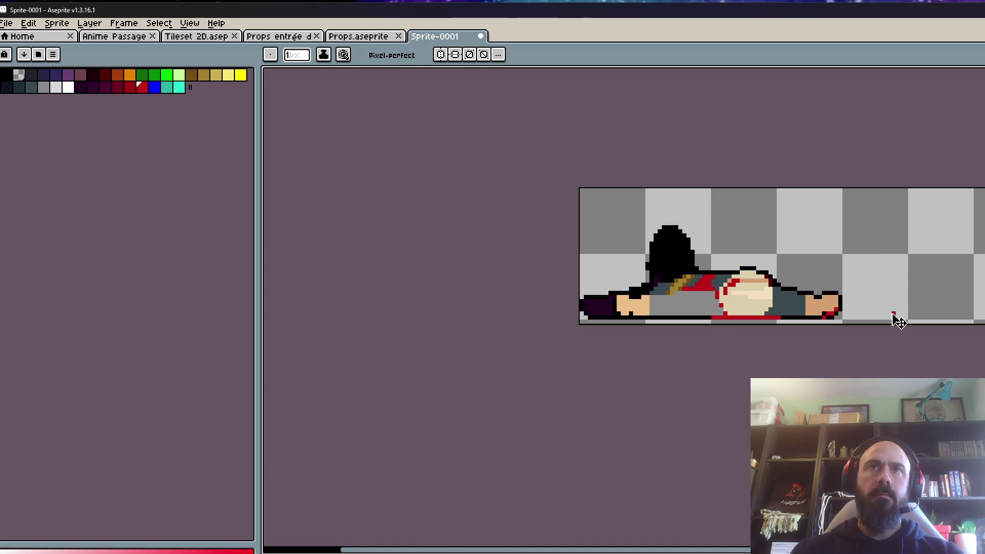
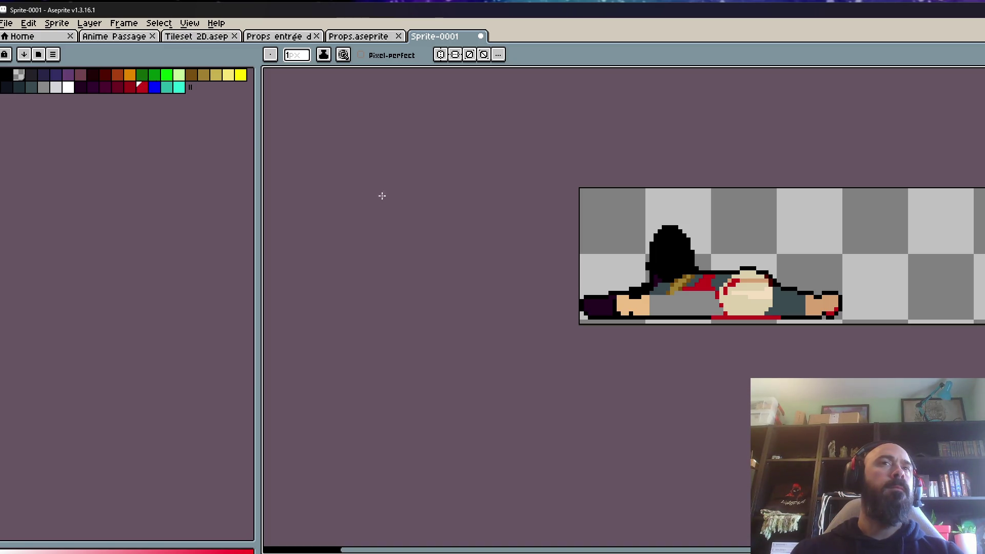
# - Eyedrop the dark slate colour and paint over the gold strap across the figure
pyautogui.scroll(4, 659, 280)
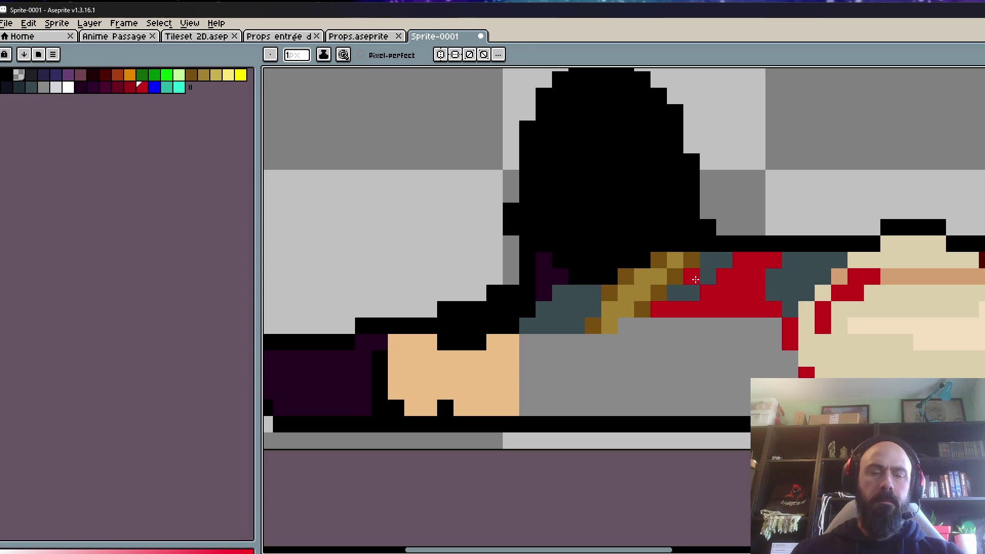
pyautogui.keyDown('alt'); pyautogui.click(712, 264); pyautogui.keyUp('alt')
pyautogui.moveTo(693, 264)
pyautogui.mouseDown()
pyautogui.moveTo(660, 260)
pyautogui.moveTo(595, 321)
pyautogui.moveTo(675, 276)
pyautogui.mouseUp()
pyautogui.scroll(-4, 779, 276)
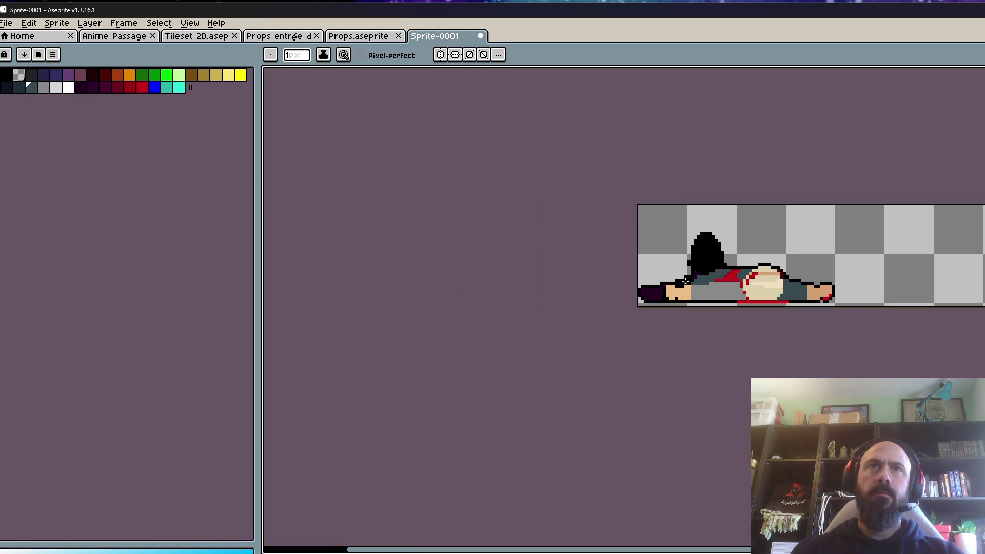
pyautogui.scroll(4, 685, 281)
# - Eyedrop black and paint the slate band under the hair black, then pick dark purple
pyautogui.keyDown('alt'); pyautogui.click(725, 232); pyautogui.keyUp('alt')
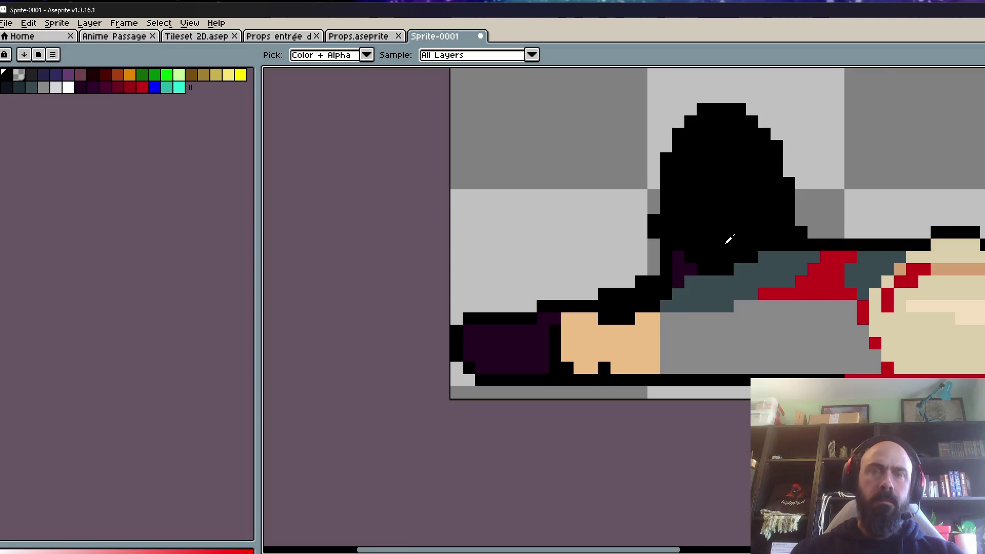
pyautogui.scroll(1, 726, 243)
pyautogui.moveTo(790, 261)
pyautogui.mouseDown()
pyautogui.moveTo(729, 308)
pyautogui.moveTo(713, 292)
pyautogui.moveTo(652, 311)
pyautogui.moveTo(696, 326)
pyautogui.mouseUp()
pyautogui.scroll(-5, 727, 294)
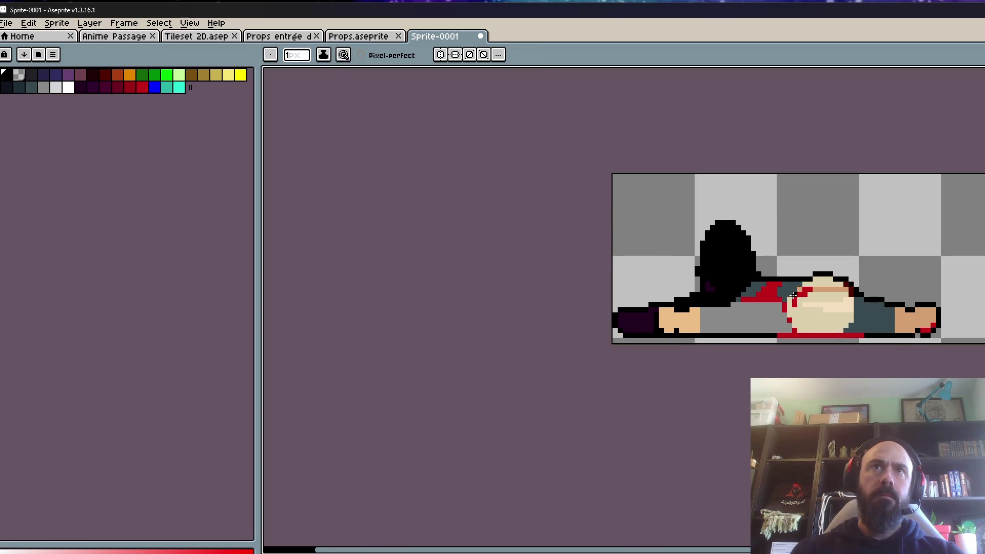
pyautogui.scroll(2, 720, 290)
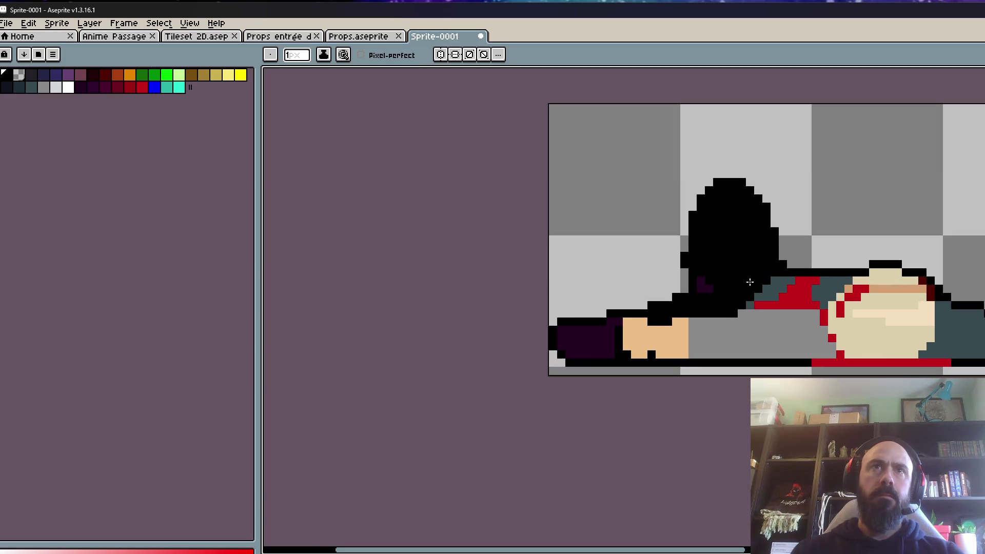
pyautogui.click(93, 89)
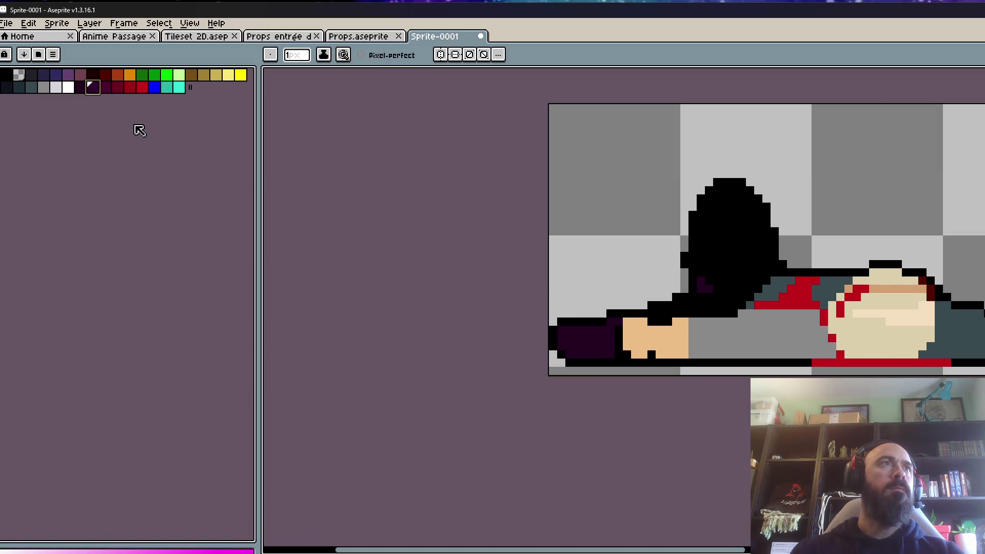
pyautogui.scroll(1, 590, 345)
# - Bucket-fill the three grey-teal shirt areas dark purple and the grey body area dark maroon
pyautogui.press('g')
pyautogui.scroll(-3, 744, 278)
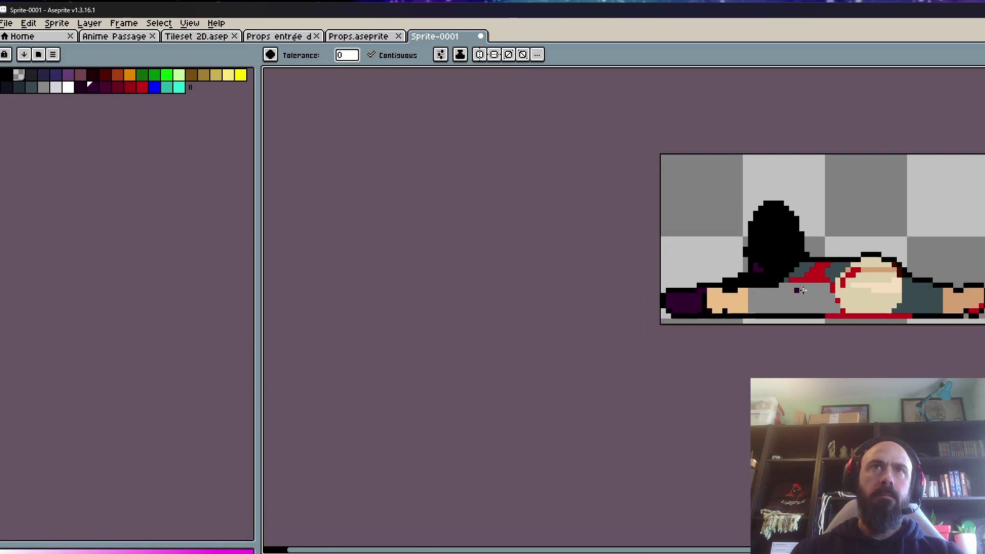
pyautogui.scroll(1, 823, 285)
pyautogui.click(785, 272)
pyautogui.click(834, 271)
pyautogui.click(929, 297)
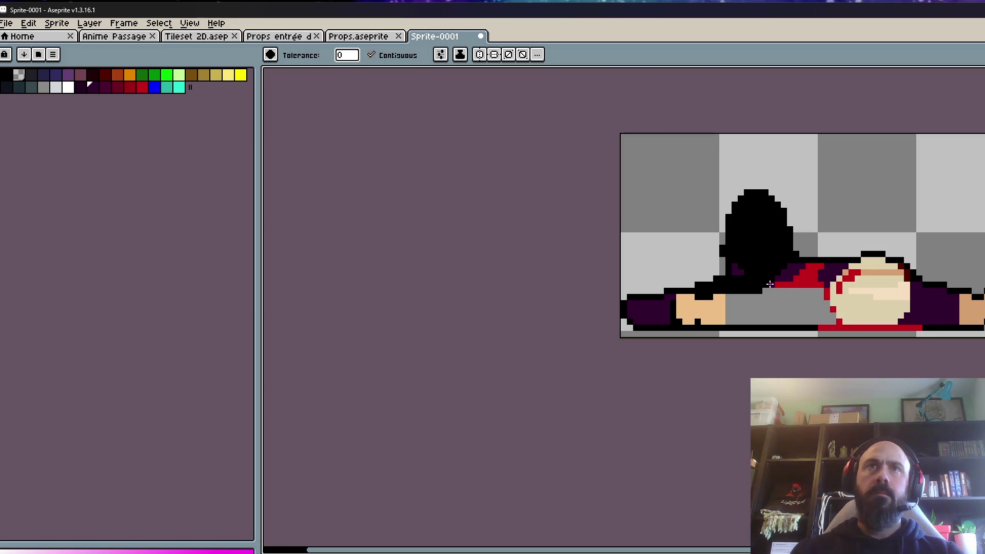
pyautogui.click(105, 87)
pyautogui.click(813, 322)
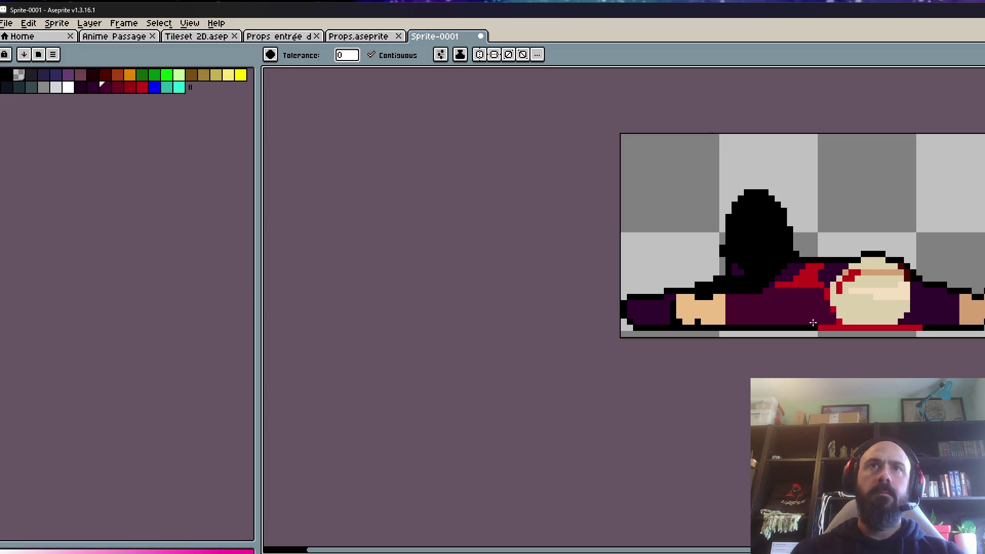
pyautogui.scroll(-1, 811, 322)
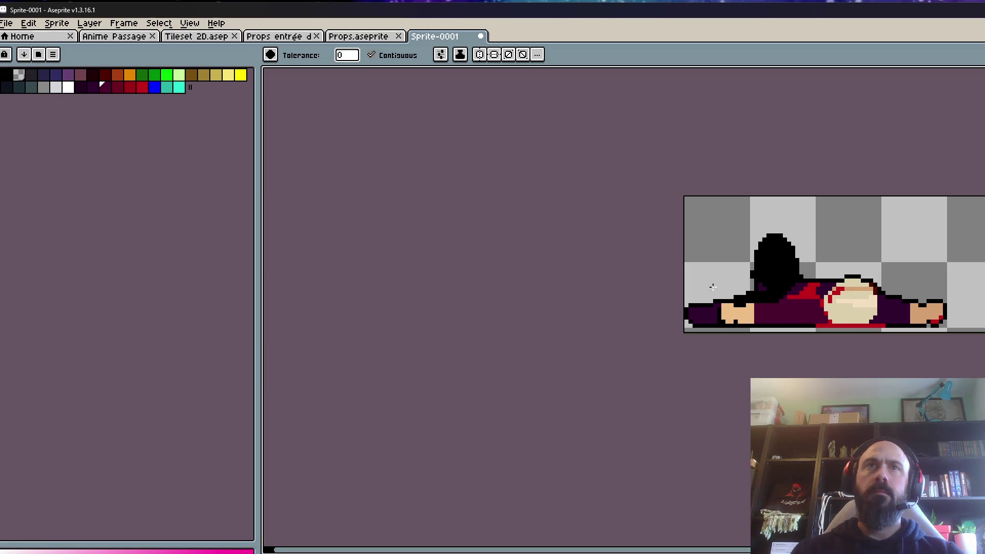
# - Fill the dark patch at the figure's left end with dark navy
pyautogui.click(7, 87)
pyautogui.scroll(3, 701, 295)
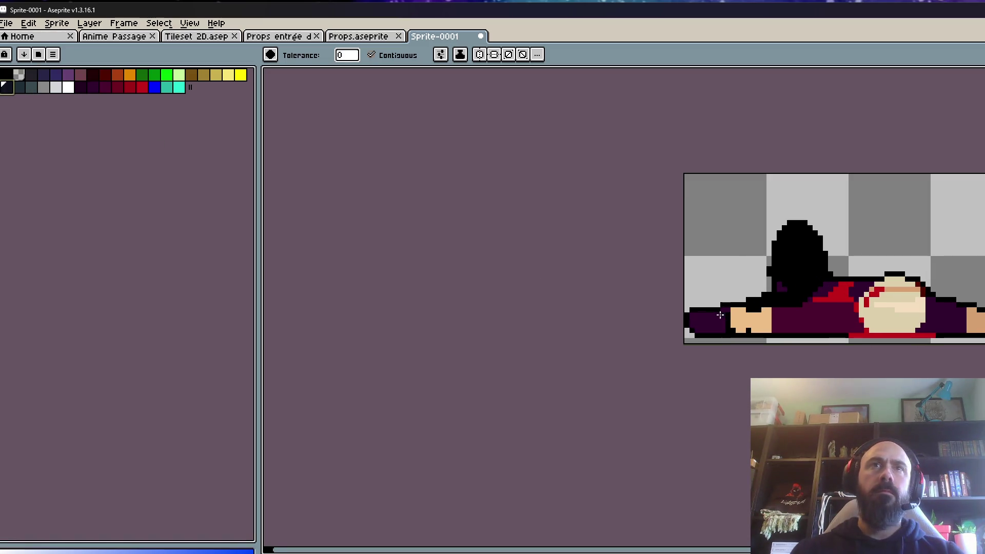
pyautogui.click(761, 280)
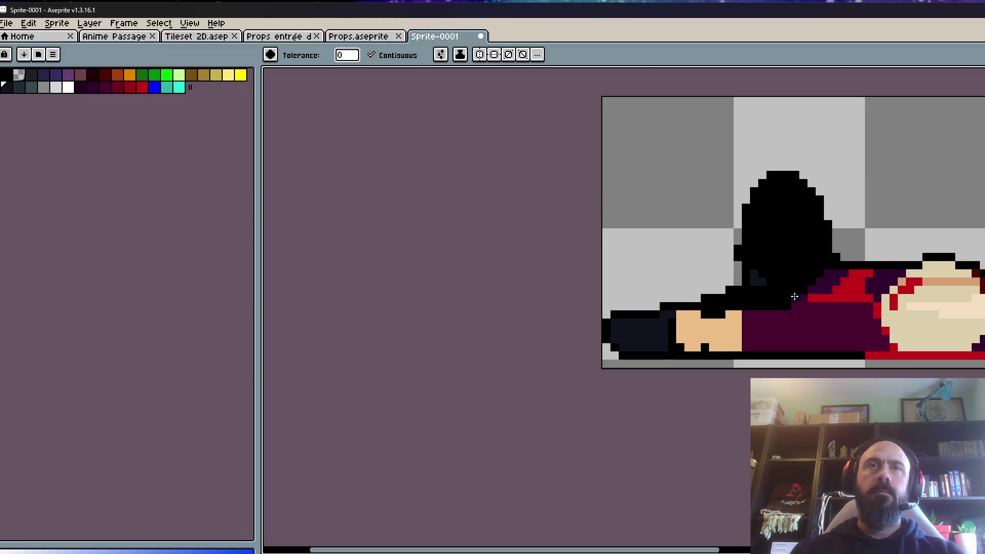
pyautogui.scroll(-1, 785, 295)
pyautogui.scroll(3, 879, 291)
pyautogui.moveTo(879, 291); pyautogui.dragTo(651, 282)
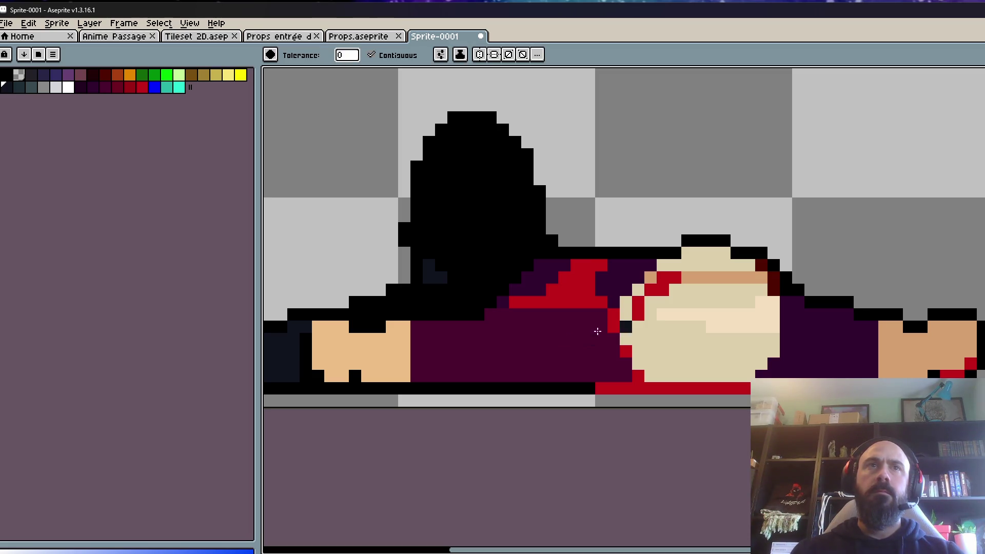
# - Eyedrop the dark maroon from the sprite and return to the Pencil
pyautogui.keyDown('alt'); pyautogui.click(562, 347); pyautogui.keyUp('alt')
pyautogui.scroll(2, 841, 313)
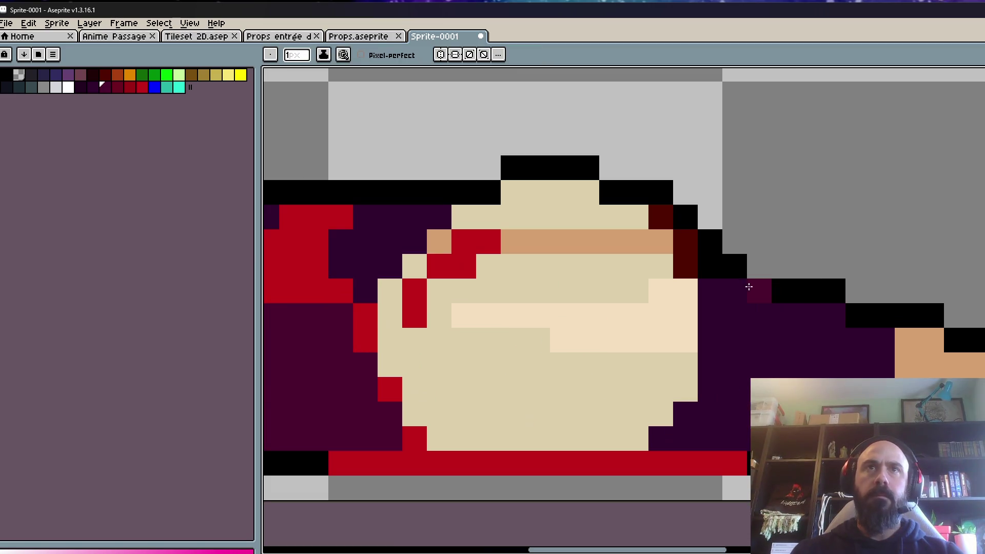
pyautogui.scroll(-2, 884, 385)
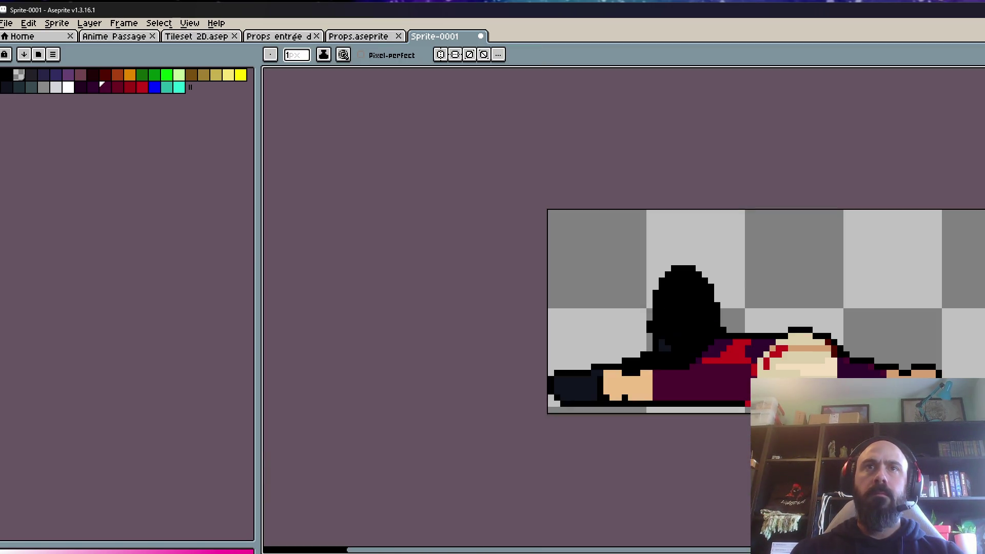
pyautogui.scroll(1, 646, 371)
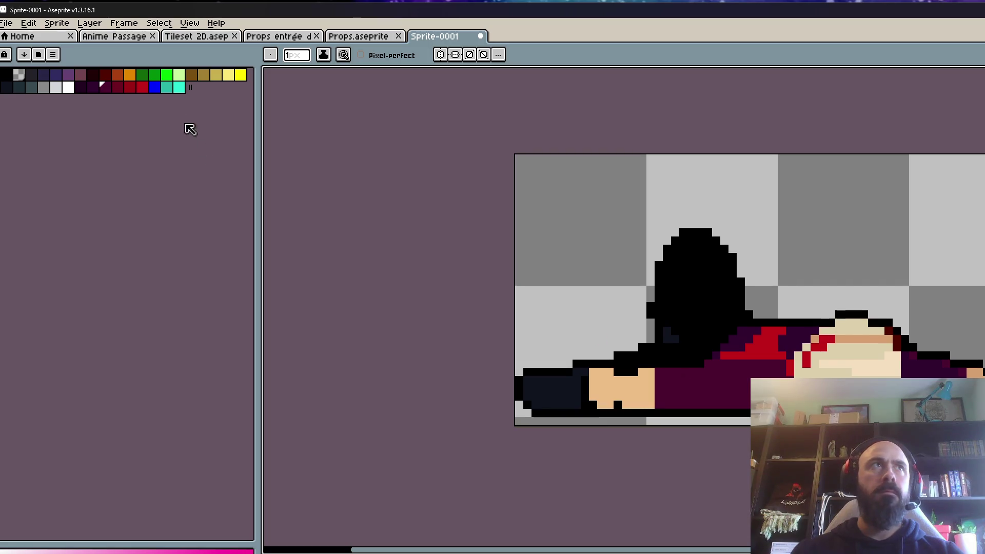
pyautogui.scroll(2, 616, 392)
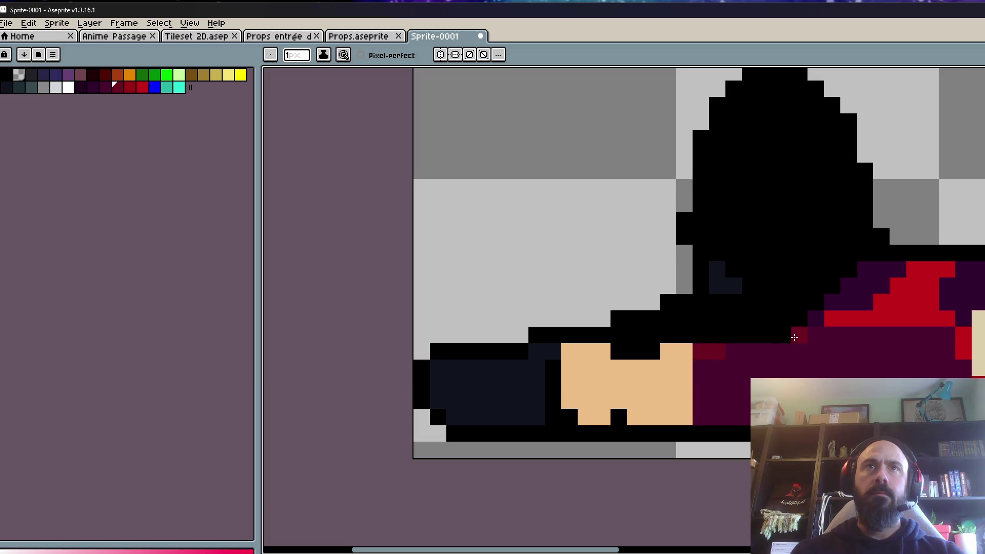
pyautogui.scroll(-4, 709, 350)
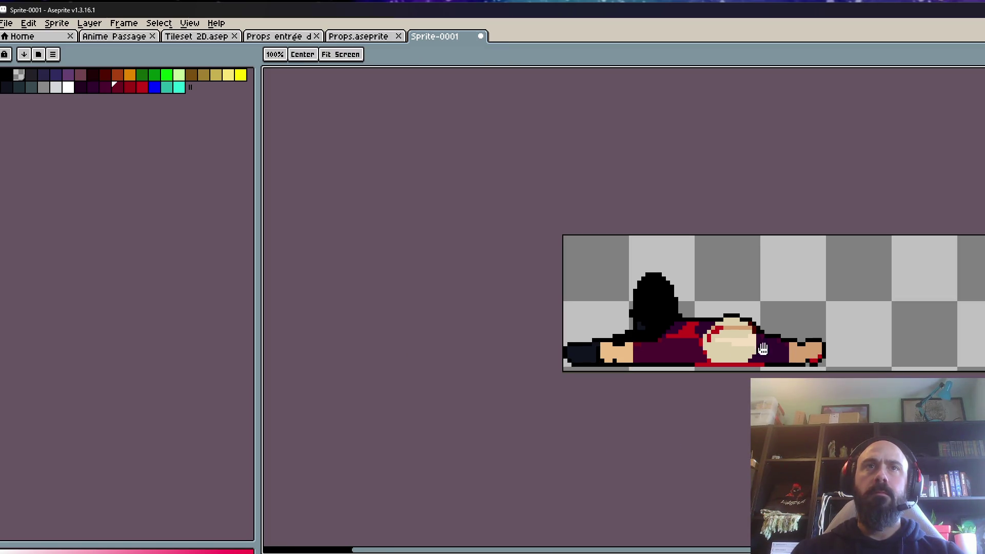
pyautogui.scroll(1, 703, 350)
pyautogui.press('b')
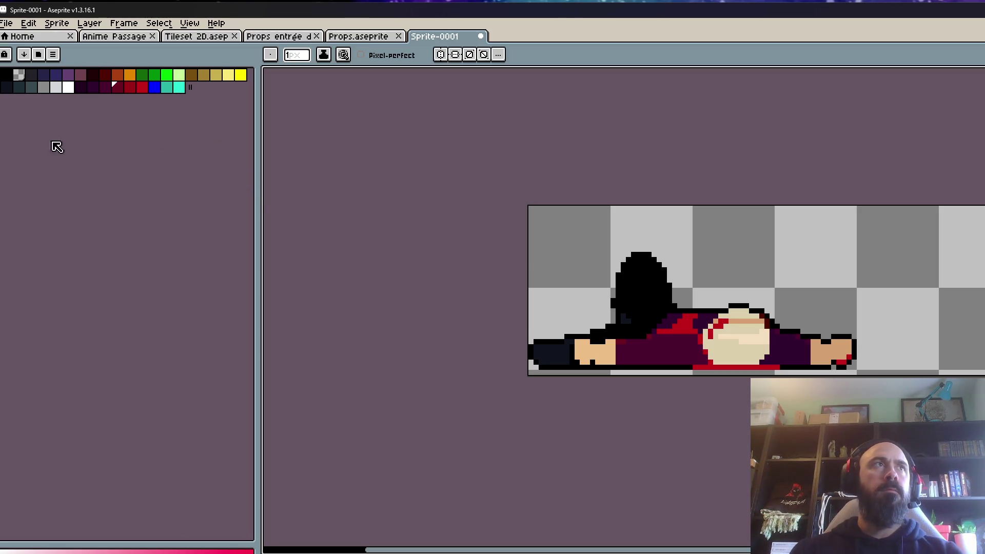
# - Select the whole sprite, preview a Hue/Saturation hue shift of -58, and cancel it
pyautogui.press('m')
pyautogui.hotkey('ctrl', 'a')
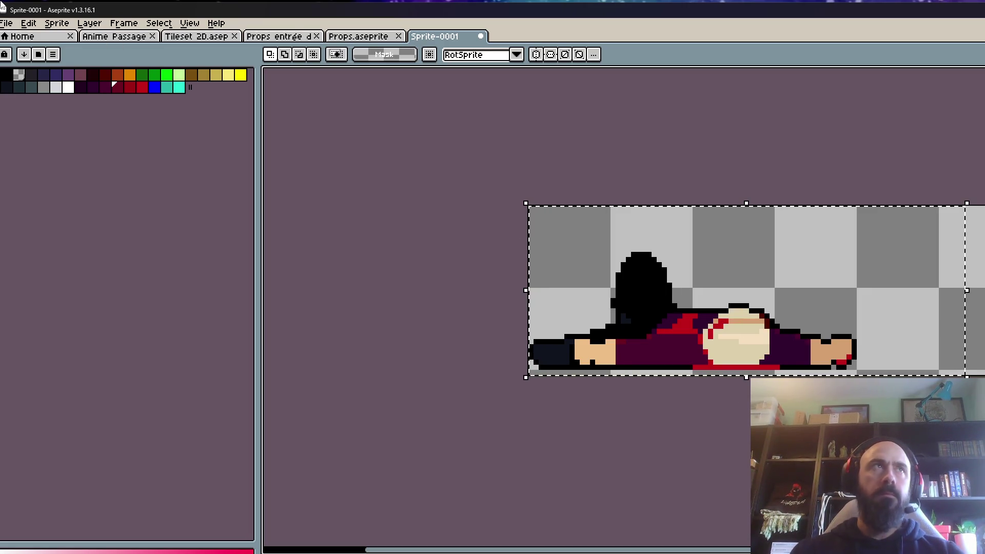
pyautogui.click(28, 23)
pyautogui.moveTo(195, 282)
pyautogui.click(242, 294)
pyautogui.moveTo(85, 324)
pyautogui.mouseDown()
pyautogui.moveTo(46, 321)
pyautogui.moveTo(115, 314)
pyautogui.mouseUp()
pyautogui.click(219, 328)
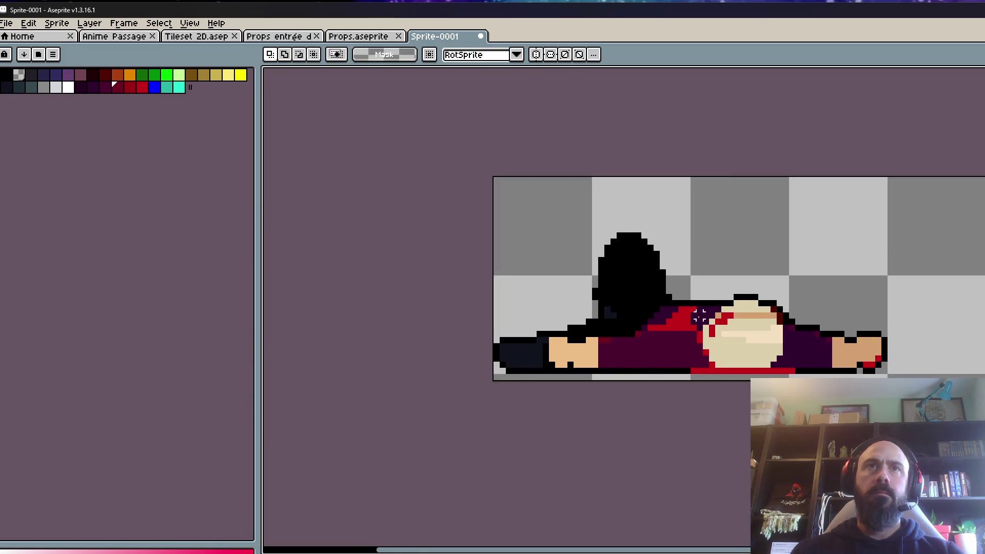
# - Pick dark purple and narrow the palette panel so swatches wrap onto three rows
pyautogui.scroll(2, 698, 319)
pyautogui.click(712, 306)
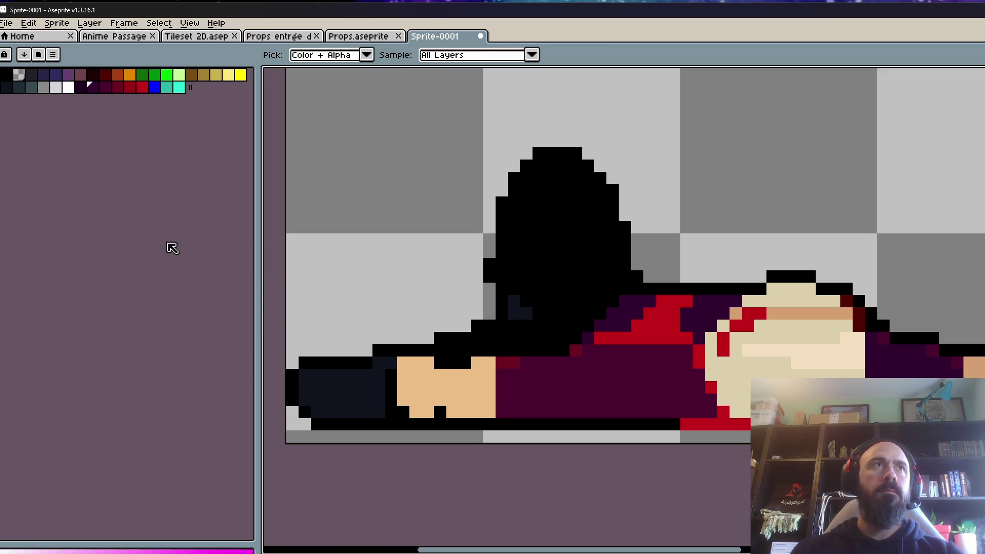
pyautogui.moveTo(257, 533)
pyautogui.mouseDown()
pyautogui.moveTo(176, 538)
pyautogui.moveTo(173, 504)
pyautogui.mouseUp()
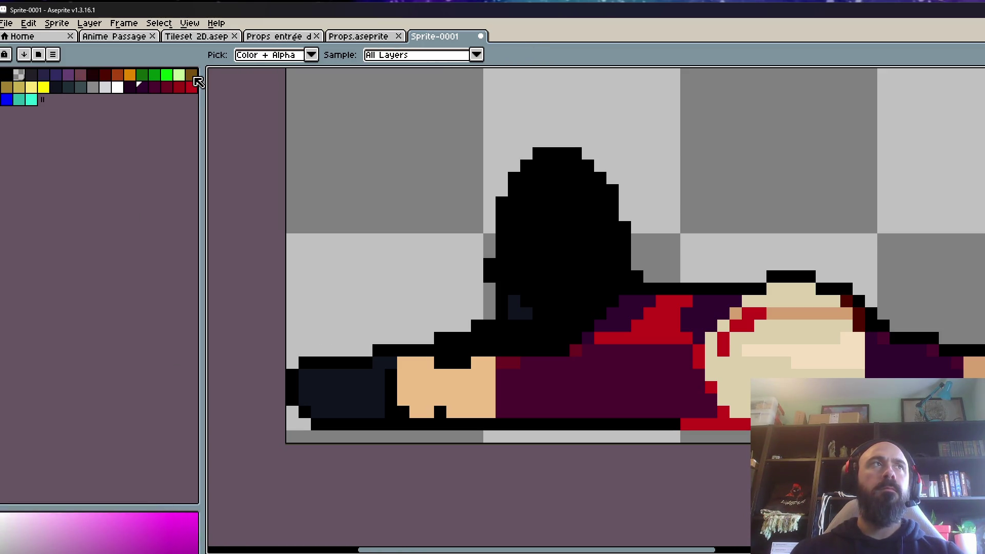
pyautogui.click(192, 75)
pyautogui.press('g')
pyautogui.click(686, 314)
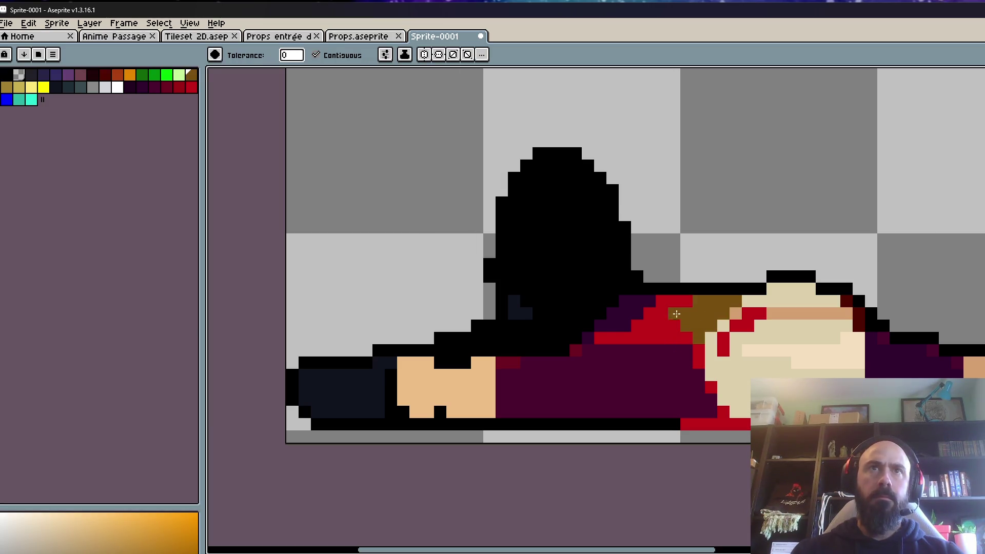
pyautogui.click(625, 311)
pyautogui.click(613, 378)
pyautogui.click(913, 359)
pyautogui.scroll(-2, 910, 380)
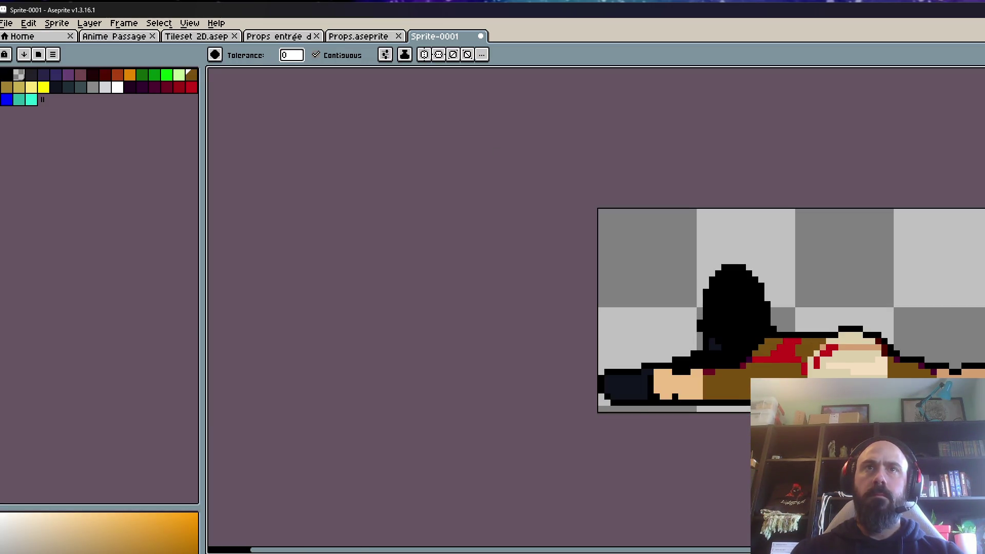
pyautogui.scroll(-1, 922, 363)
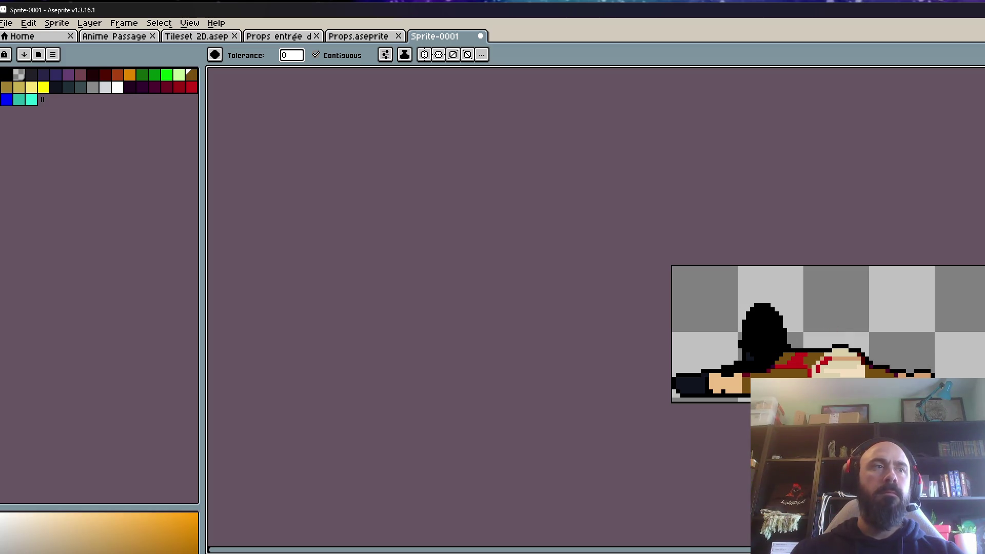
pyautogui.scroll(1, 785, 380)
pyautogui.click(821, 353)
pyautogui.click(803, 346)
pyautogui.click(924, 367)
pyautogui.scroll(-2, 847, 382)
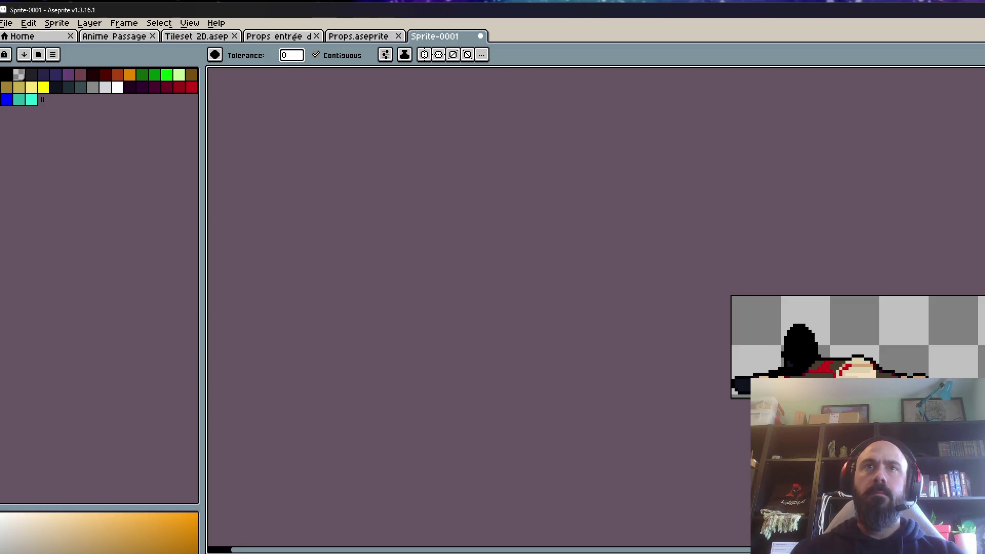
pyautogui.scroll(2, 883, 386)
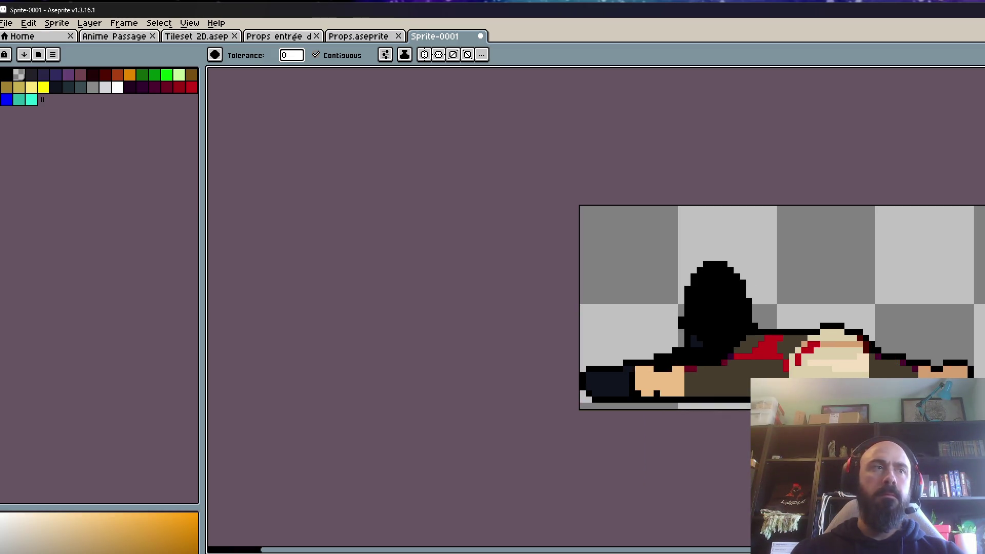
pyautogui.click(744, 380)
pyautogui.click(751, 347)
pyautogui.click(792, 354)
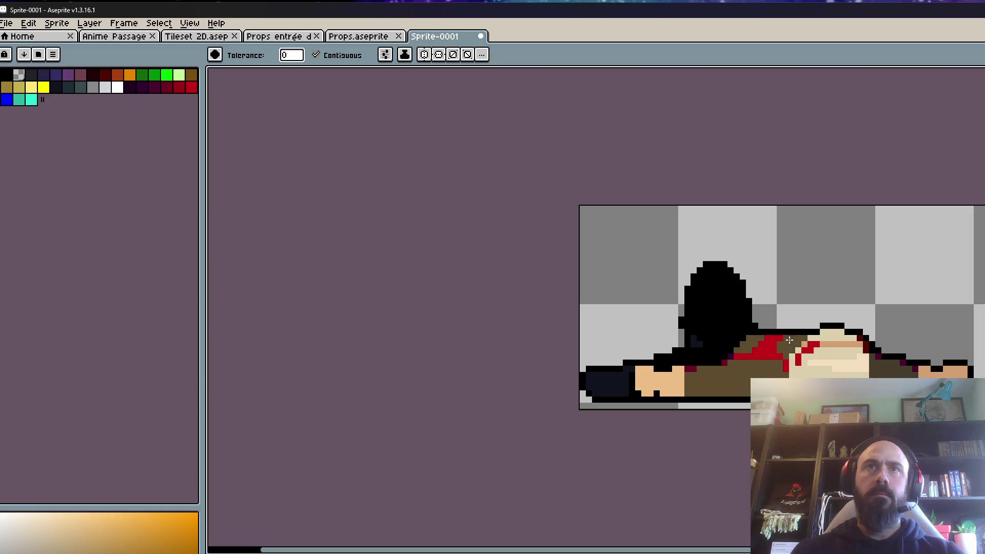
pyautogui.click(899, 367)
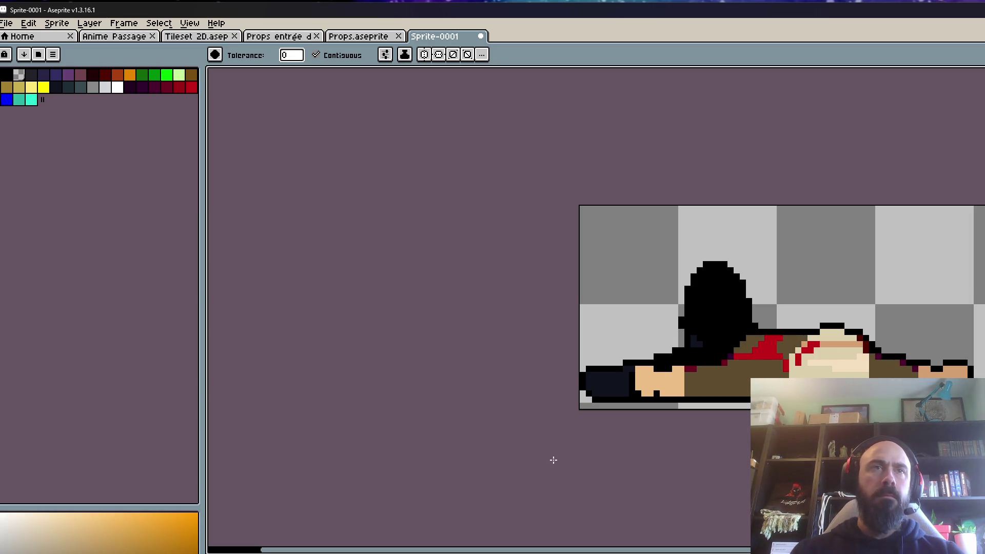
pyautogui.click(692, 393)
pyautogui.click(752, 343)
pyautogui.click(797, 341)
pyautogui.click(916, 375)
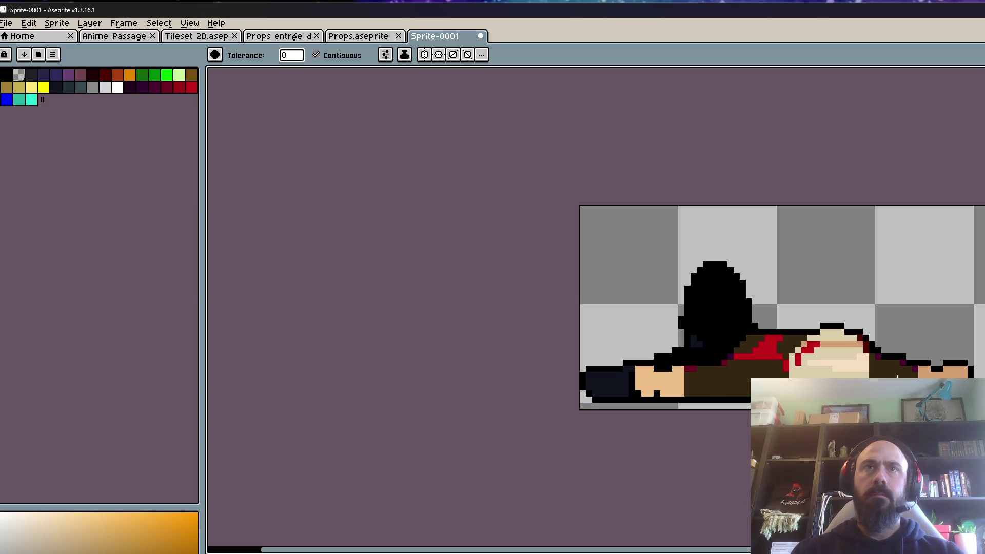
pyautogui.scroll(-4, 897, 377)
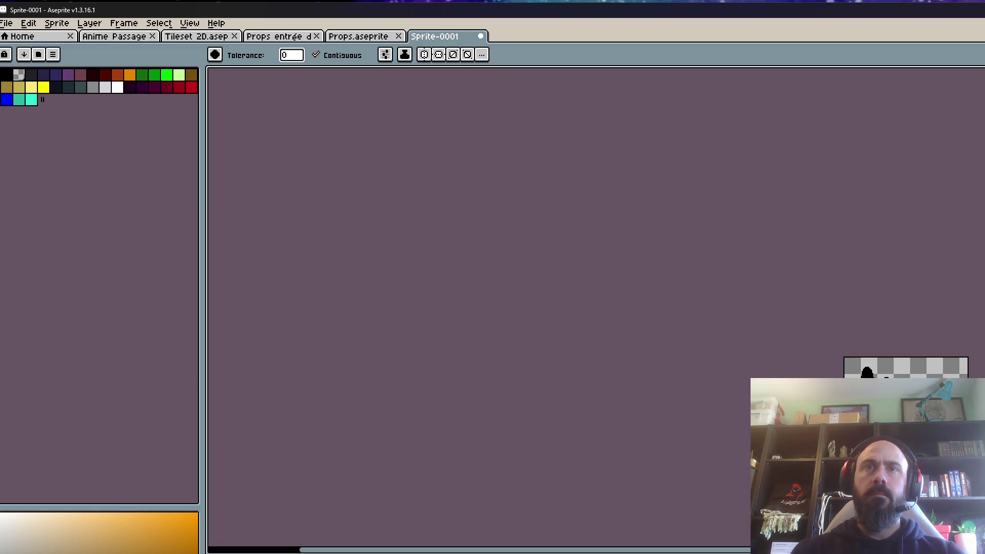
pyautogui.scroll(1, 901, 387)
pyautogui.scroll(2, 899, 383)
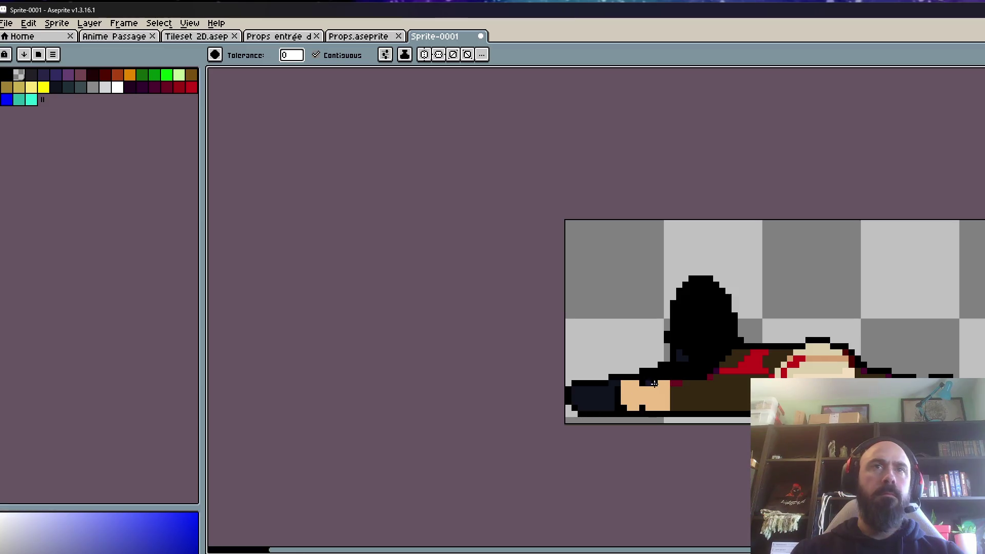
# - Bucket-fill the four brown body areas of the figure navy blue
pyautogui.click(708, 395)
pyautogui.click(775, 360)
pyautogui.click(734, 359)
pyautogui.click(872, 373)
pyautogui.scroll(-1, 886, 371)
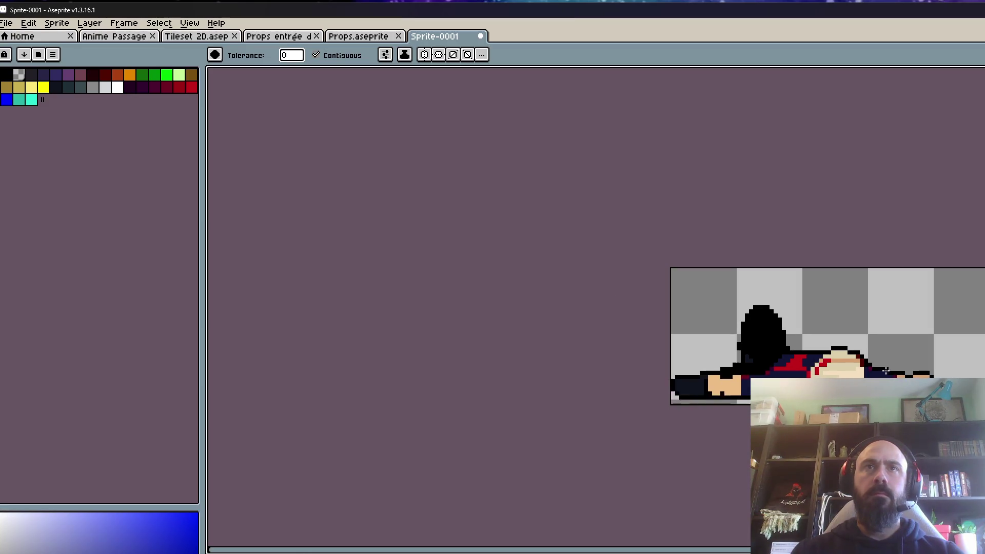
pyautogui.scroll(-3, 887, 371)
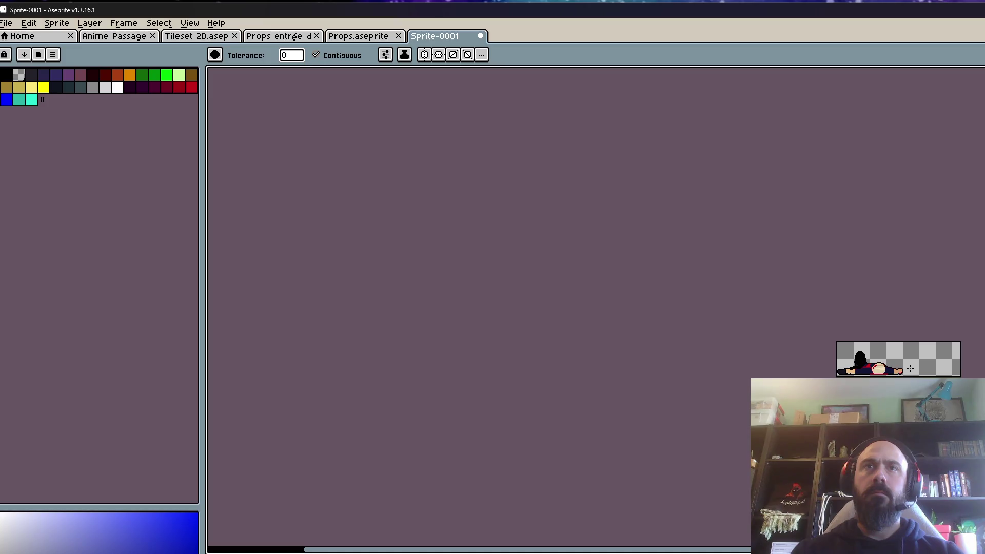
pyautogui.scroll(3, 905, 367)
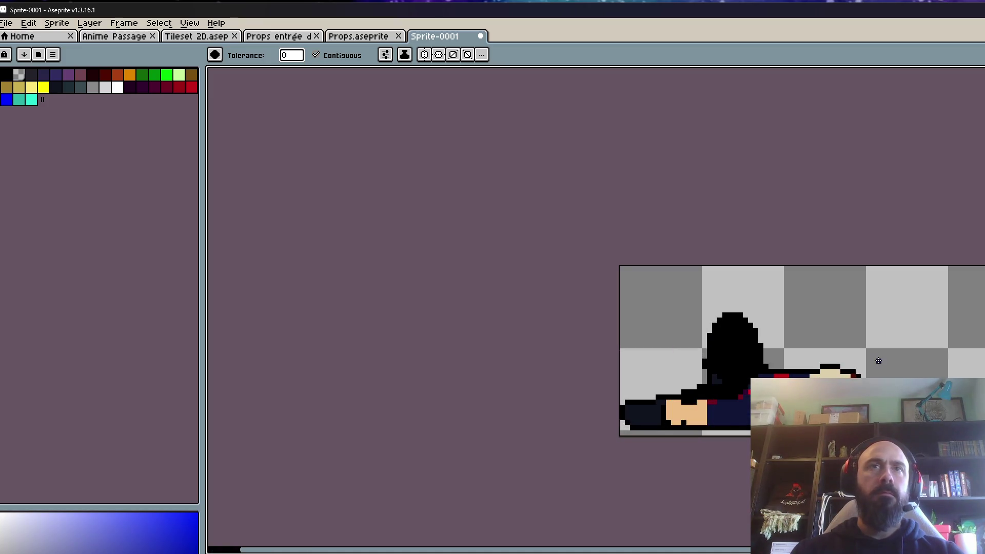
pyautogui.scroll(1, 740, 420)
pyautogui.scroll(1, 741, 420)
pyautogui.scroll(-1, 715, 385)
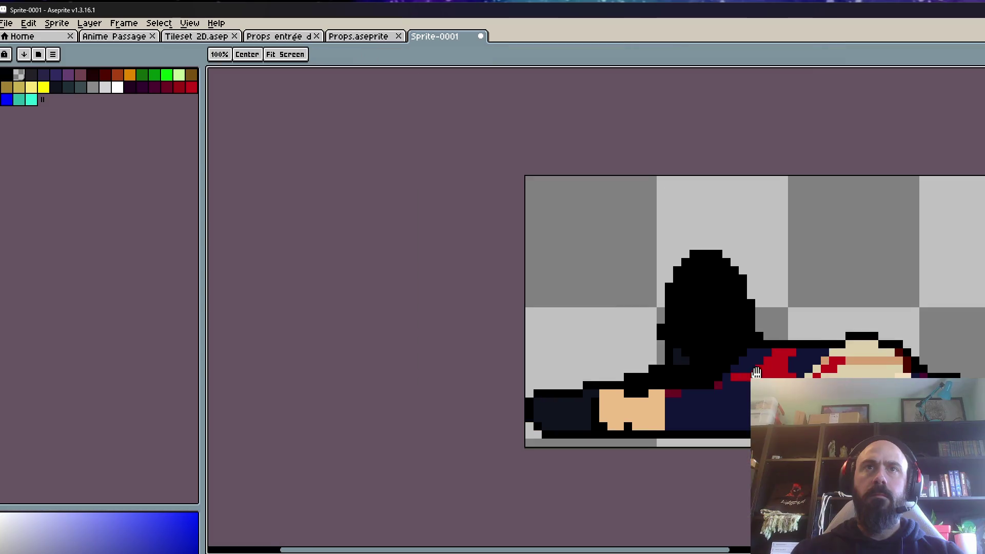
pyautogui.moveTo(737, 374); pyautogui.dragTo(641, 380)
pyautogui.scroll(1, 682, 398)
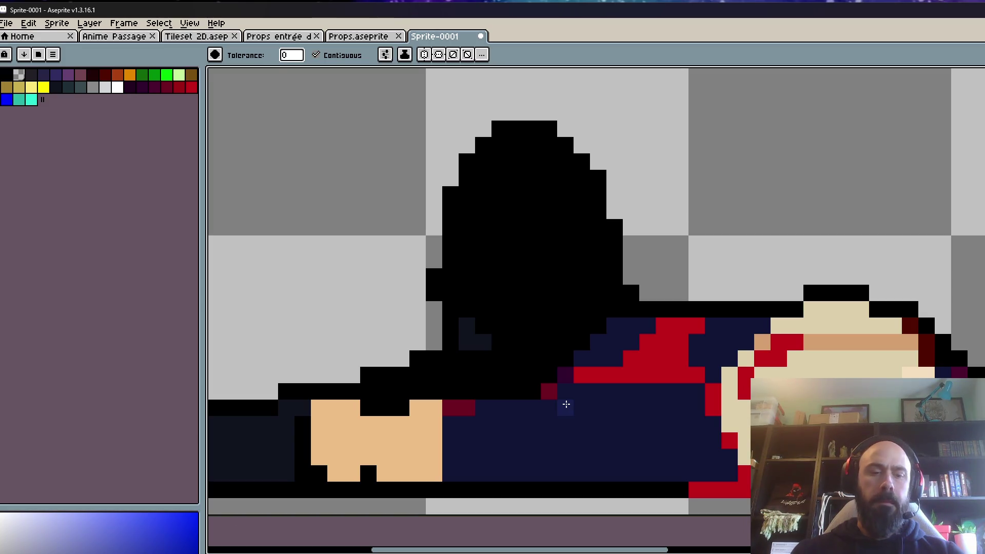
# - Pencil two blue lines across the body and fill the dark navy body area blue
pyautogui.press('b')
pyautogui.moveTo(564, 391); pyautogui.dragTo(698, 391)
pyautogui.moveTo(482, 408); pyautogui.dragTo(570, 406)
pyautogui.press('g')
pyautogui.click(557, 449)
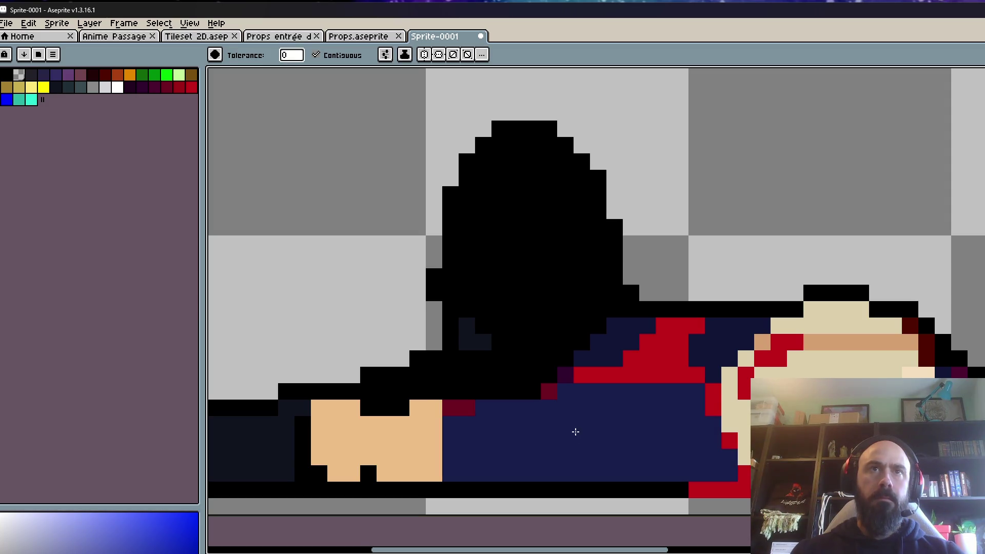
pyautogui.scroll(-3, 576, 432)
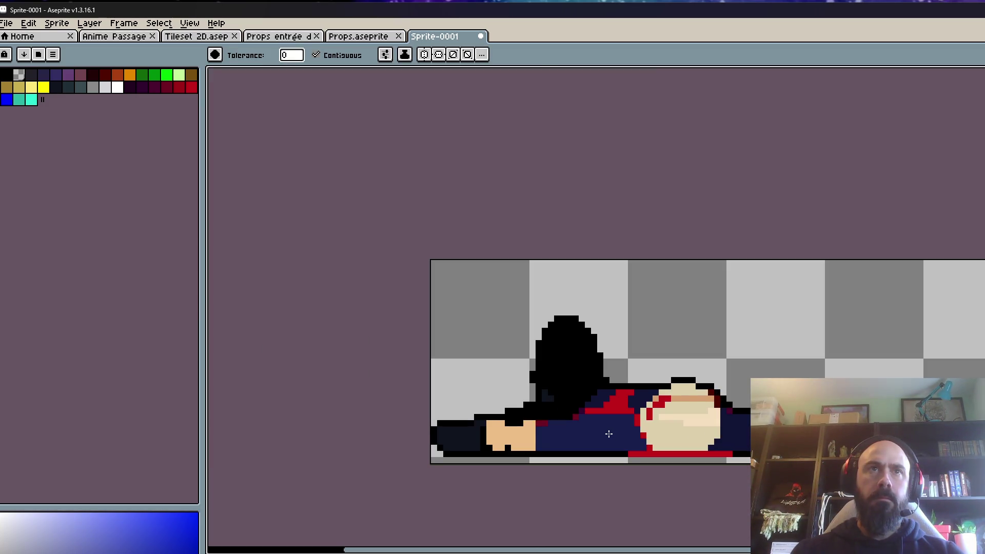
pyautogui.scroll(2, 608, 434)
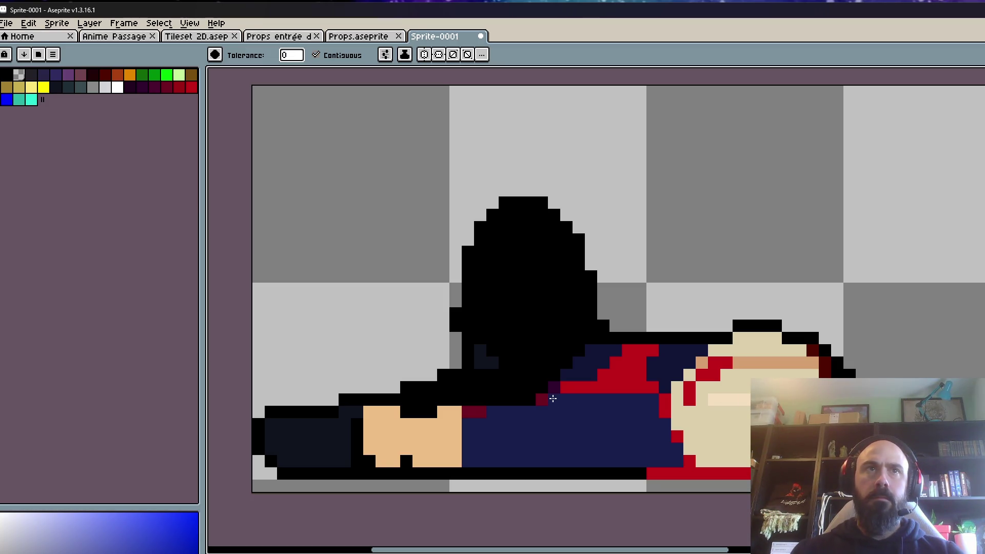
pyautogui.click(554, 390)
pyautogui.scroll(2, 572, 403)
# - Eyedrop red and paint the stray dark-purple pixel red
pyautogui.press('i')
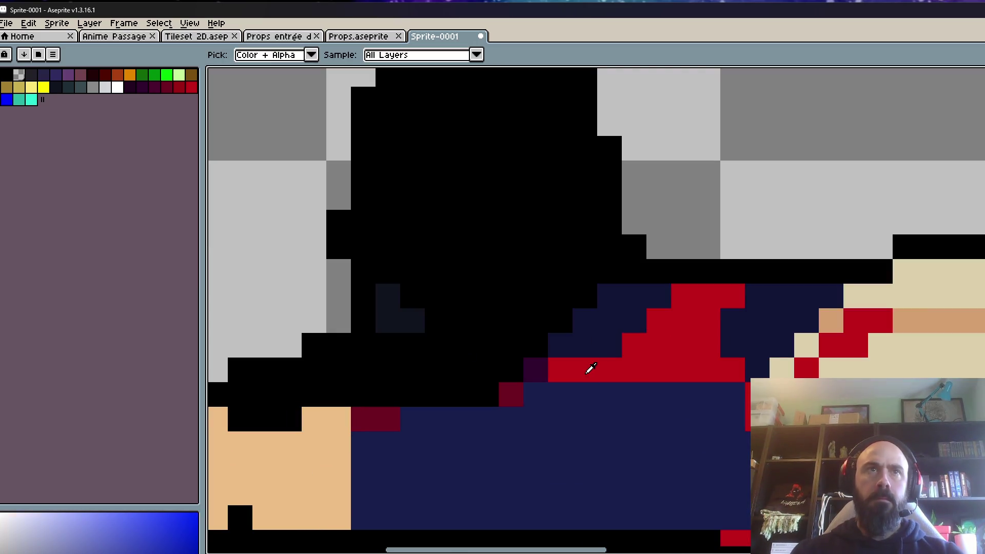
pyautogui.click(586, 366)
pyautogui.click(534, 370)
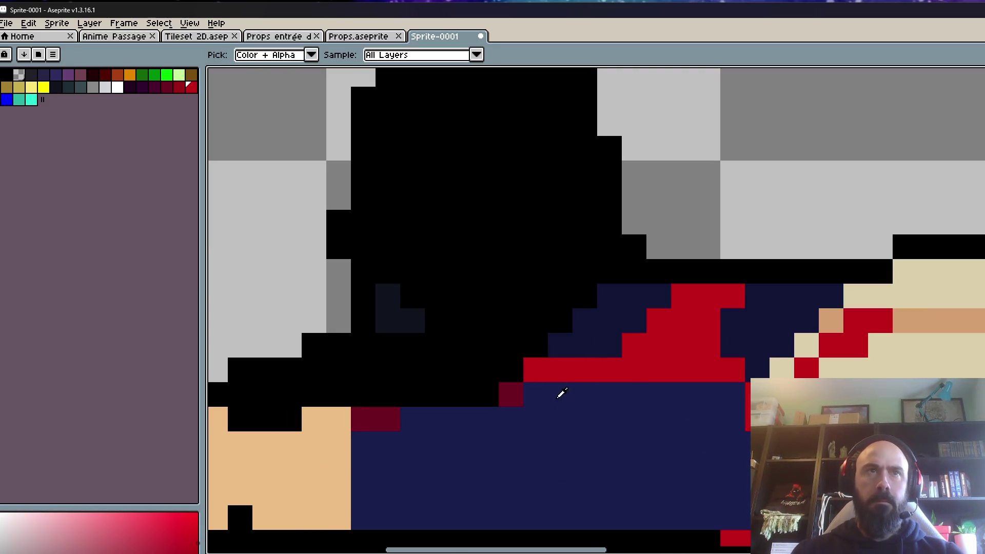
# - Eyedrop navy, repaint the stray dark-red pixels navy, and add a dark-navy column down the body
pyautogui.keyDown('alt'); pyautogui.click(573, 424); pyautogui.keyUp('alt')
pyautogui.press('b')
pyautogui.click(511, 394)
pyautogui.click(364, 420)
pyautogui.click(375, 427)
pyautogui.scroll(-3, 395, 429)
pyautogui.scroll(2, 467, 436)
pyautogui.moveTo(403, 411); pyautogui.dragTo(399, 442)
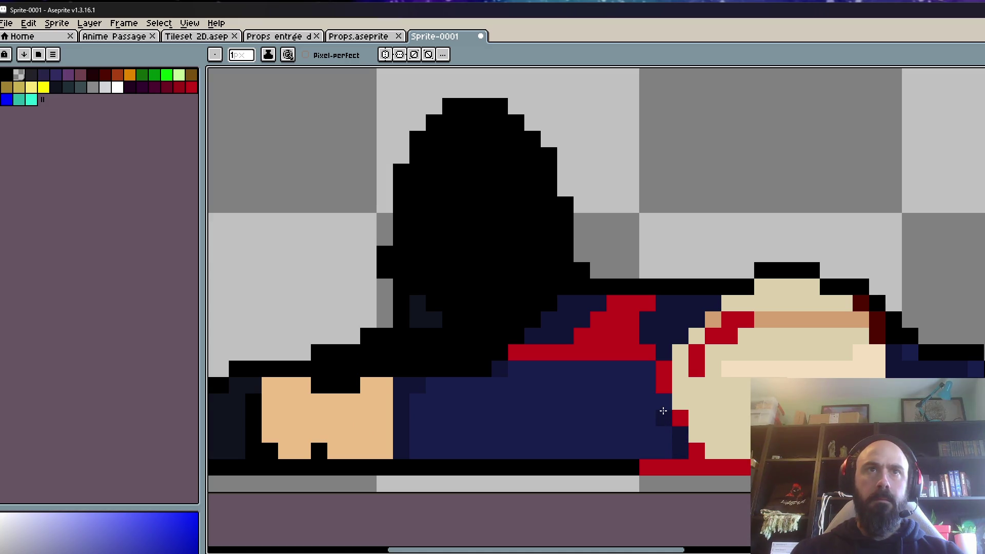
pyautogui.scroll(-3, 664, 370)
pyautogui.scroll(-2, 664, 371)
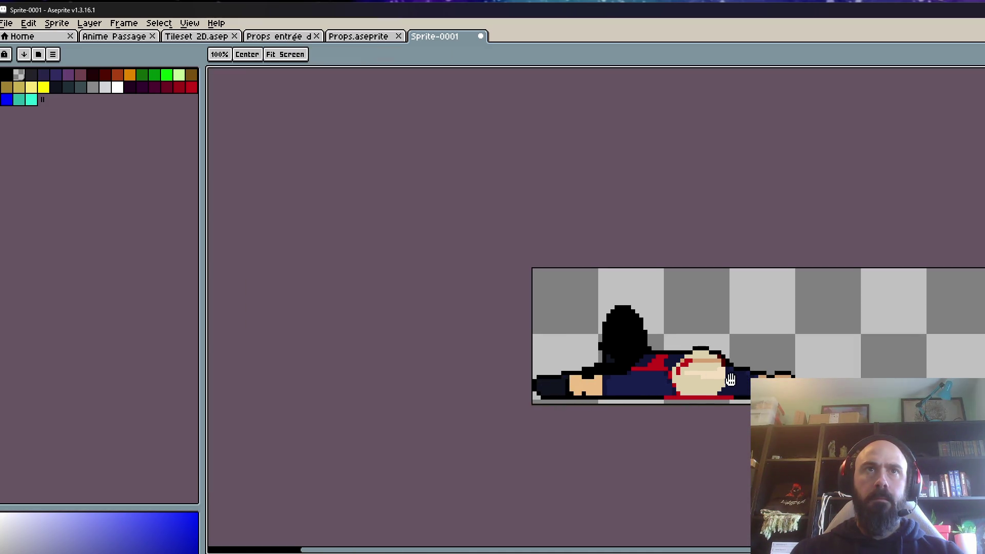
pyautogui.scroll(6, 663, 359)
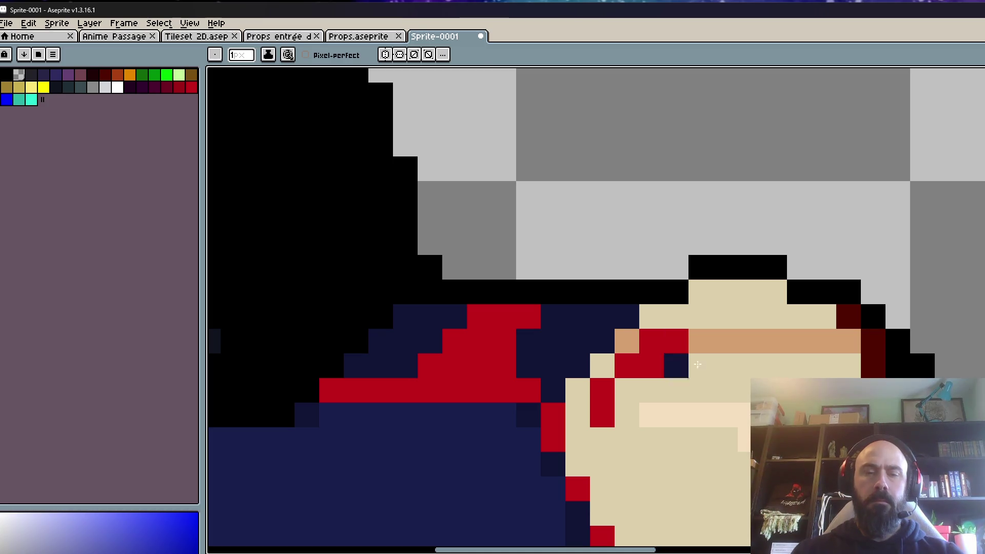
# - Pencil three navy pixels along the figure's diagonal edge
pyautogui.press('i')
pyautogui.press('b')
pyautogui.click(627, 316)
pyautogui.click(603, 342)
pyautogui.click(553, 365)
pyautogui.press('v')
pyautogui.press('b')
pyautogui.scroll(-6, 590, 395)
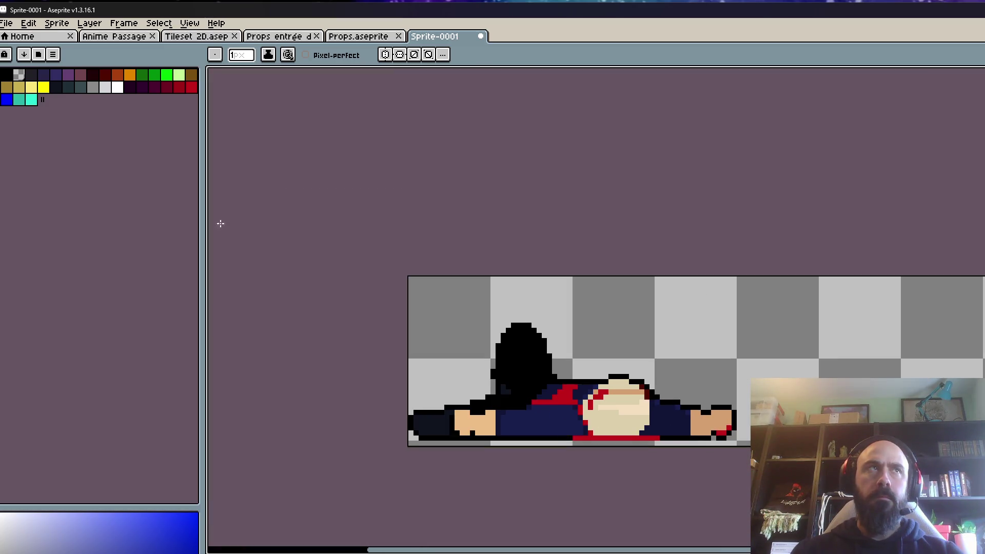
# - Bucket-fill the dark left-end block and the small patch near the head with teal
pyautogui.click(67, 87)
pyautogui.scroll(4, 434, 407)
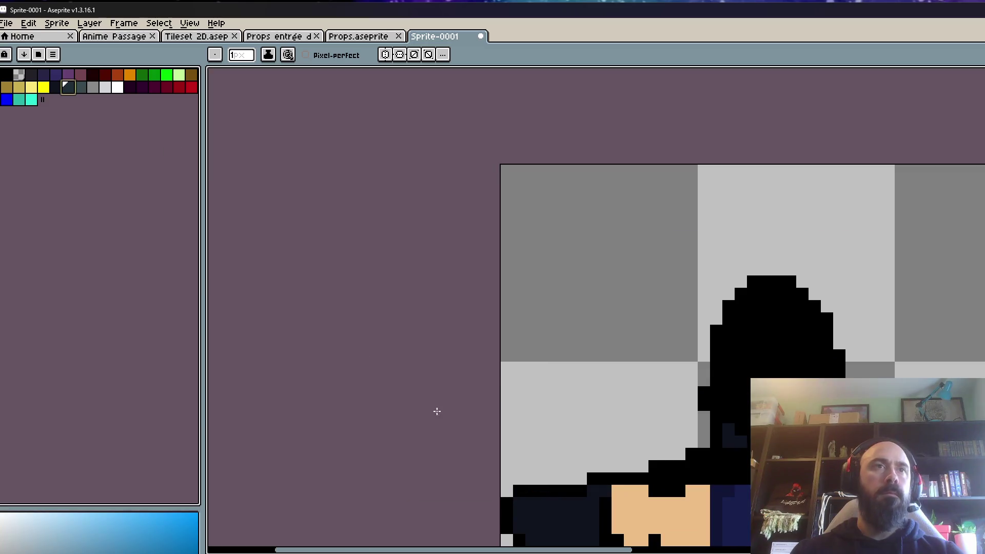
pyautogui.press('g')
pyautogui.click(535, 436)
pyautogui.click(741, 331)
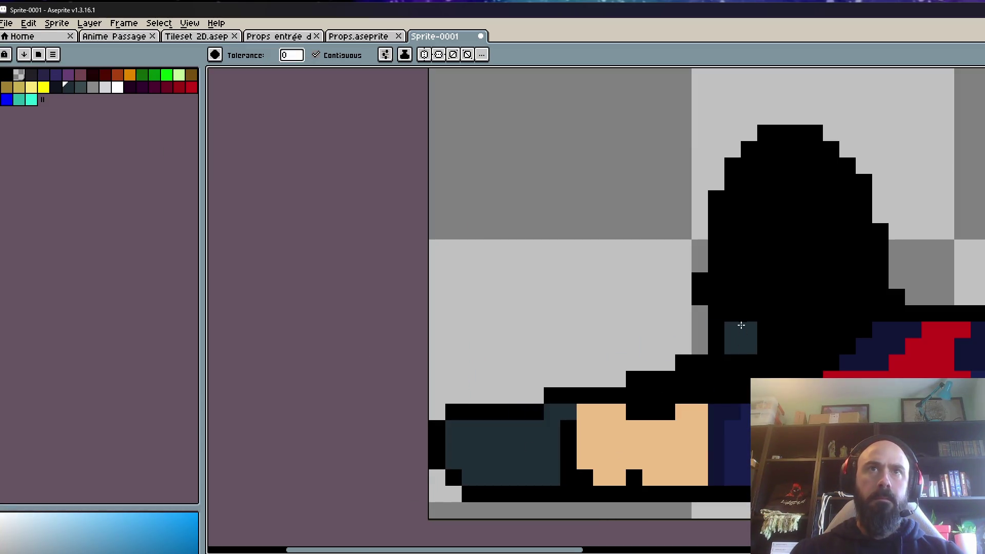
# - Refill the figure's left-end block with the lighter teal-grey swatch
pyautogui.scroll(-3, 692, 275)
pyautogui.press('space')
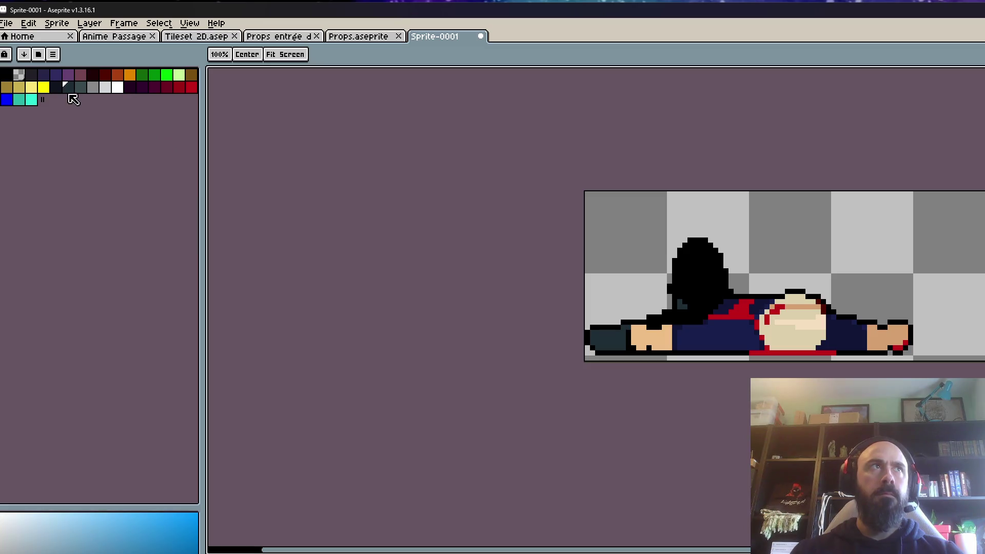
pyautogui.click(57, 88)
pyautogui.click(80, 88)
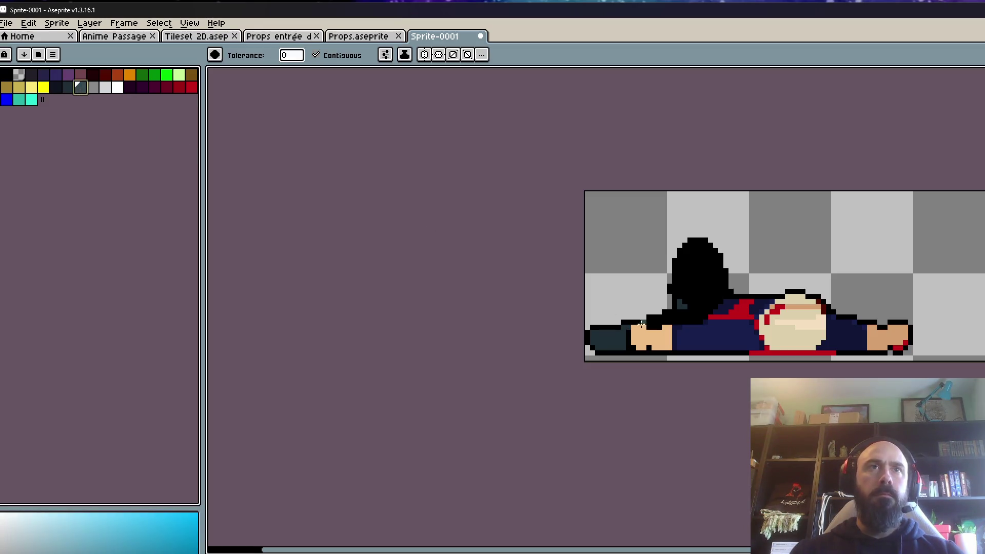
pyautogui.click(622, 334)
pyautogui.scroll(-2, 673, 341)
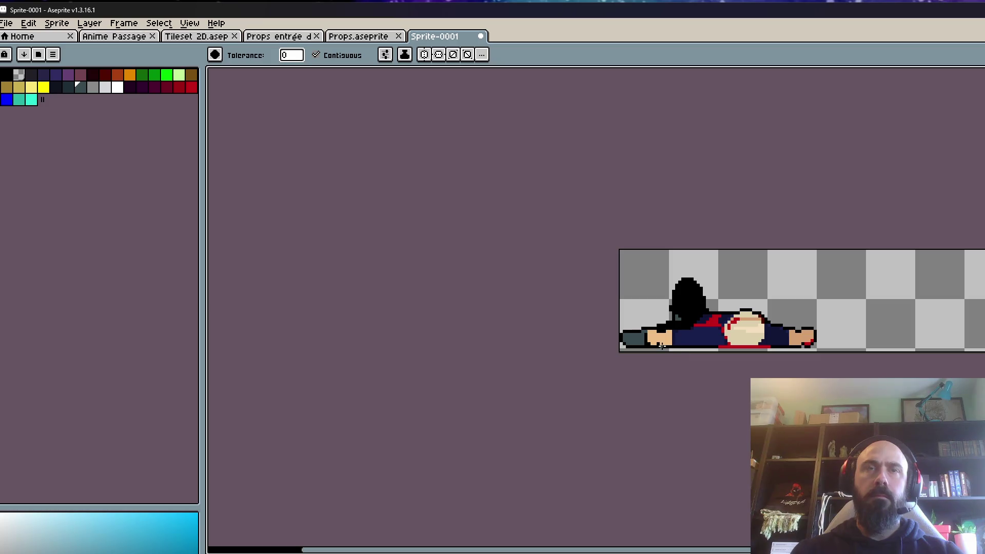
pyautogui.scroll(3, 636, 333)
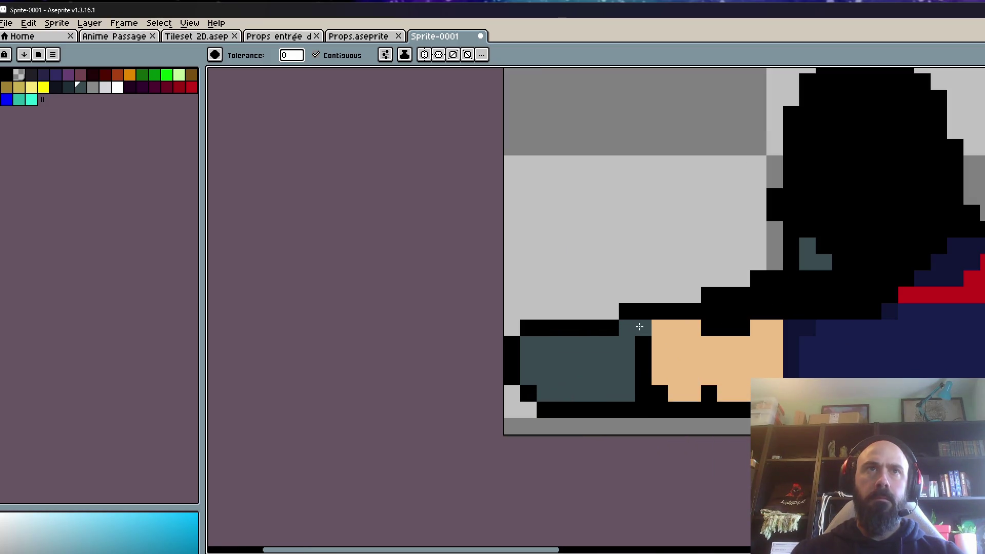
# - Pencil darker teal shading along the left block's edges
pyautogui.click(68, 88)
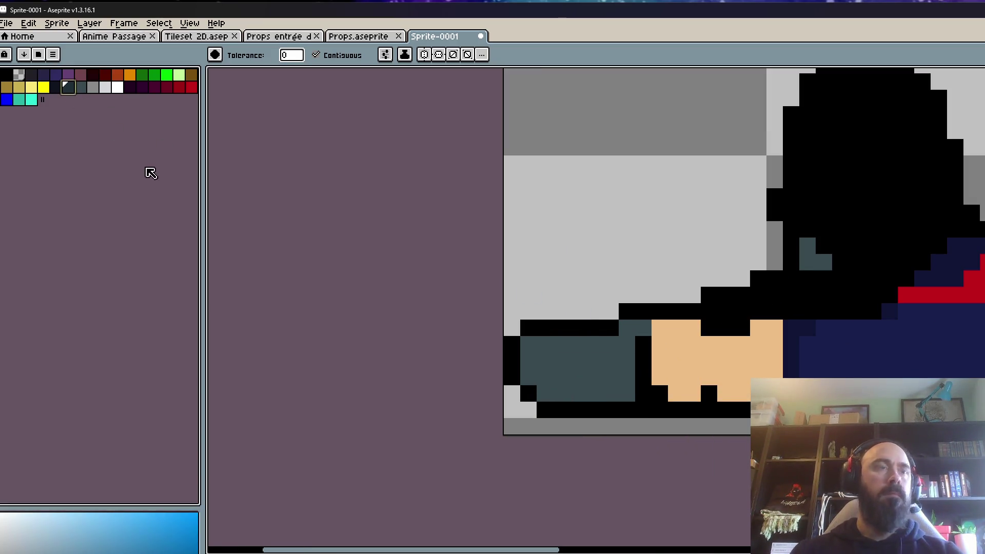
pyautogui.press('b')
pyautogui.click(573, 365)
pyautogui.scroll(1, 573, 365)
pyautogui.moveTo(680, 308)
pyautogui.mouseDown()
pyautogui.moveTo(653, 334)
pyautogui.moveTo(633, 404)
pyautogui.mouseUp()
pyautogui.scroll(-3, 655, 391)
pyautogui.click(750, 322)
pyautogui.scroll(-2, 785, 338)
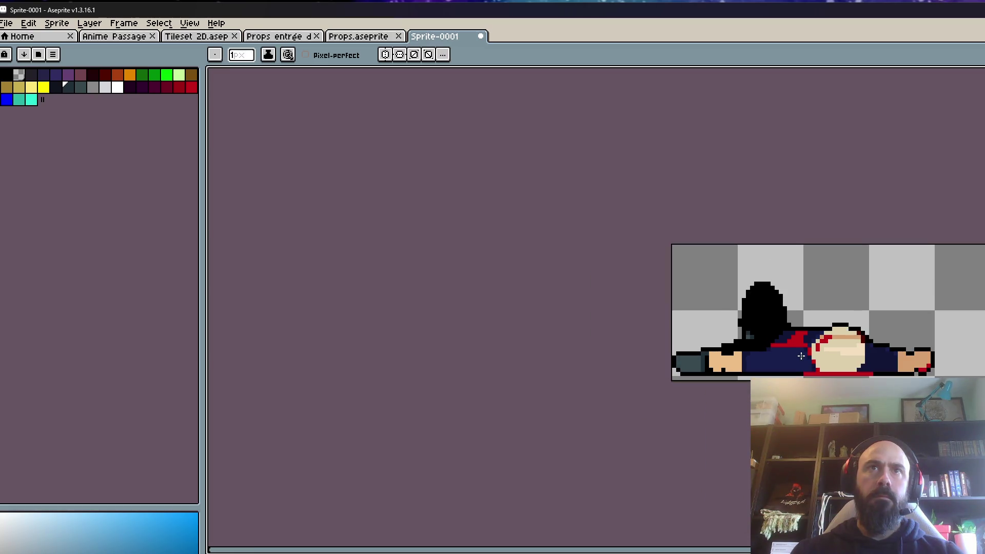
pyautogui.scroll(2, 752, 327)
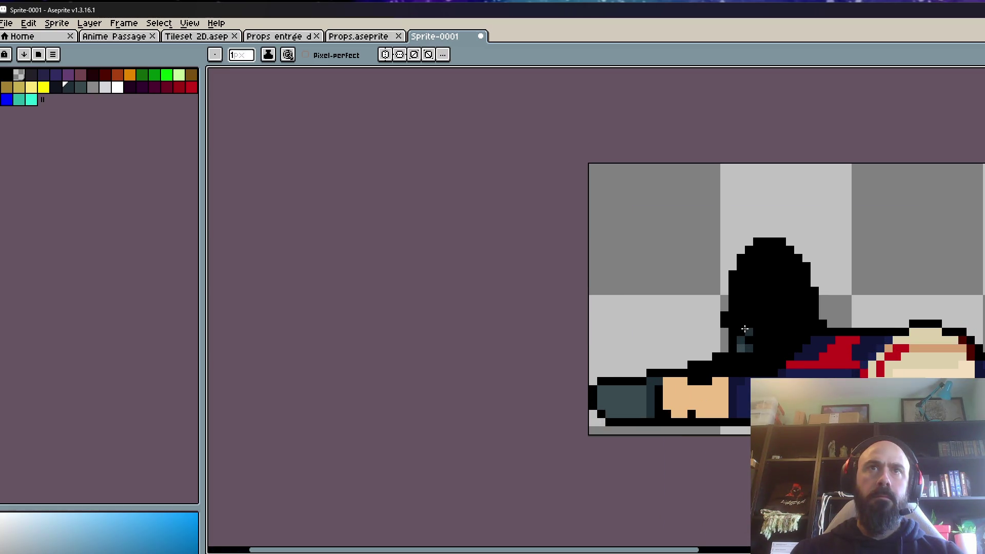
pyautogui.scroll(-1, 744, 328)
# - Bucket-fill the black hair dark navy
pyautogui.press('space')
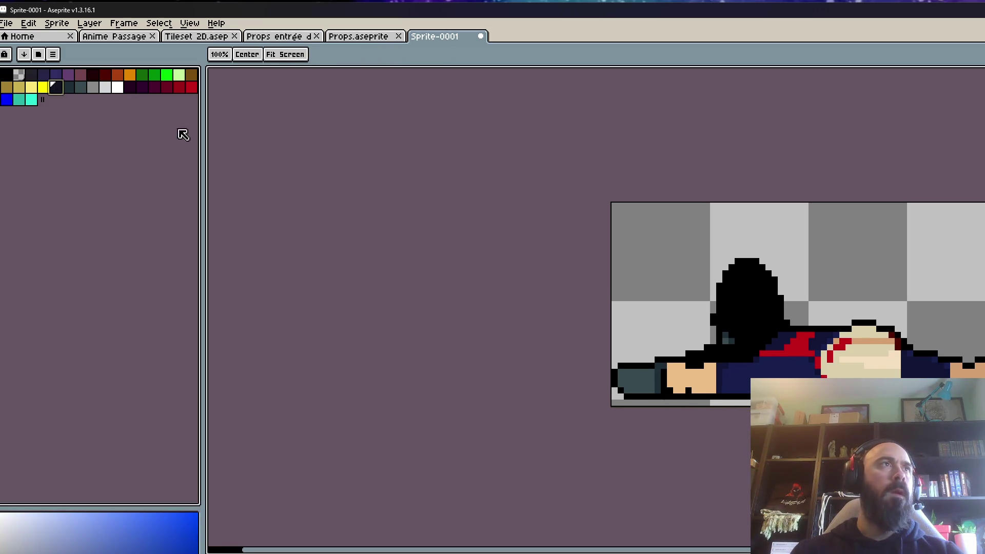
pyautogui.press('g')
pyautogui.scroll(1, 752, 328)
pyautogui.click(752, 328)
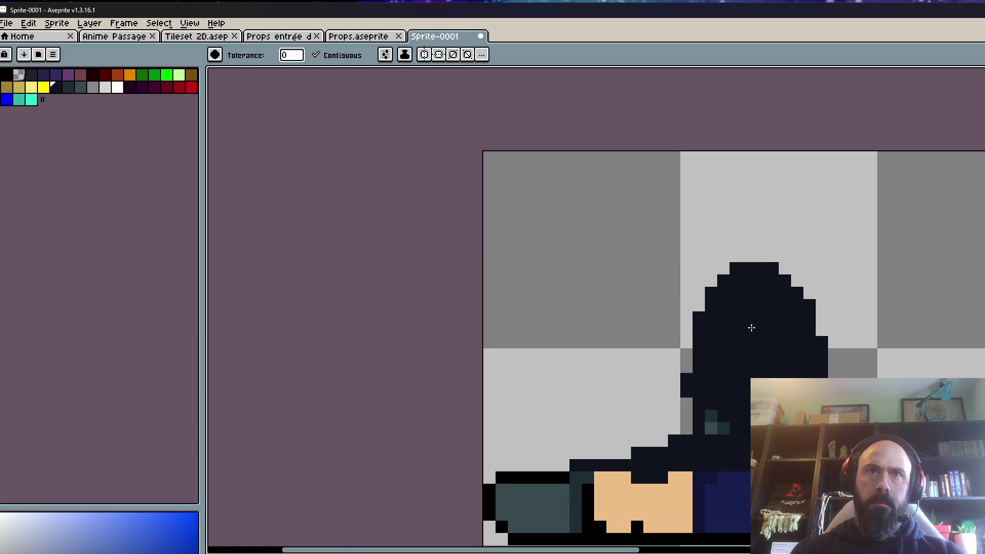
# - Undo the navy hair fill and pencil dark-navy pixels on the hair, including a line up its left edge
pyautogui.hotkey('ctrl', 'z')
pyautogui.press('b')
pyautogui.scroll(1, 804, 395)
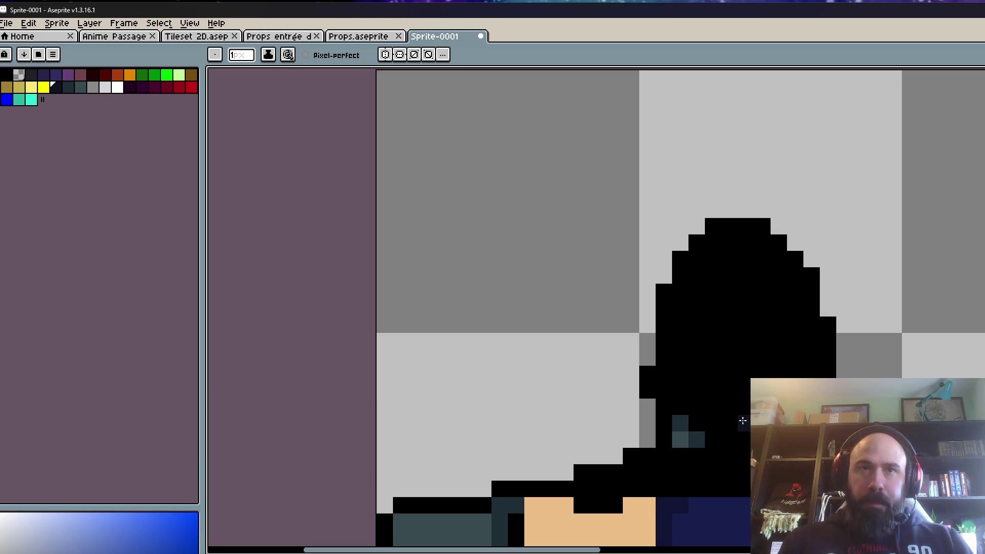
pyautogui.click(744, 472)
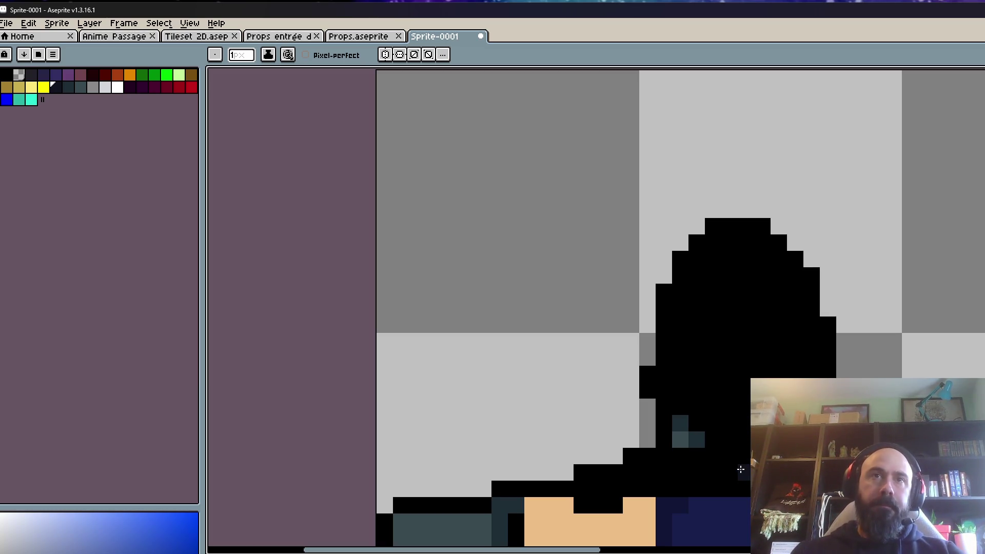
pyautogui.moveTo(701, 468); pyautogui.dragTo(644, 388)
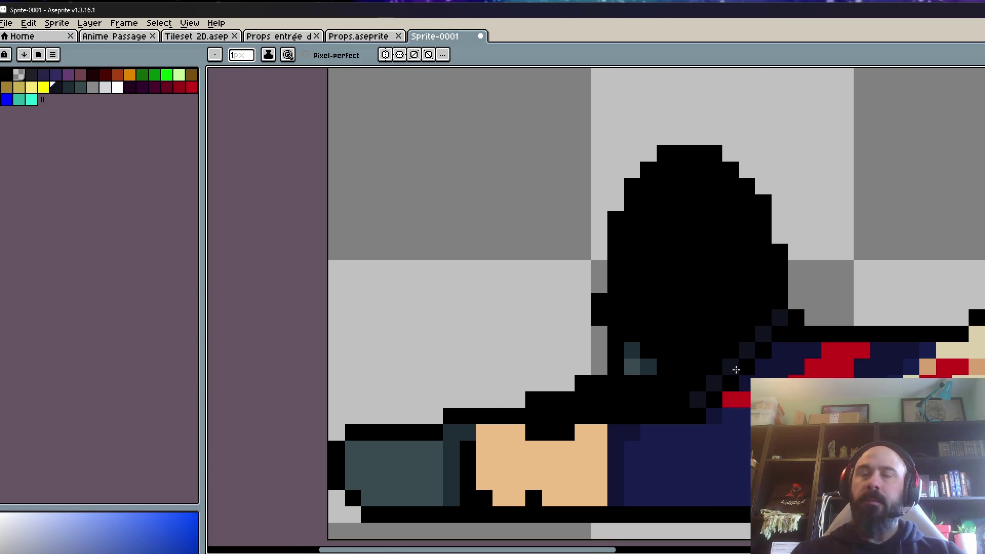
pyautogui.scroll(1, 644, 398)
pyautogui.click(654, 414)
pyautogui.click(631, 387)
pyautogui.click(631, 362)
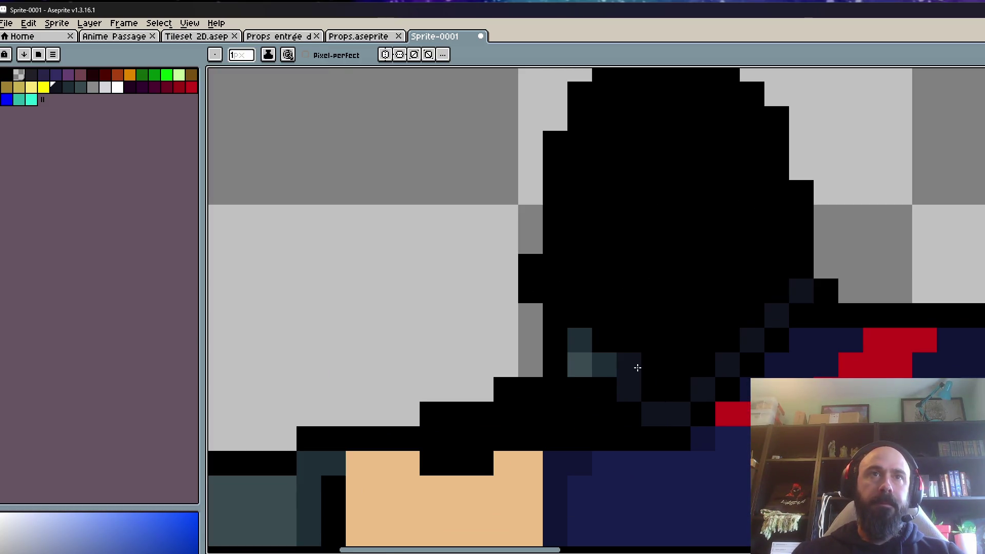
pyautogui.click(655, 390)
pyautogui.click(556, 293)
pyautogui.click(578, 239)
pyautogui.moveTo(578, 238)
pyautogui.mouseDown()
pyautogui.moveTo(578, 149)
pyautogui.moveTo(598, 229)
pyautogui.moveTo(629, 185)
pyautogui.moveTo(708, 170)
pyautogui.moveTo(748, 220)
pyautogui.moveTo(757, 279)
pyautogui.moveTo(779, 297)
pyautogui.moveTo(785, 377)
pyautogui.mouseUp()
# - Fill the hair's interior with navy using the bucket tool
pyautogui.press('g')
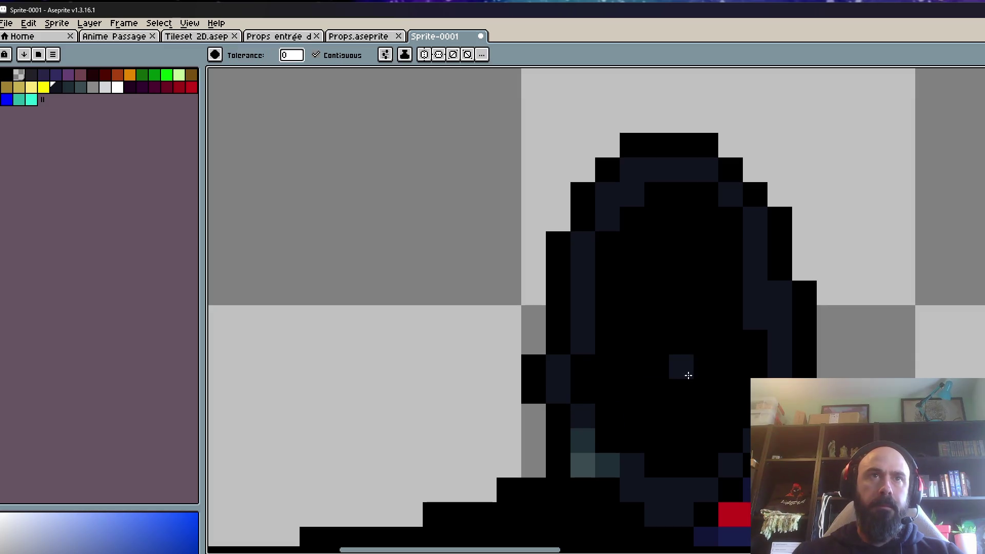
pyautogui.click(682, 370)
pyautogui.scroll(-6, 683, 369)
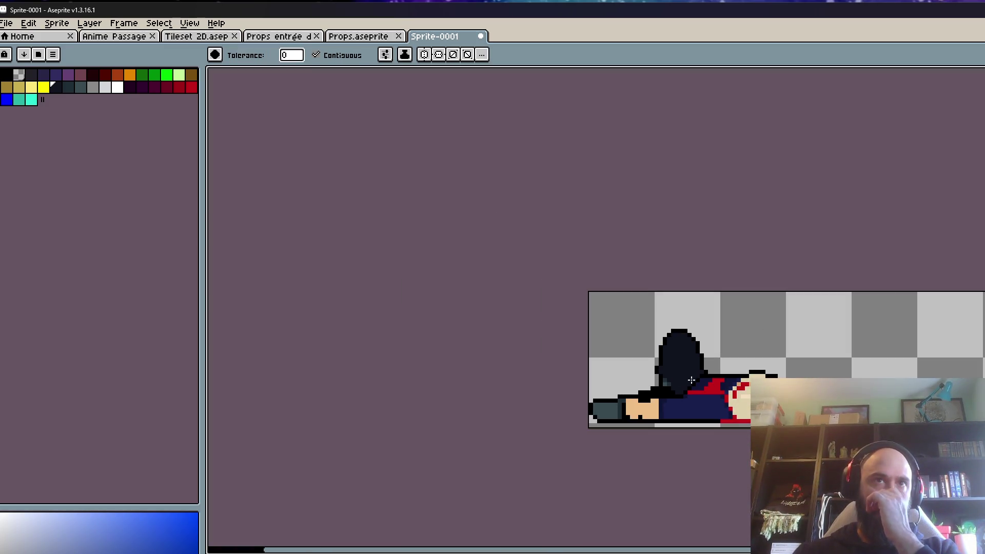
pyautogui.scroll(2, 691, 380)
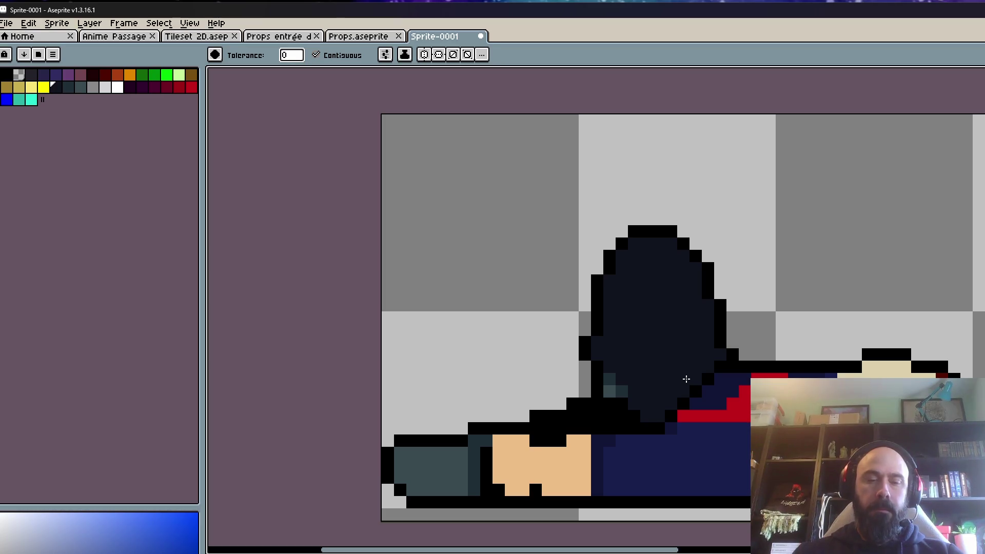
pyautogui.press('i')
pyautogui.scroll(1, 687, 378)
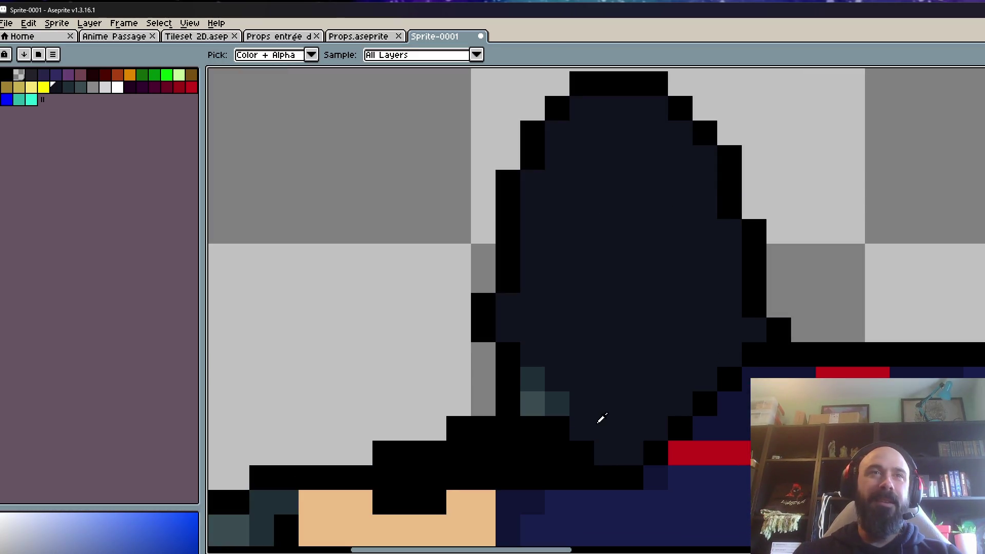
pyautogui.press('b')
pyautogui.scroll(1, 505, 437)
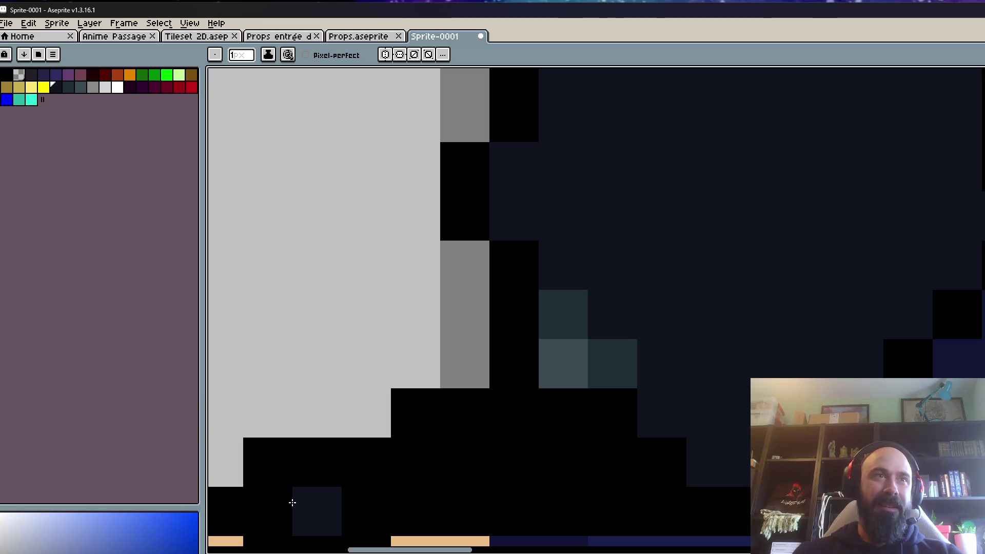
# - Recolour a row of black outline pixels along the hood's lower edge to navy
pyautogui.moveTo(275, 503); pyautogui.dragTo(363, 374)
pyautogui.moveTo(513, 342); pyautogui.dragTo(741, 339)
pyautogui.click(719, 299)
pyautogui.click(667, 298)
pyautogui.scroll(-4, 706, 318)
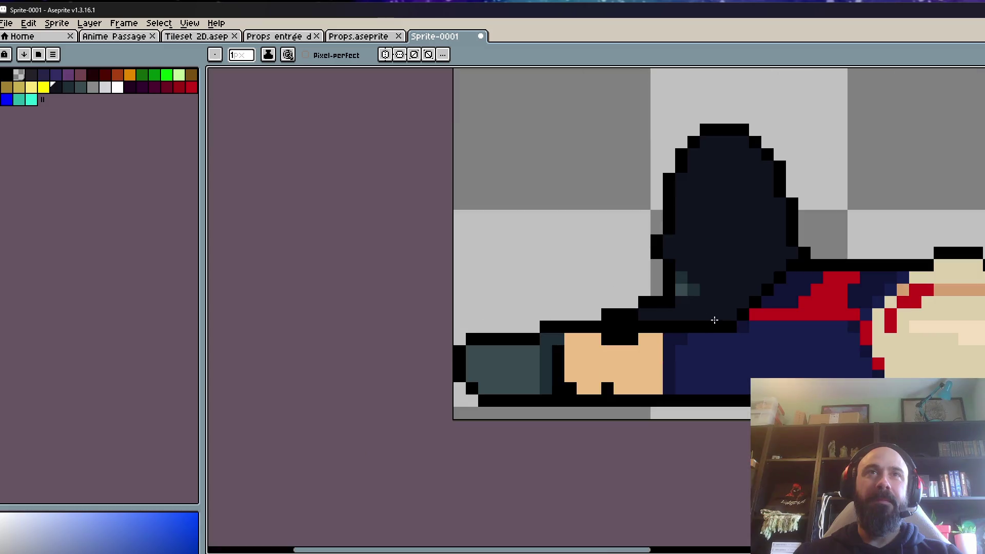
pyautogui.hotkey('ctrl', 'z')
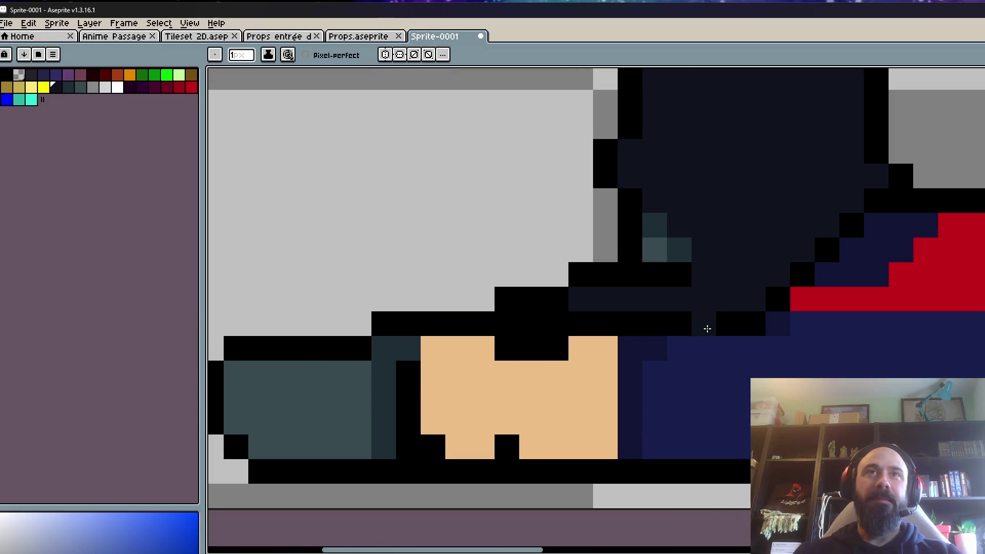
pyautogui.scroll(1, 710, 328)
# - Darken the black pixels under the hood to navy and paint the boot's right edge navy
pyautogui.click(530, 326)
pyautogui.click(512, 324)
pyautogui.click(563, 323)
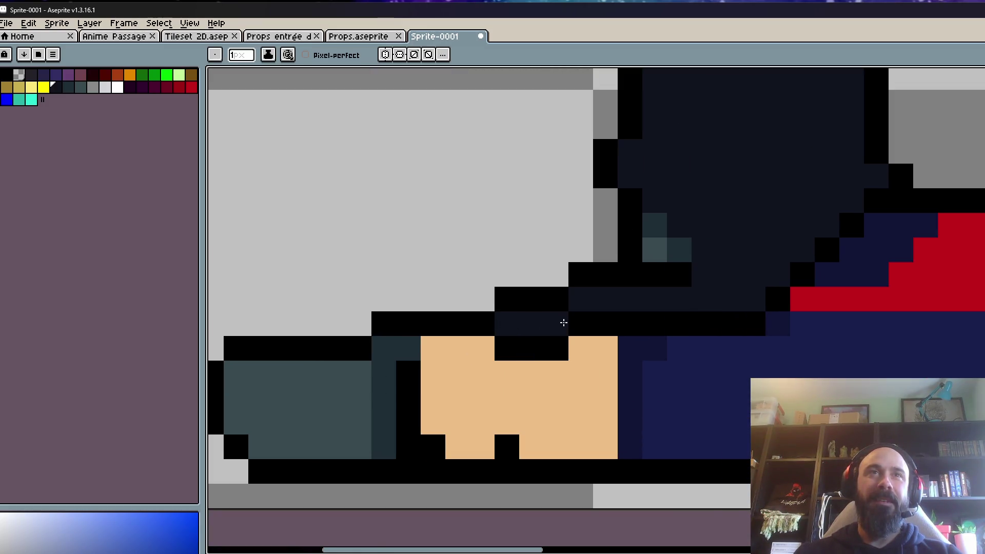
pyautogui.scroll(-4, 585, 329)
pyautogui.scroll(4, 531, 359)
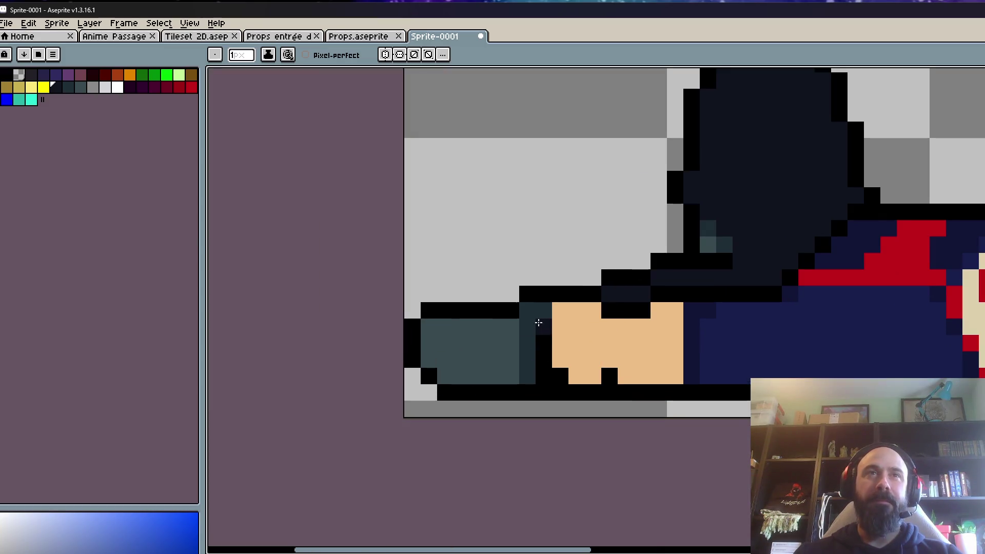
pyautogui.rightClick(511, 327)
pyautogui.moveTo(544, 310)
pyautogui.mouseDown()
pyautogui.moveTo(528, 310)
pyautogui.moveTo(523, 351)
pyautogui.mouseUp()
pyautogui.scroll(-4, 550, 352)
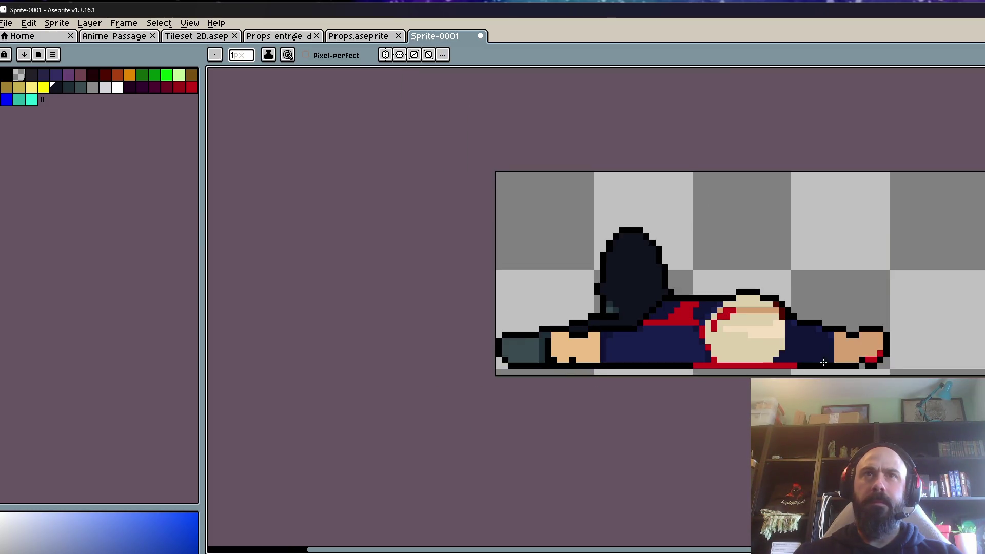
# - Sample the navy colour and paint a black pixel beside the belly navy
pyautogui.scroll(2, 811, 358)
pyautogui.press('alt')
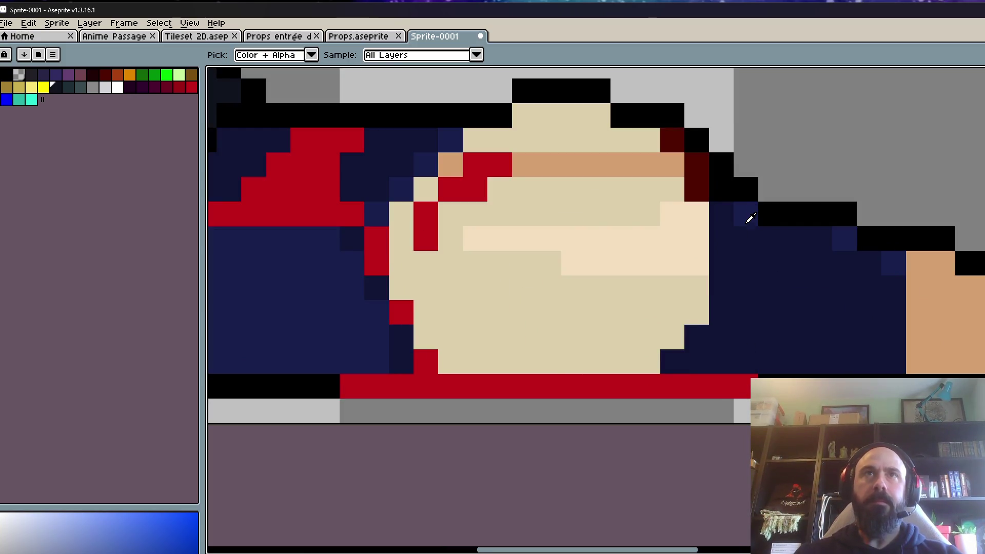
pyautogui.click(750, 216)
pyautogui.click(722, 195)
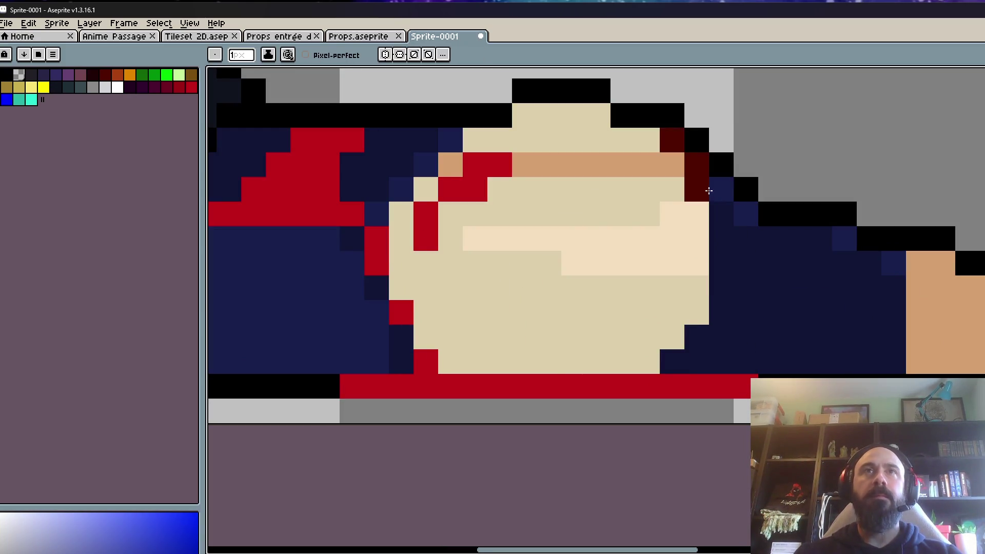
pyautogui.scroll(-3, 721, 195)
pyautogui.press('alt')
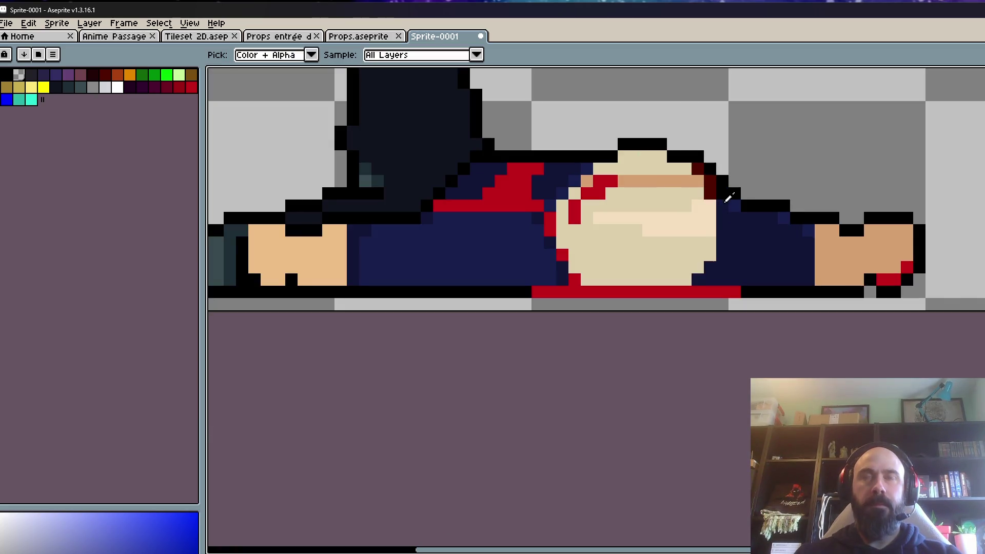
pyautogui.scroll(3, 727, 193)
pyautogui.moveTo(708, 176); pyautogui.dragTo(704, 215)
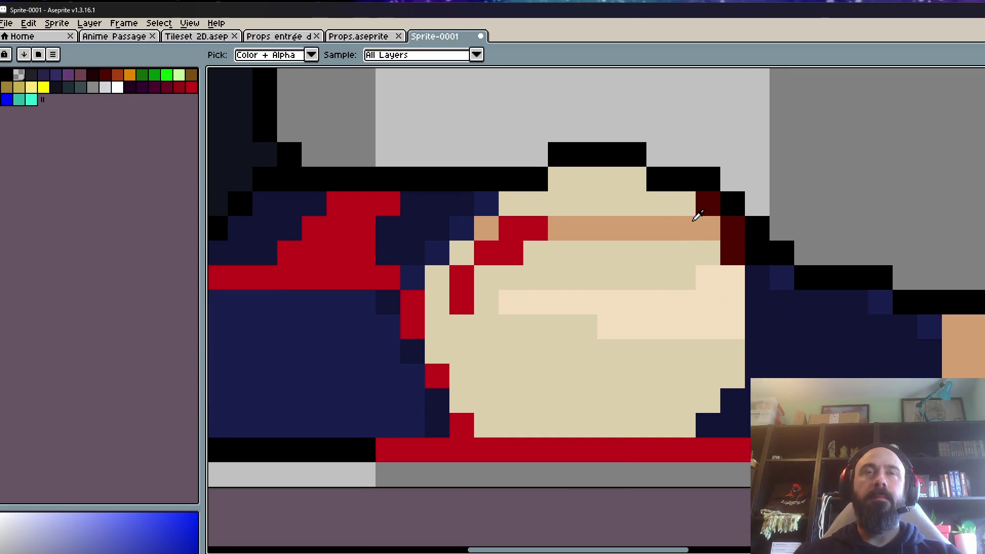
# - Cover the stray red hood pixel, add dark hood pixels, and blacken the lower hood edge
pyautogui.keyDown('alt'); pyautogui.click(541, 227); pyautogui.keyUp('alt')
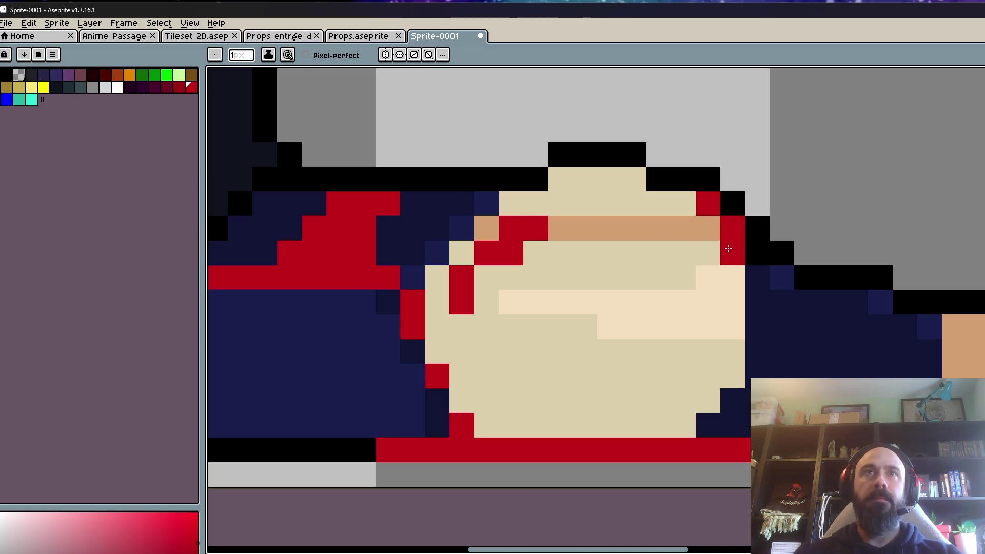
pyautogui.scroll(-4, 732, 257)
pyautogui.scroll(-3, 802, 328)
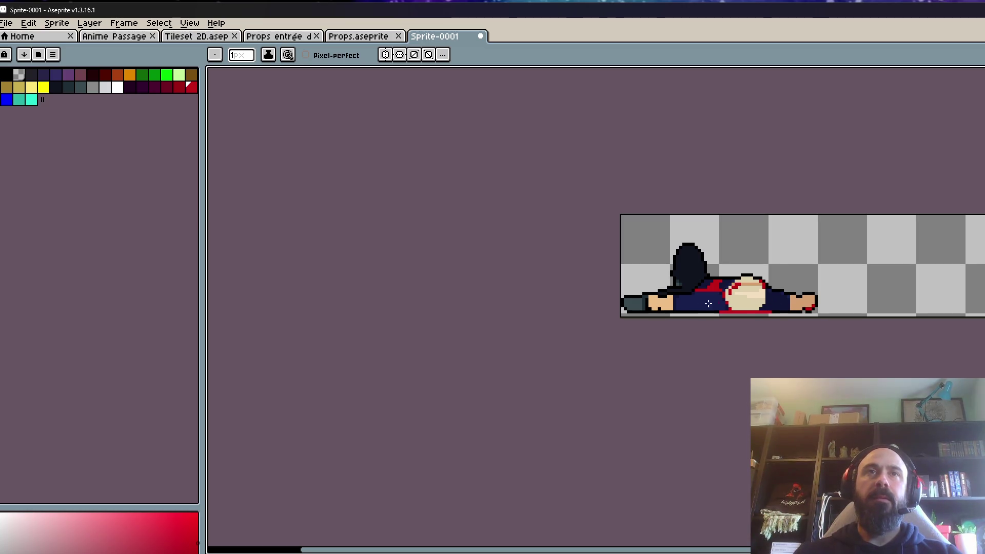
pyautogui.scroll(5, 678, 297)
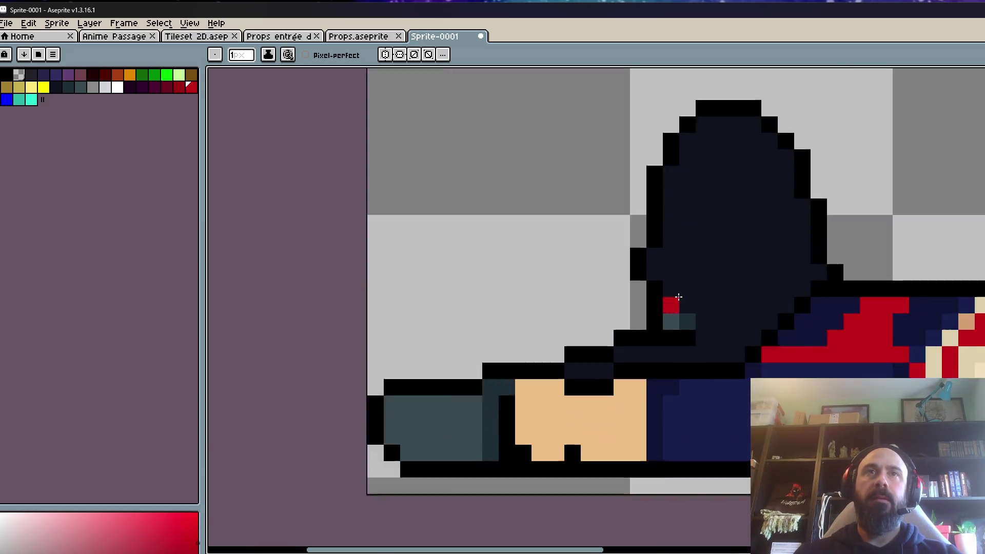
pyautogui.click(679, 298)
pyautogui.press('alt')
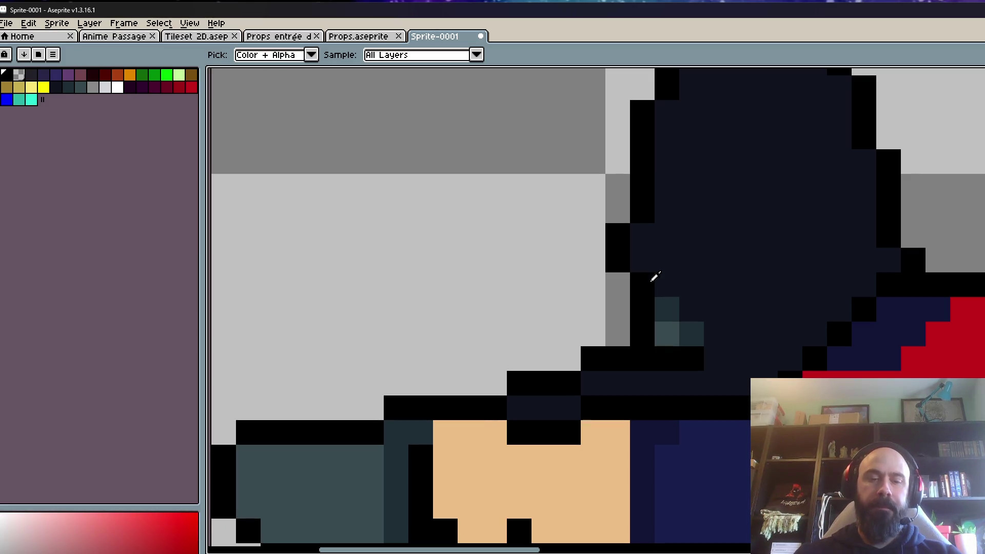
pyautogui.keyDown('alt'); pyautogui.click(655, 277); pyautogui.keyUp('alt')
pyautogui.click(691, 310)
pyautogui.click(716, 334)
pyautogui.scroll(-5, 814, 348)
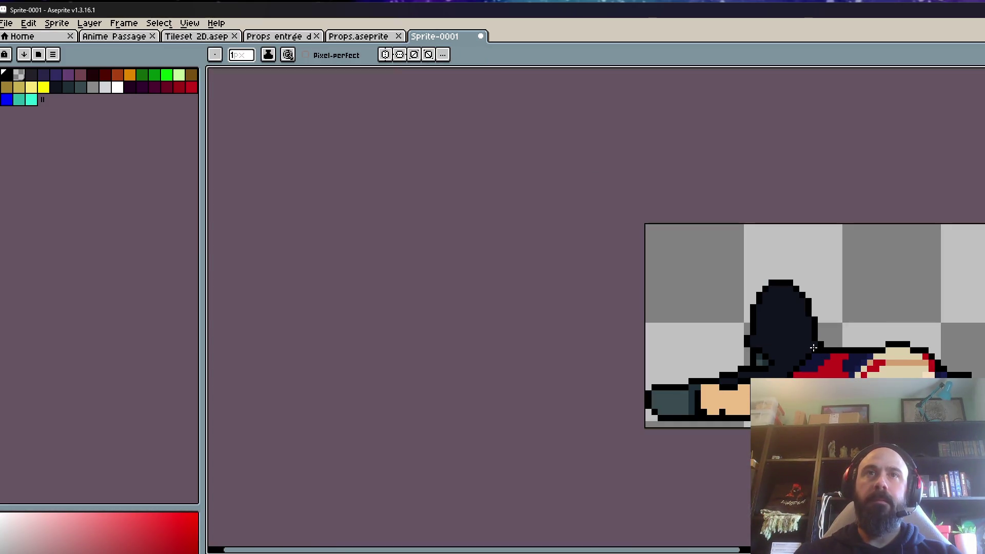
pyautogui.scroll(4, 783, 362)
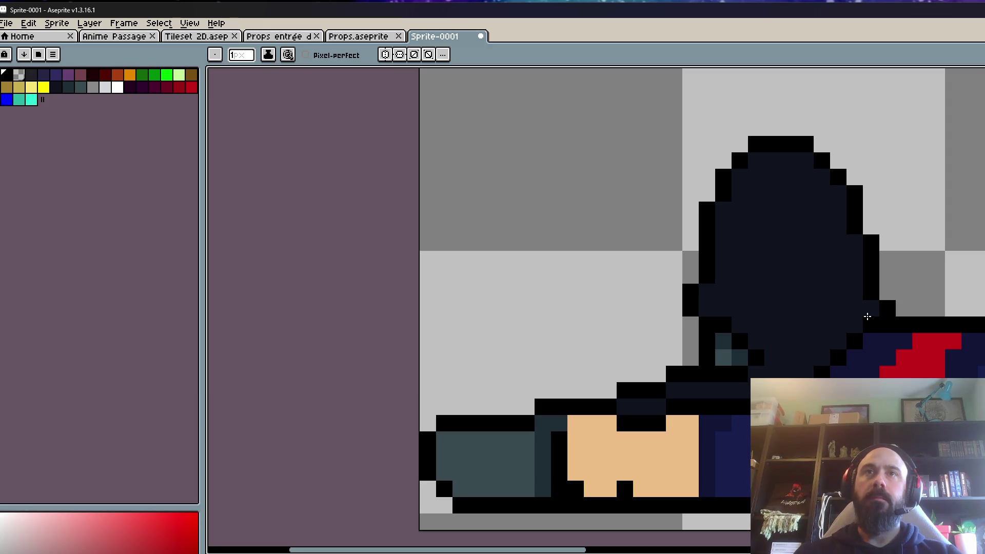
pyautogui.moveTo(832, 325)
pyautogui.mouseDown()
pyautogui.moveTo(826, 344)
pyautogui.moveTo(788, 369)
pyautogui.mouseUp()
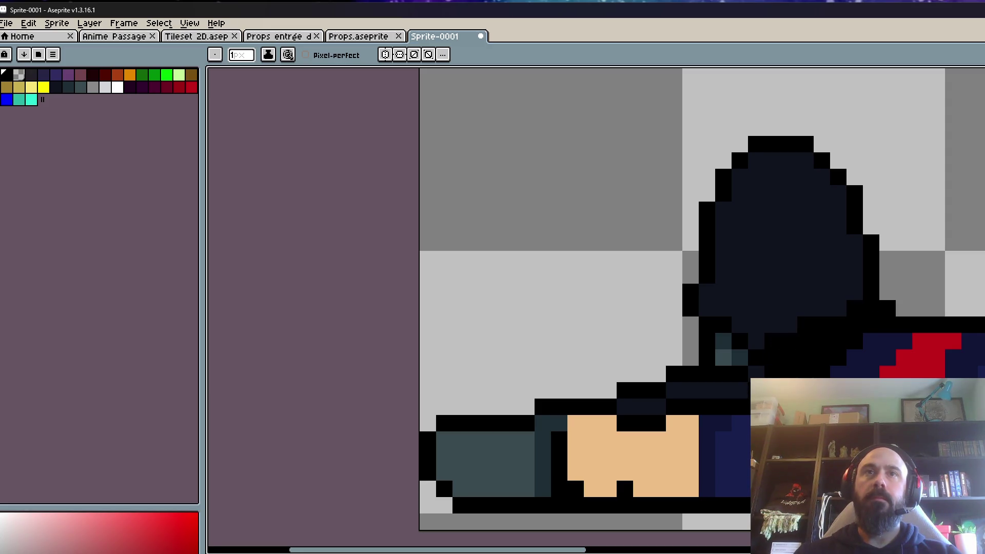
# - Sample the hood's dark teal and paint a row of dark-teal pixels under the hood
pyautogui.scroll(-4, 751, 374)
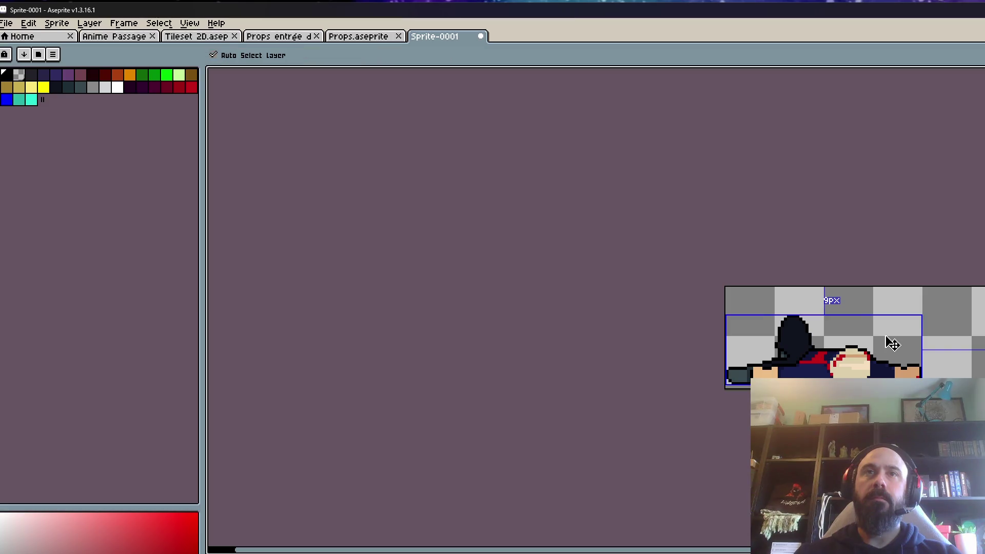
pyautogui.scroll(3, 809, 355)
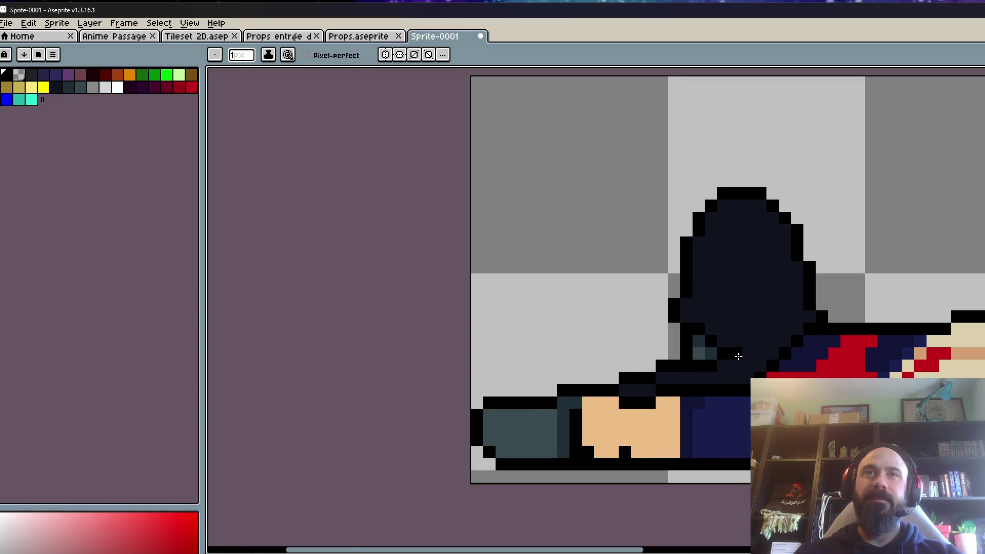
pyautogui.scroll(-3, 763, 363)
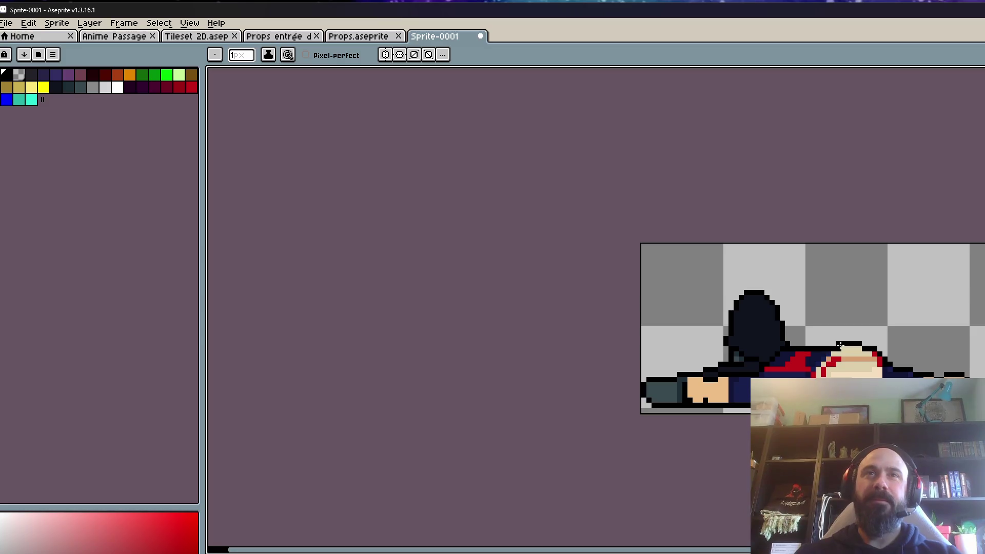
pyautogui.scroll(2, 744, 365)
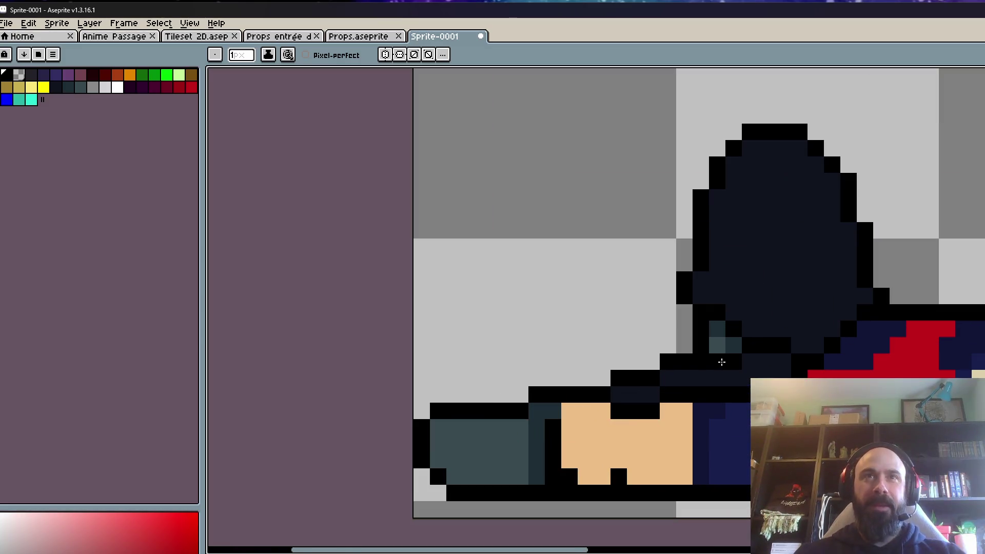
pyautogui.press('alt')
pyautogui.keyDown('alt'); pyautogui.click(737, 337); pyautogui.keyUp('alt')
pyautogui.scroll(1, 737, 333)
pyautogui.moveTo(732, 371); pyautogui.dragTo(781, 368)
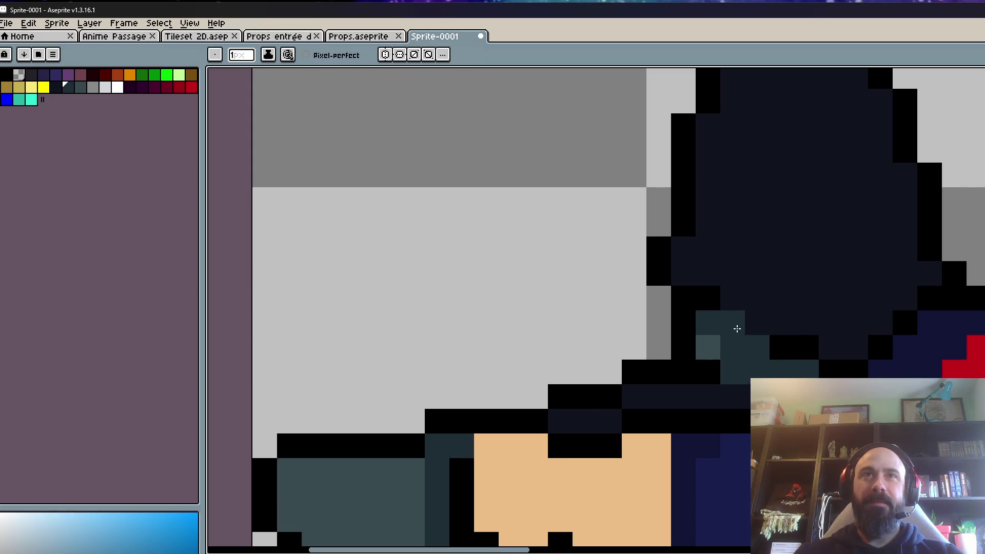
# - Paint light-teal pixels along the hood's lower row and turn one teal pixel black
pyautogui.scroll(-3, 801, 364)
pyautogui.scroll(3, 774, 362)
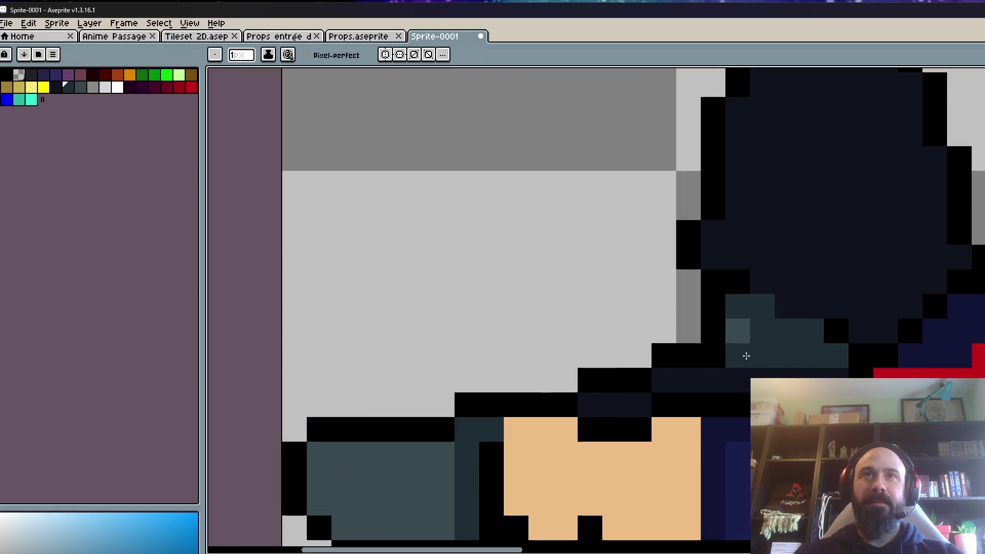
pyautogui.keyDown('alt'); pyautogui.click(750, 332); pyautogui.keyUp('alt')
pyautogui.moveTo(750, 356); pyautogui.dragTo(816, 355)
pyautogui.scroll(-3, 826, 352)
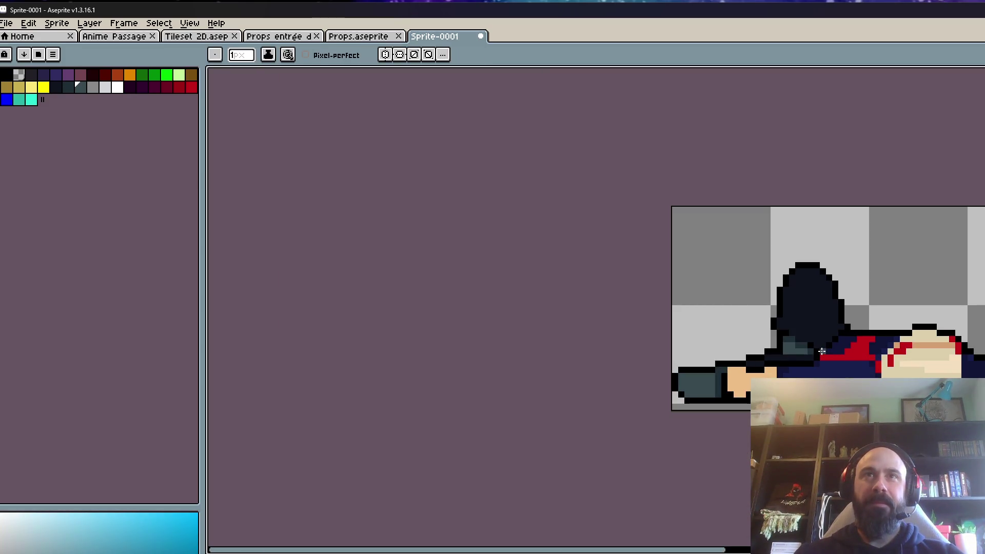
pyautogui.scroll(2, 800, 341)
pyautogui.keyDown('alt'); pyautogui.click(795, 329); pyautogui.keyUp('alt')
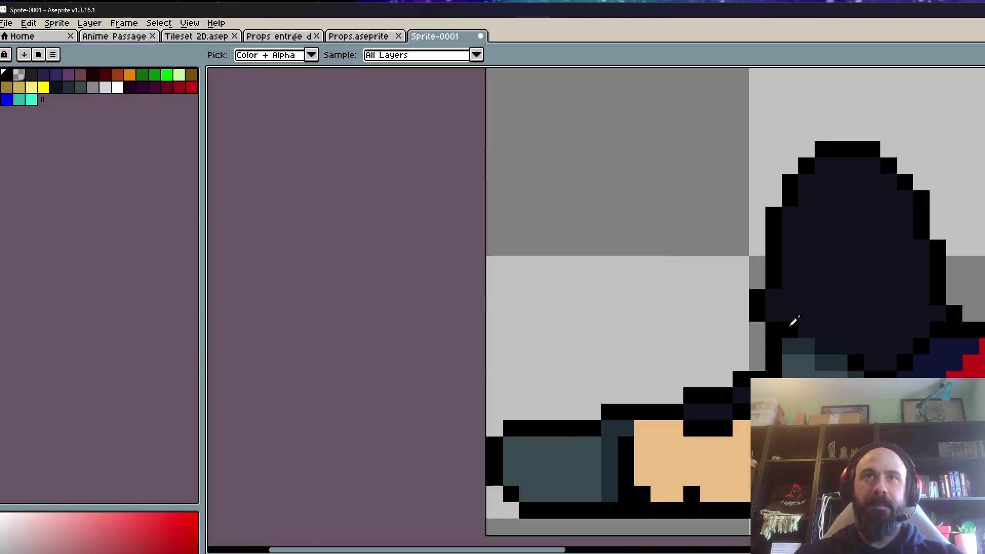
pyautogui.click(823, 346)
# - Paint two black hat-edge pixels dark navy and the middle one dark teal
pyautogui.scroll(-2, 836, 348)
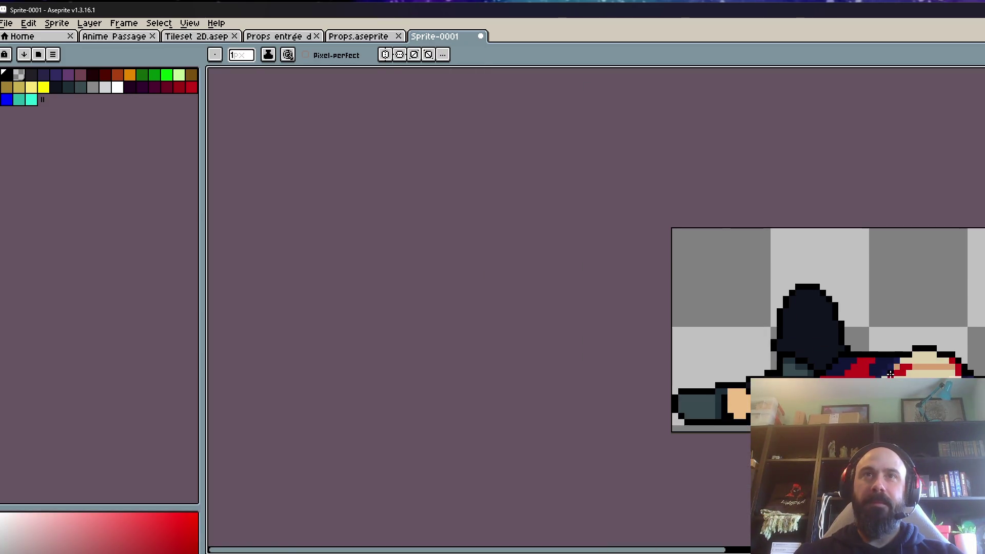
pyautogui.scroll(3, 711, 369)
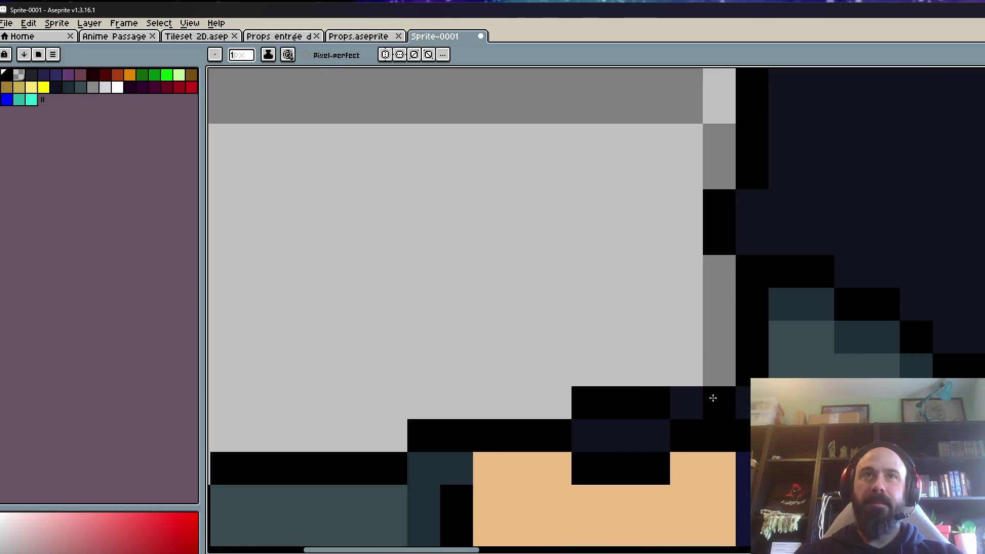
pyautogui.scroll(-3, 713, 400)
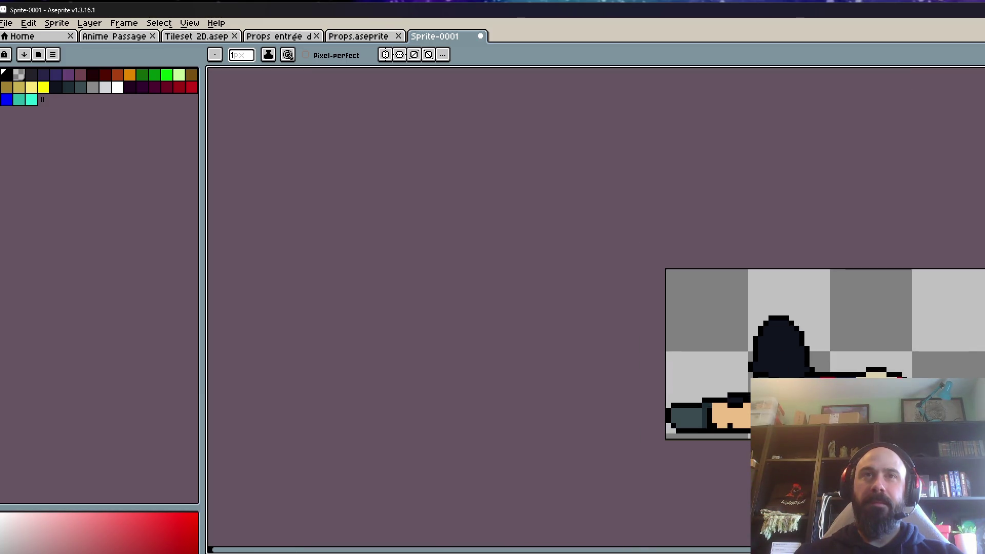
pyautogui.scroll(3, 788, 390)
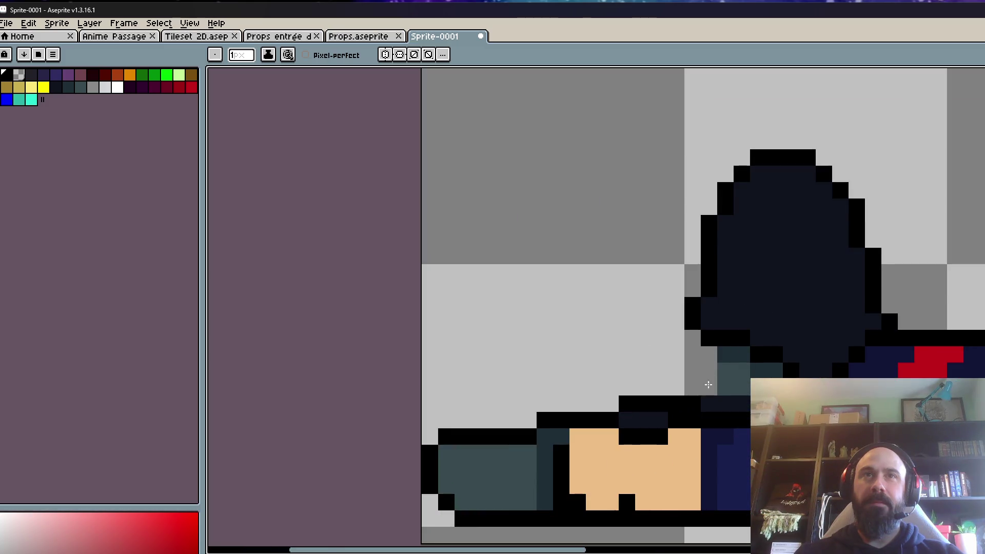
pyautogui.scroll(-3, 698, 361)
pyautogui.scroll(2, 729, 374)
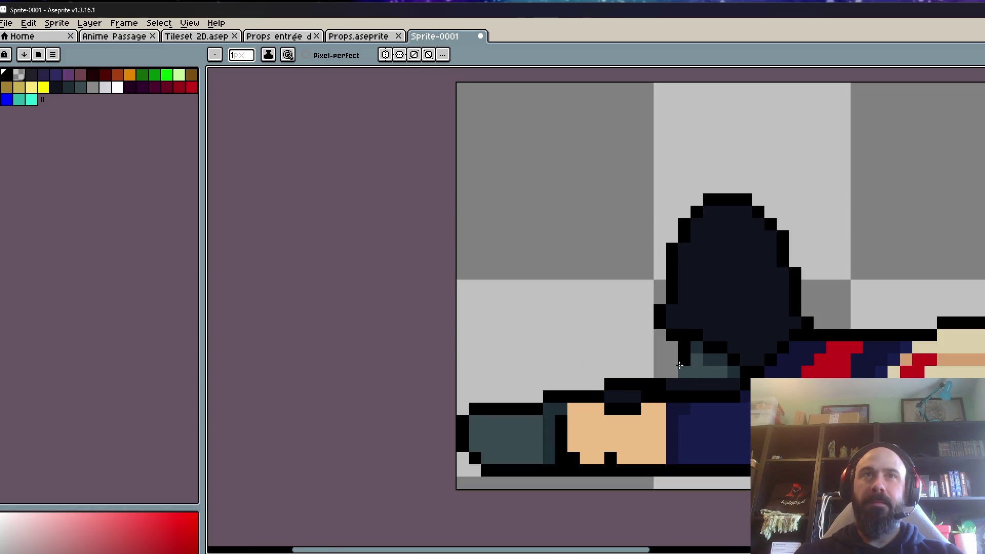
pyautogui.scroll(-2, 680, 361)
pyautogui.scroll(2, 650, 327)
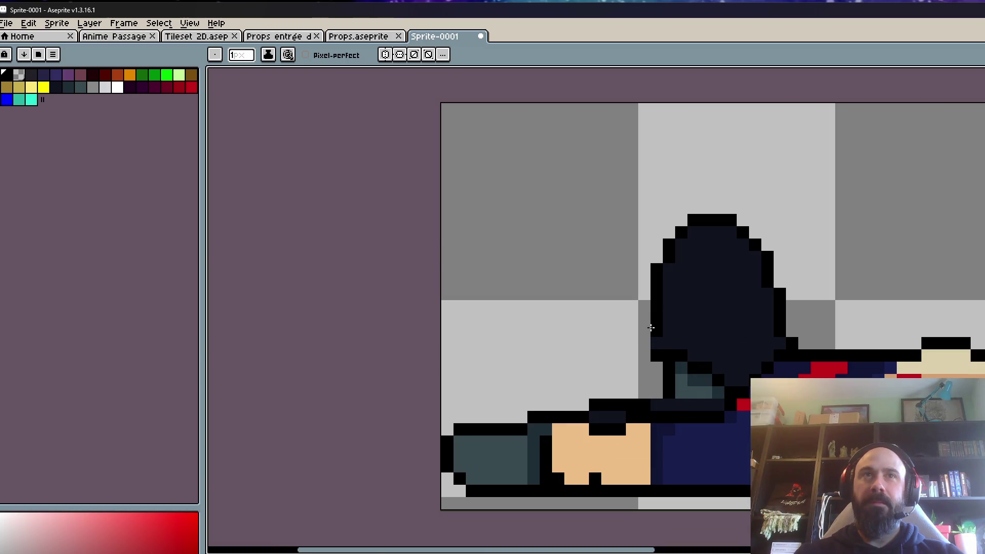
pyautogui.scroll(-2, 643, 353)
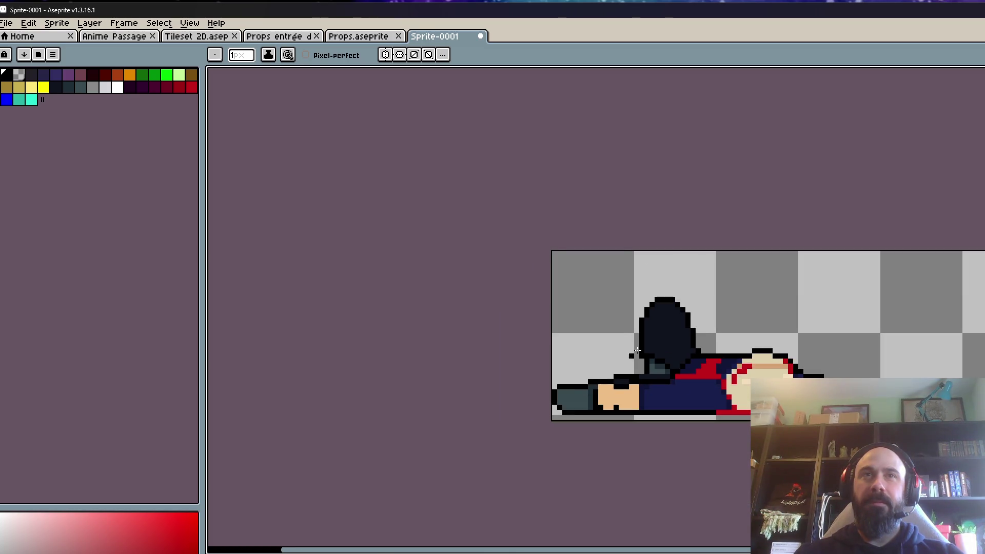
pyautogui.scroll(2, 627, 359)
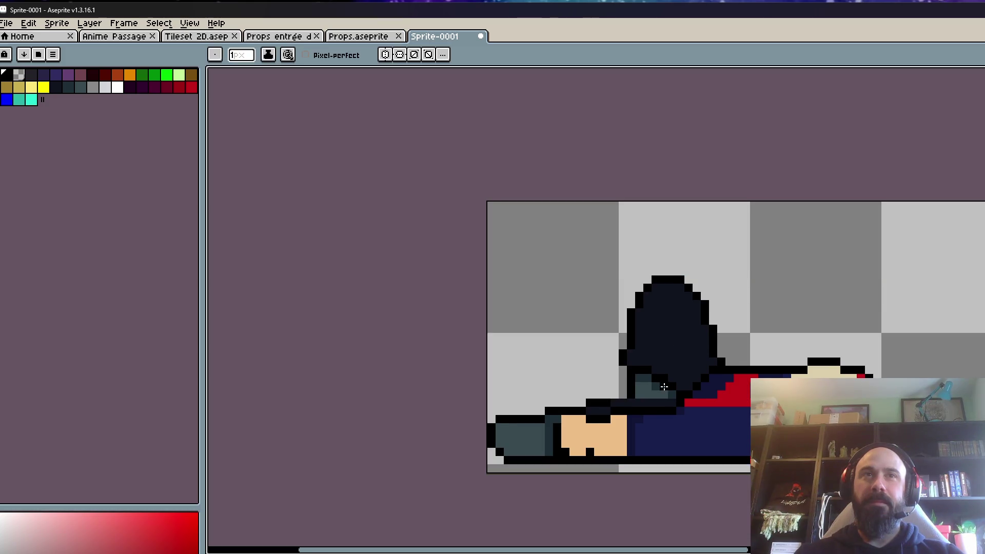
pyautogui.scroll(2, 665, 387)
pyautogui.scroll(-4, 677, 389)
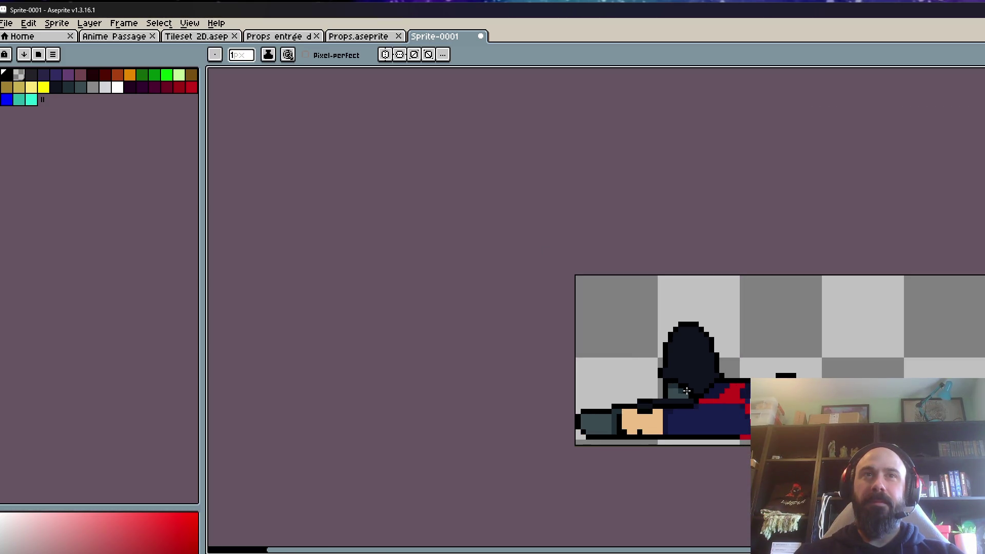
pyautogui.scroll(4, 687, 391)
pyautogui.keyDown('alt'); pyautogui.click(702, 321); pyautogui.keyUp('alt')
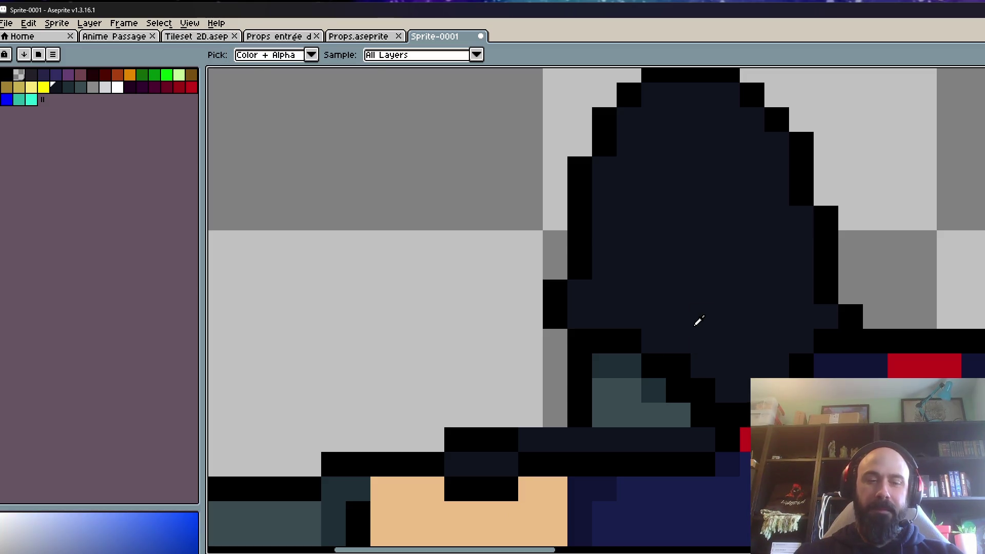
pyautogui.click(678, 366)
pyautogui.click(703, 390)
pyautogui.keyDown('alt'); pyautogui.click(653, 386); pyautogui.keyUp('alt')
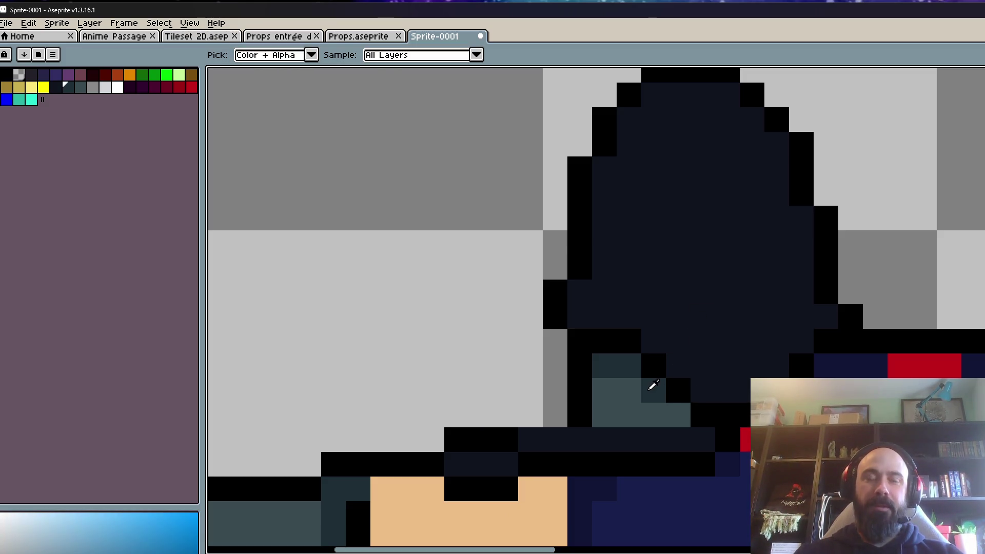
pyautogui.scroll(-3, 652, 386)
pyautogui.scroll(2, 599, 413)
pyautogui.click(599, 413)
pyautogui.scroll(-3, 599, 413)
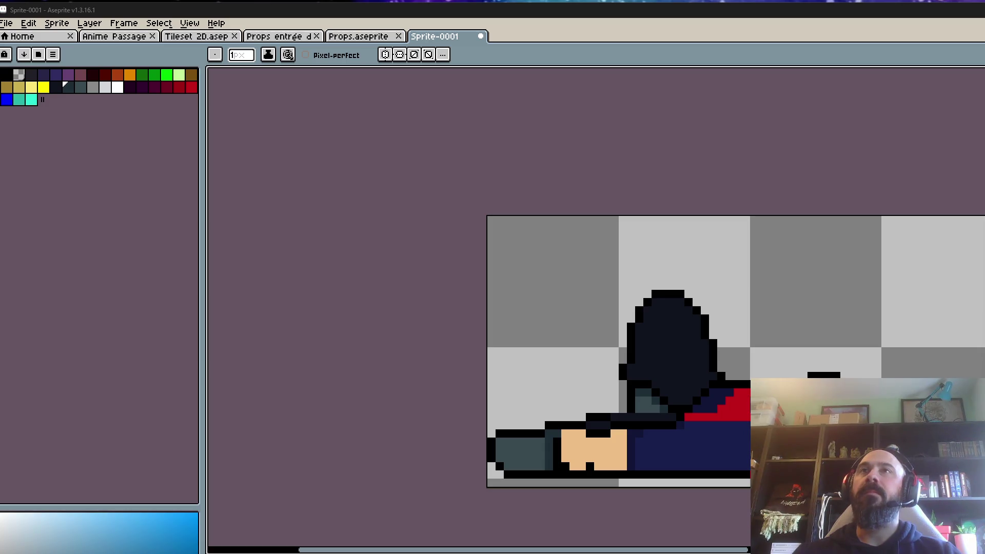
# - Try olive and black strokes at 2–5 px brush sizes, undoing the black line and blob
pyautogui.scroll(-2, 749, 378)
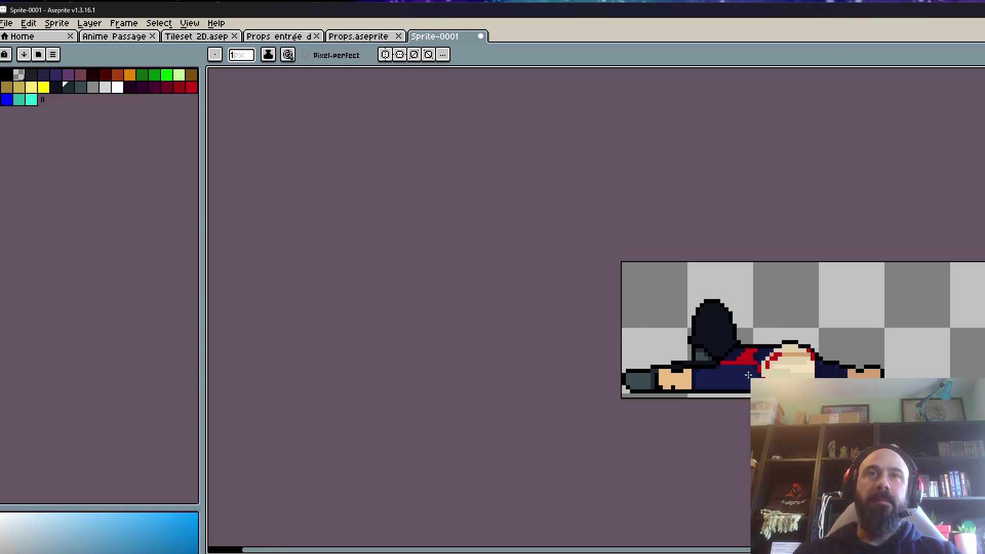
pyautogui.scroll(5, 789, 368)
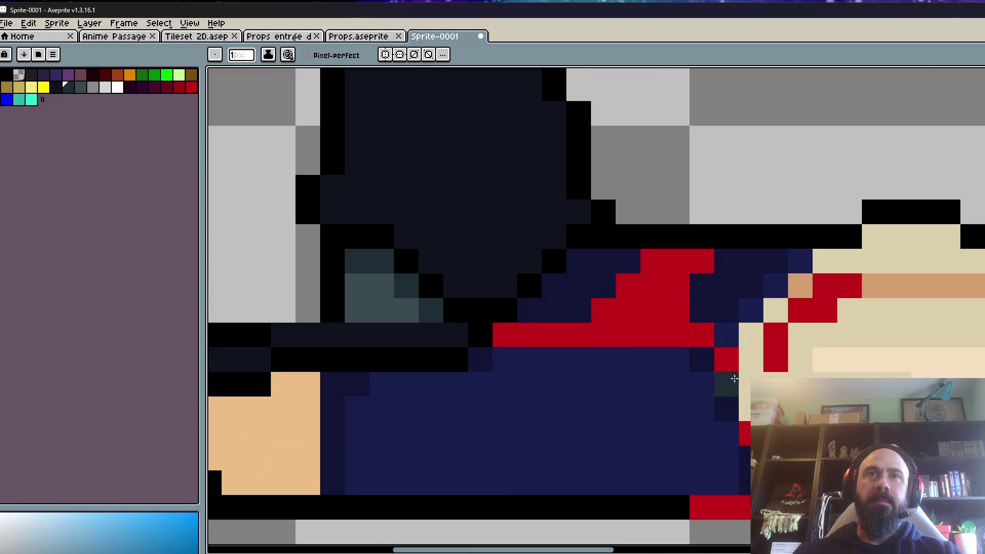
pyautogui.scroll(-3, 789, 368)
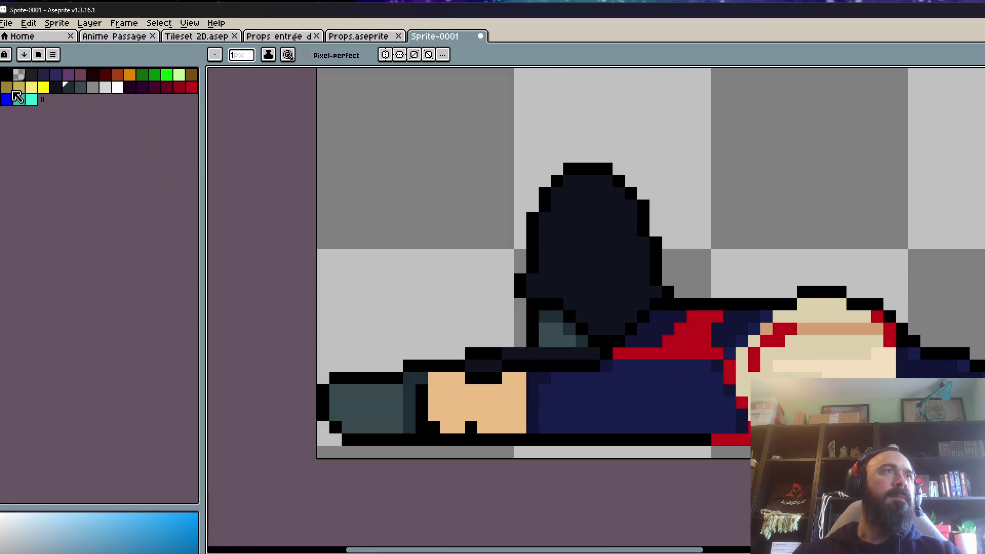
pyautogui.click(7, 87)
pyautogui.press('+')
pyautogui.press('+')
pyautogui.press('+')
pyautogui.click(712, 380)
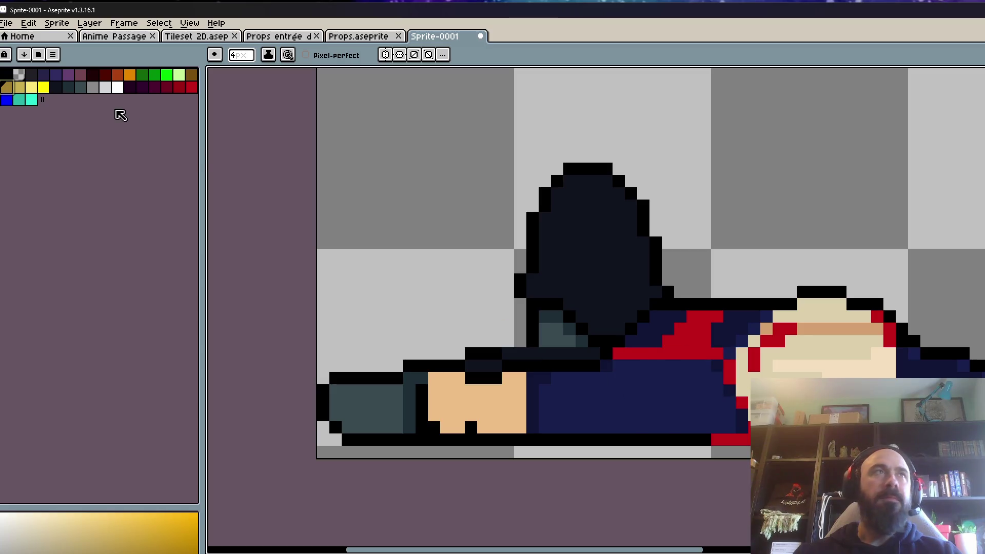
pyautogui.click(6, 76)
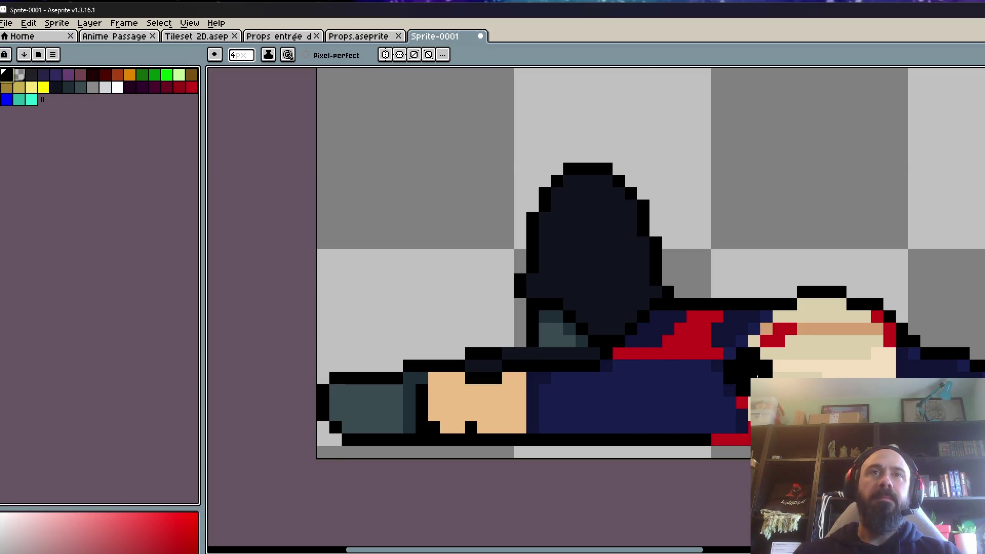
pyautogui.press('-')
pyautogui.press('-')
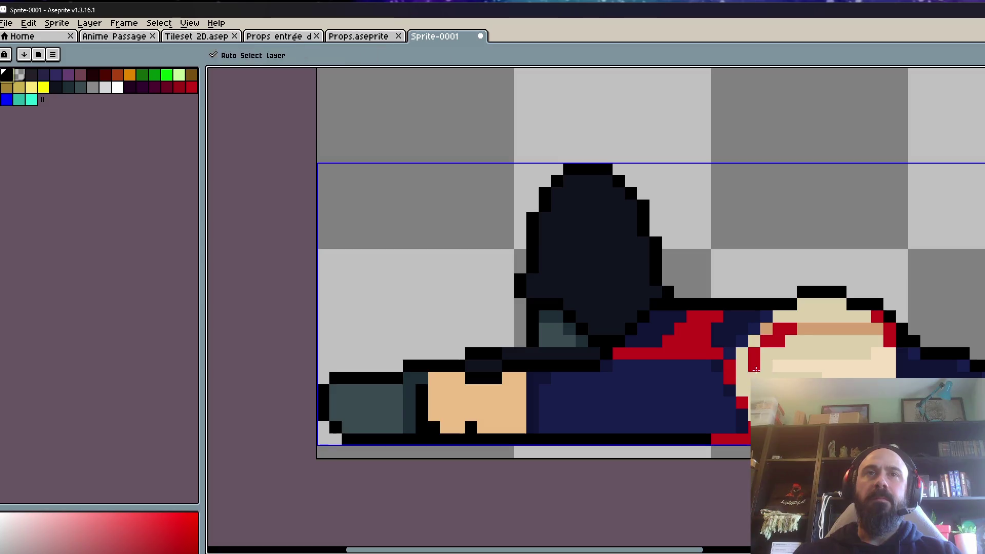
pyautogui.moveTo(748, 370)
pyautogui.mouseDown()
pyautogui.moveTo(878, 370)
pyautogui.moveTo(769, 370)
pyautogui.mouseUp()
pyautogui.hotkey('ctrl', 'z')
pyautogui.press('+')
pyautogui.press('+')
pyautogui.press('+')
pyautogui.click(731, 377)
pyautogui.hotkey('ctrl', 'z')
pyautogui.press('-')
pyautogui.press('-')
pyautogui.press('-')
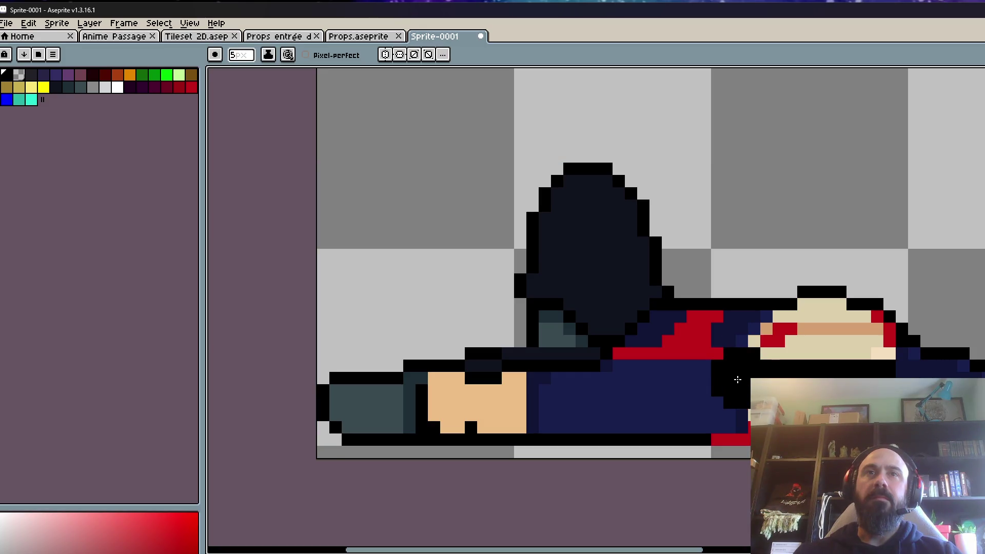
# - With a 1-pixel black pencil, outline the cream arm over its red, navy and cream edge pixels
pyautogui.scroll(1, 735, 369)
pyautogui.press('-')
pyautogui.click(719, 407)
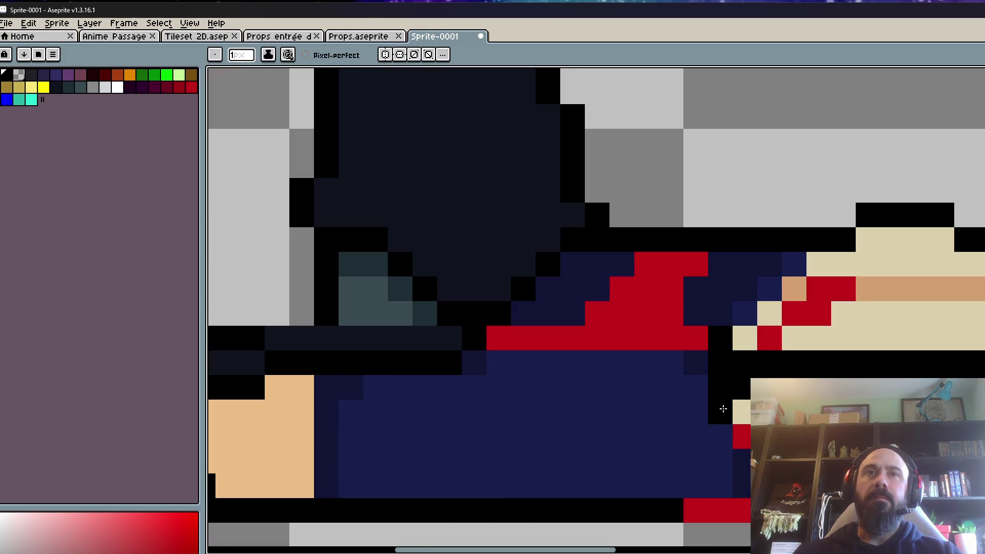
pyautogui.moveTo(699, 345); pyautogui.dragTo(706, 399)
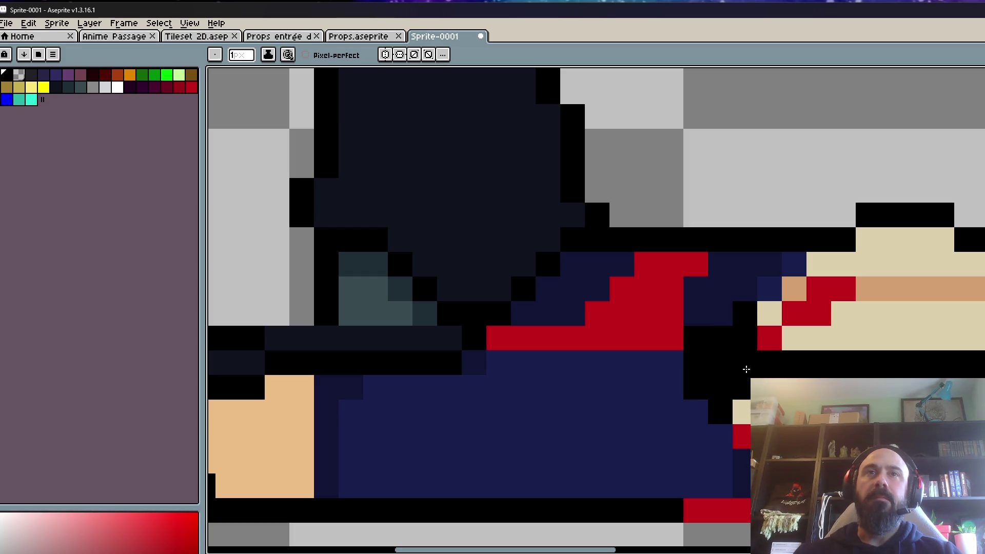
pyautogui.scroll(-2, 775, 350)
pyautogui.scroll(-1, 775, 350)
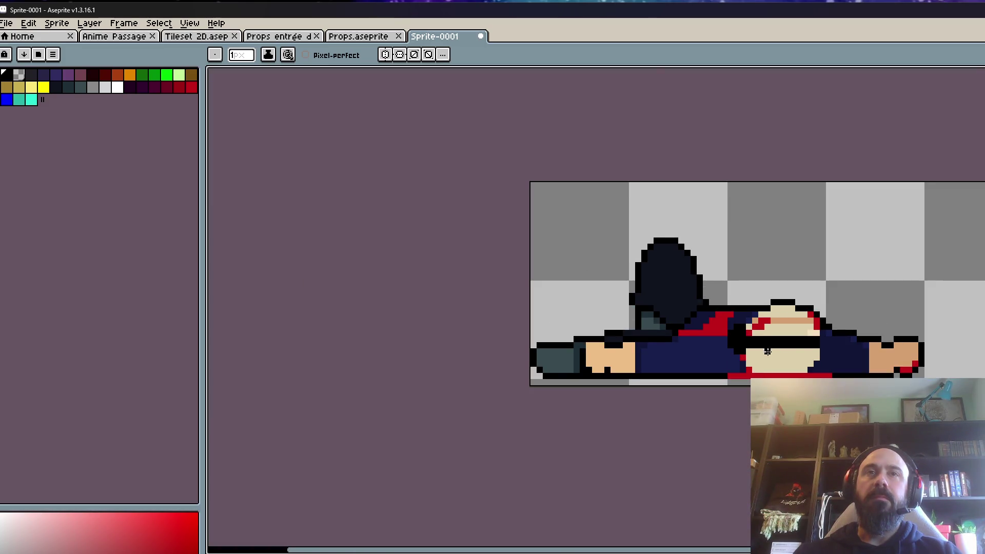
pyautogui.scroll(6, 772, 352)
pyautogui.click(638, 341)
pyautogui.click(673, 367)
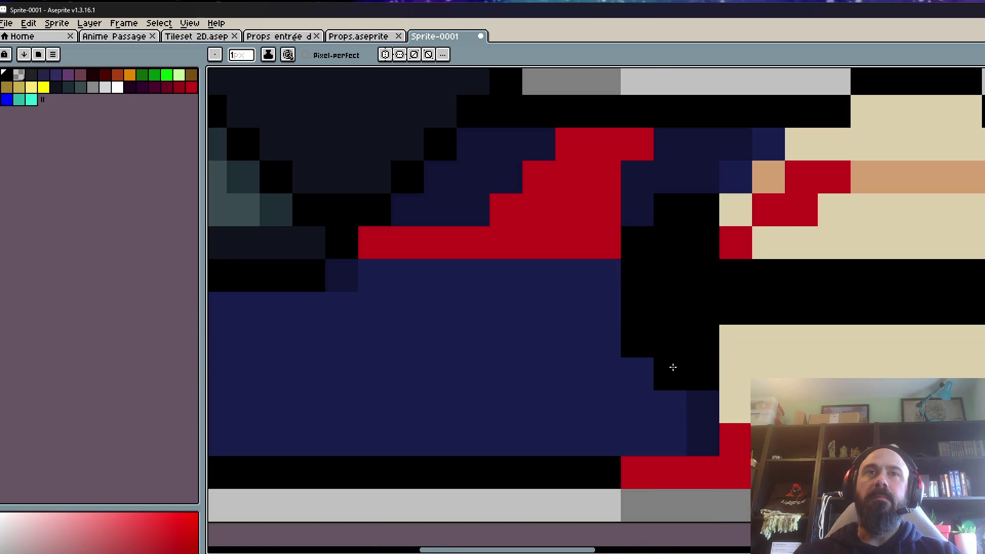
pyautogui.scroll(-3, 695, 343)
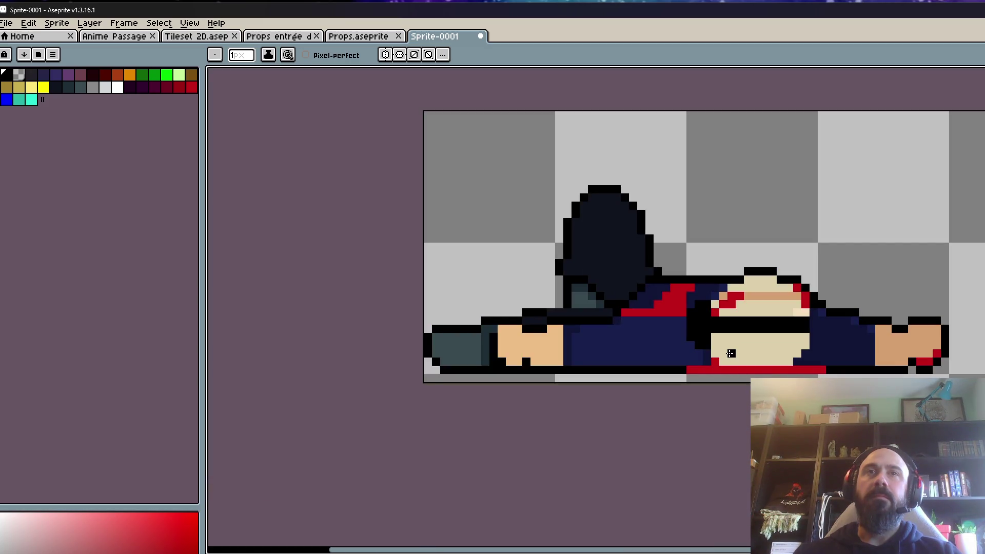
pyautogui.scroll(3, 712, 308)
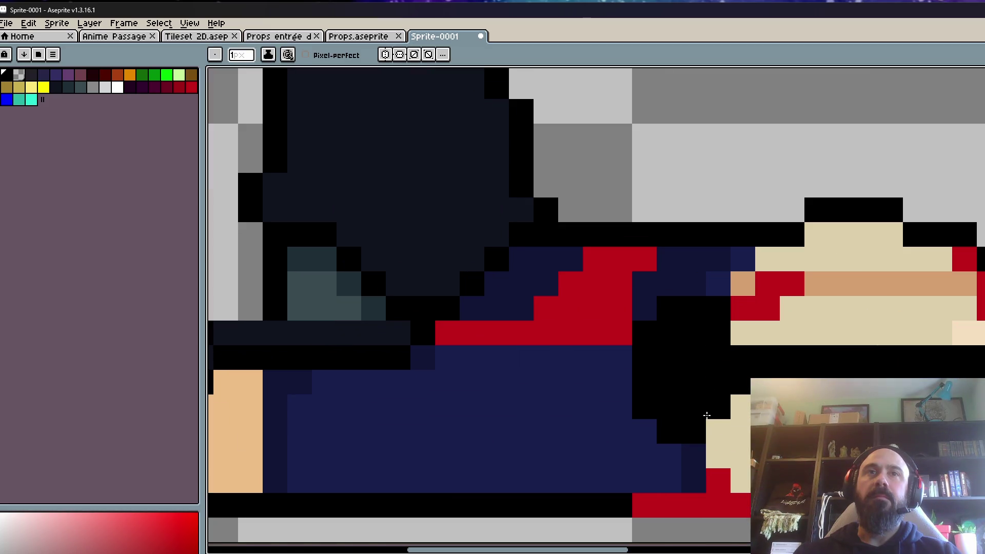
pyautogui.click(708, 425)
pyautogui.scroll(-3, 708, 424)
pyautogui.scroll(2, 746, 394)
# - Nudge the cream arm piece one pixel up and left with the Move tool
pyautogui.press('v')
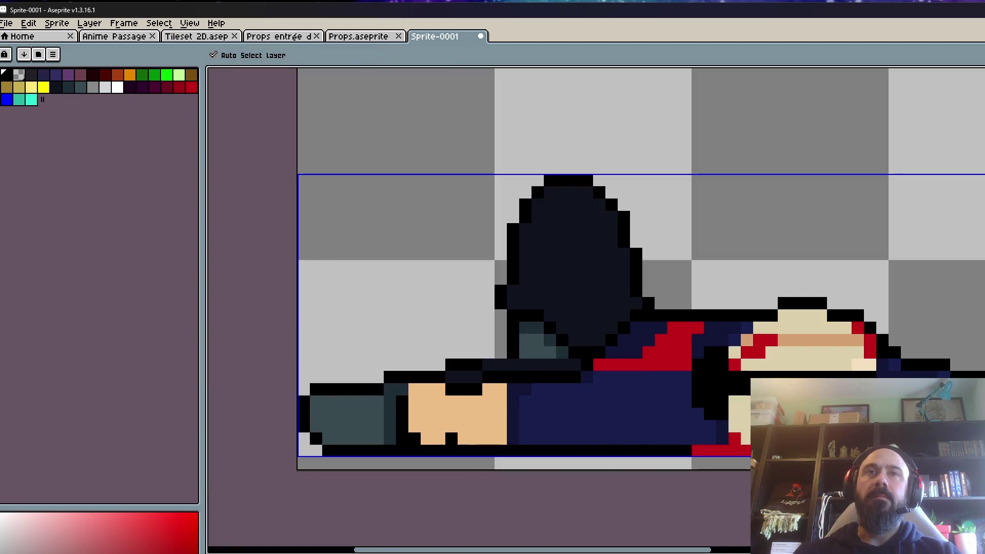
pyautogui.moveTo(821, 436); pyautogui.dragTo(809, 412)
pyautogui.press('b')
pyautogui.scroll(-1, 810, 360)
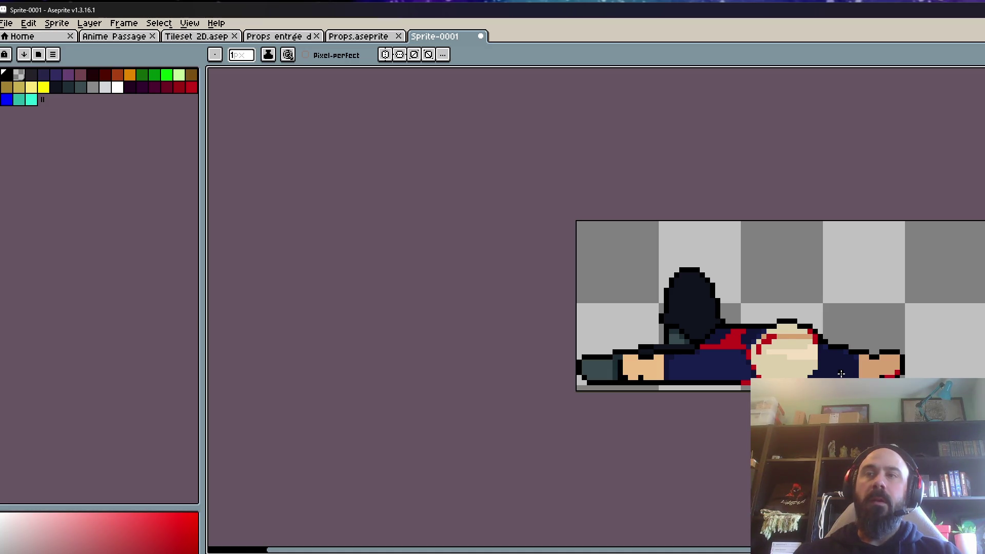
# - Repaint several black pixels and the row below the hat in the sampled navy colour
pyautogui.scroll(-2, 793, 380)
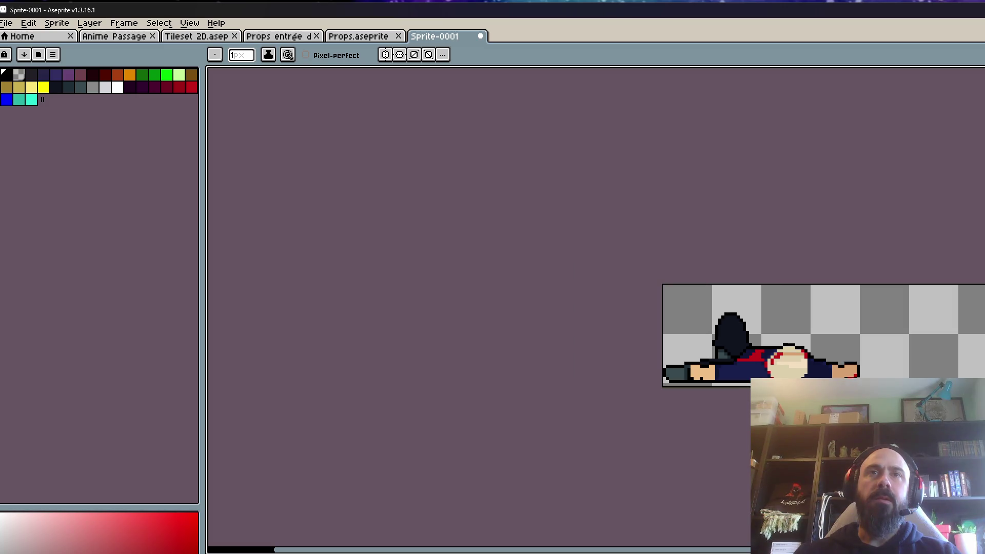
pyautogui.scroll(3, 754, 364)
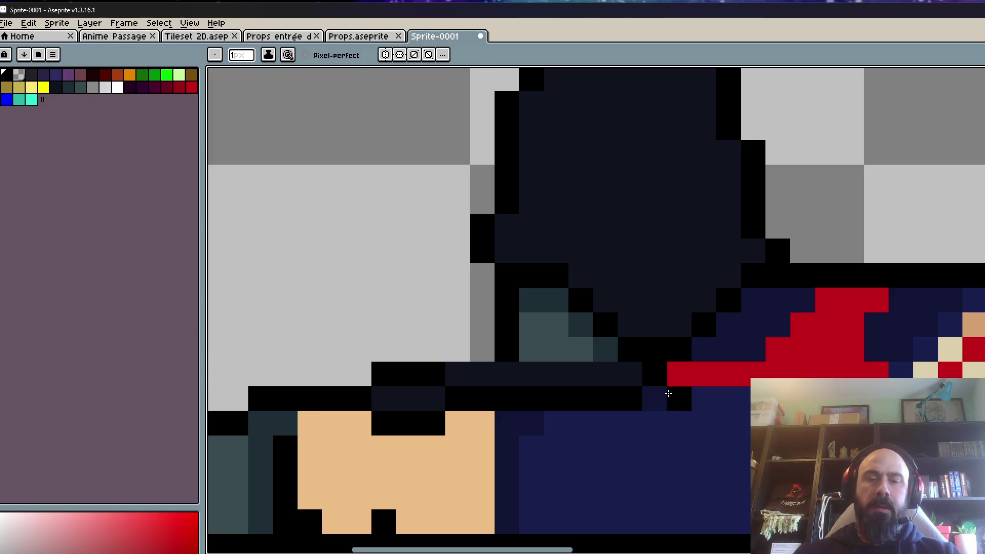
pyautogui.keyDown('alt'); pyautogui.click(655, 392); pyautogui.keyUp('alt')
pyautogui.click(675, 399)
pyautogui.moveTo(564, 424); pyautogui.dragTo(639, 418)
pyautogui.scroll(-3, 656, 409)
pyautogui.scroll(3, 776, 378)
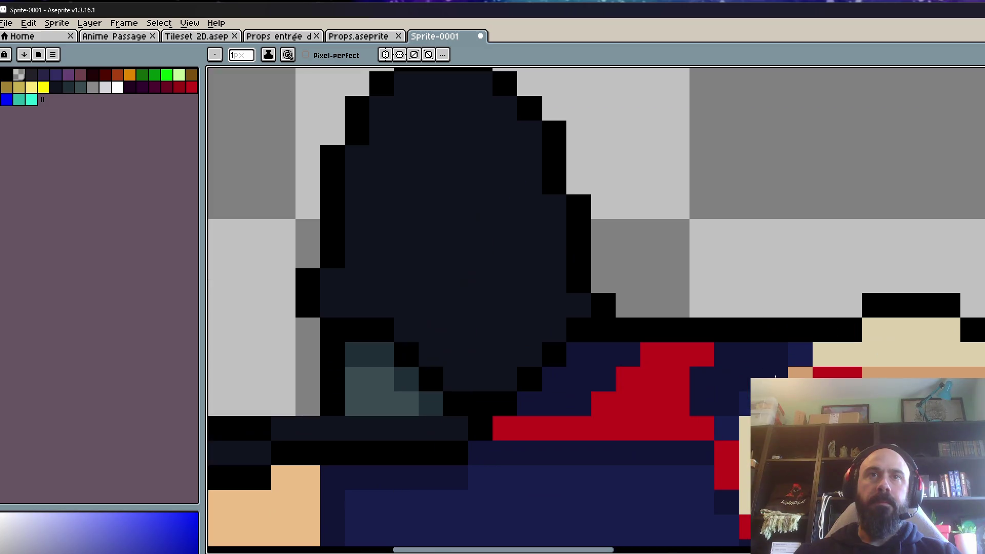
pyautogui.scroll(-2, 750, 370)
pyautogui.scroll(2, 751, 370)
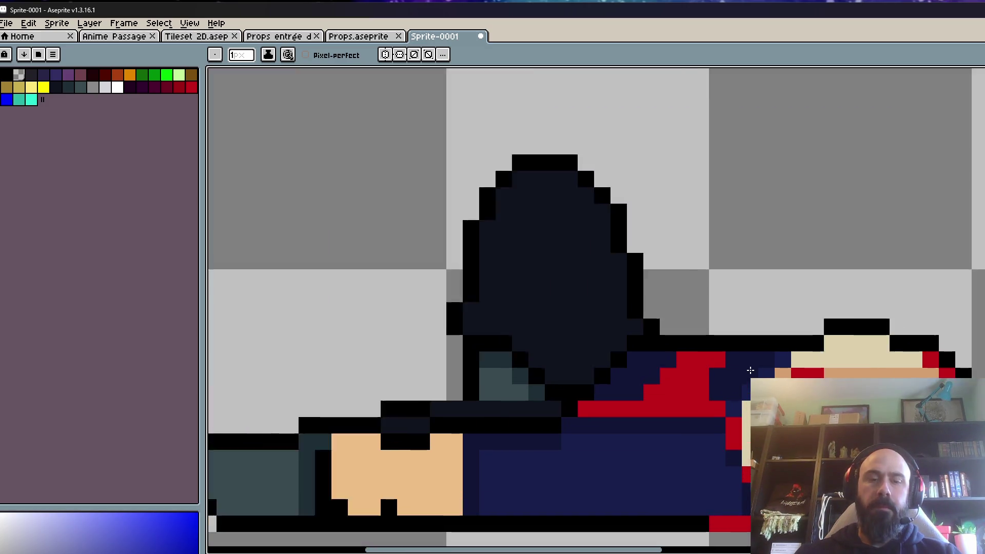
pyautogui.keyDown('alt'); pyautogui.click(807, 351); pyautogui.keyUp('alt')
pyautogui.click(627, 354)
pyautogui.click(596, 354)
pyautogui.click(602, 369)
pyautogui.click(577, 403)
pyautogui.scroll(-5, 578, 403)
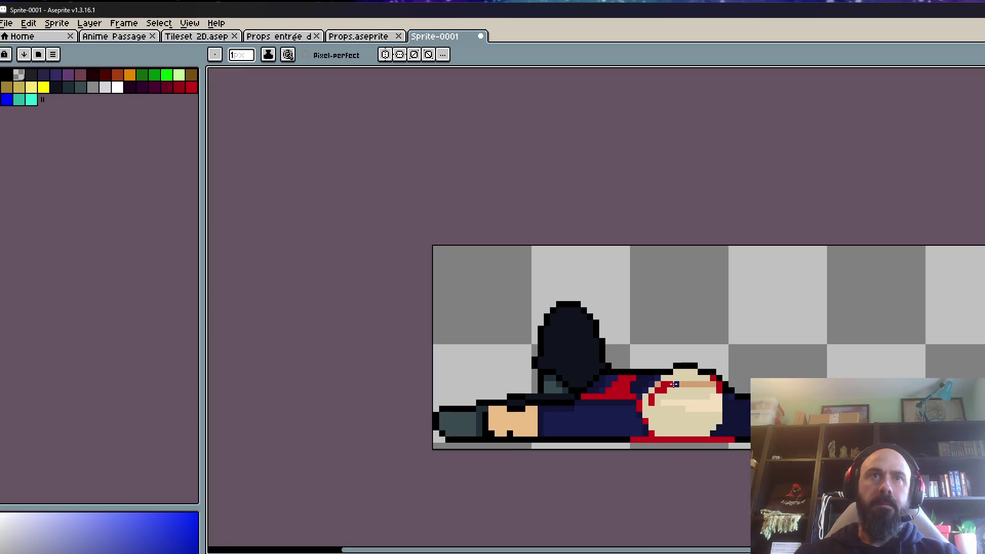
pyautogui.press('v')
pyautogui.press('b')
pyautogui.scroll(4, 559, 300)
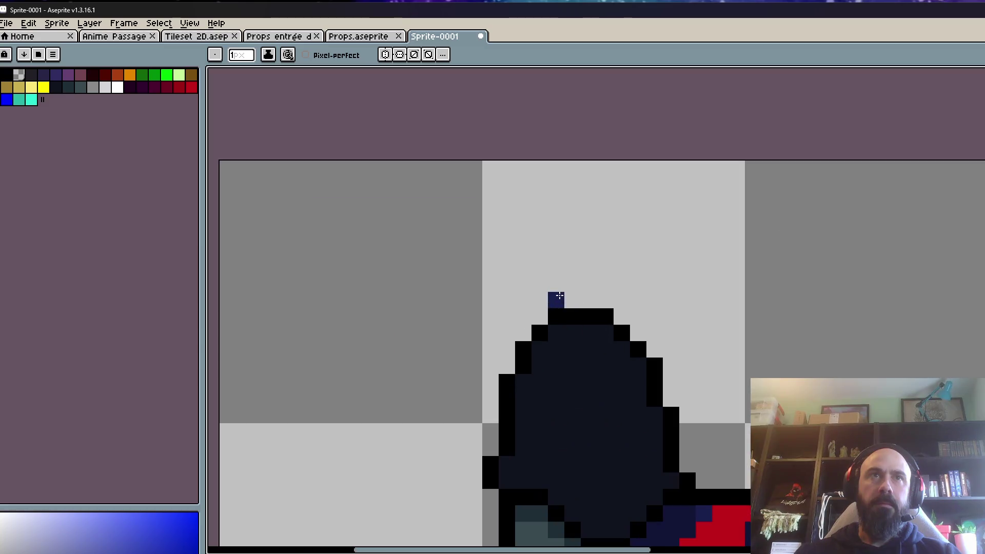
# - Pick a dark colour and paint lighter pixels onto the hat
pyautogui.press('i')
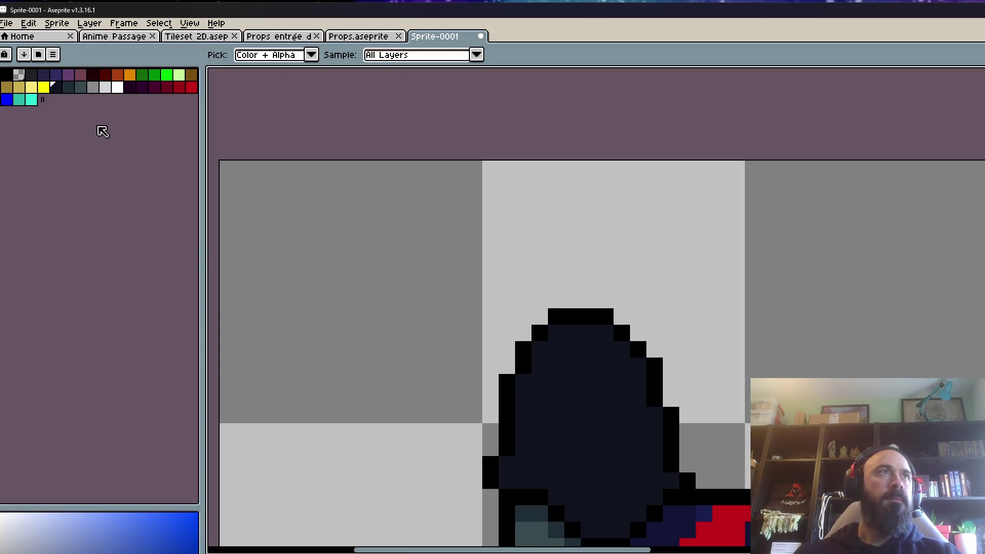
pyautogui.click(68, 88)
pyautogui.press('h')
pyautogui.scroll(2, 565, 331)
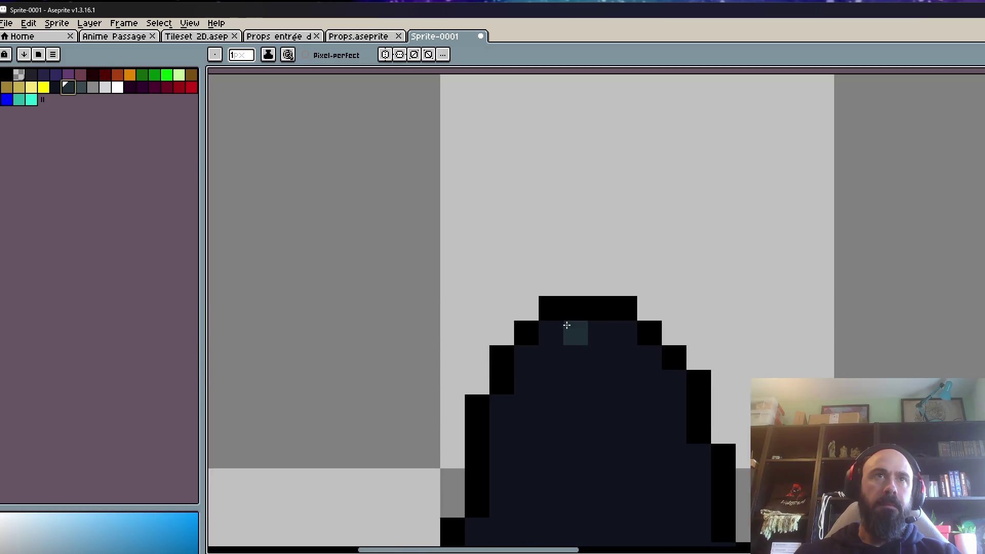
pyautogui.scroll(-3, 556, 395)
pyautogui.scroll(2, 544, 301)
pyautogui.press('b')
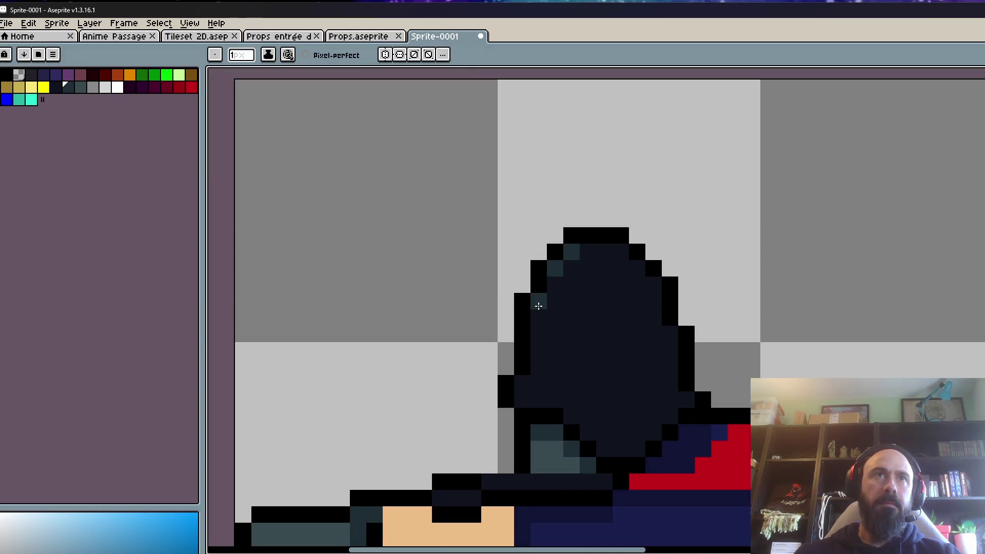
pyautogui.scroll(-3, 534, 301)
pyautogui.scroll(3, 572, 311)
pyautogui.click(587, 289)
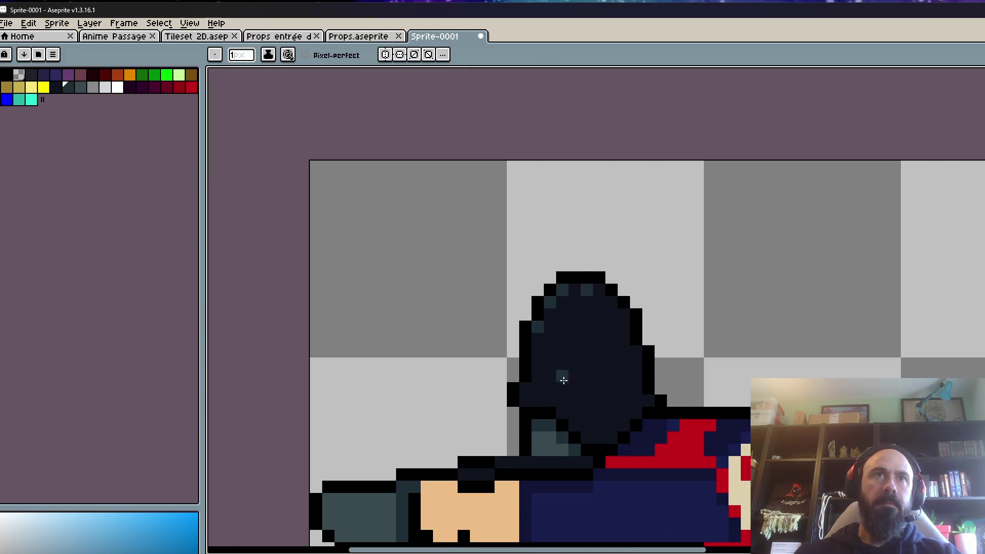
pyautogui.click(524, 400)
pyautogui.scroll(-3, 593, 384)
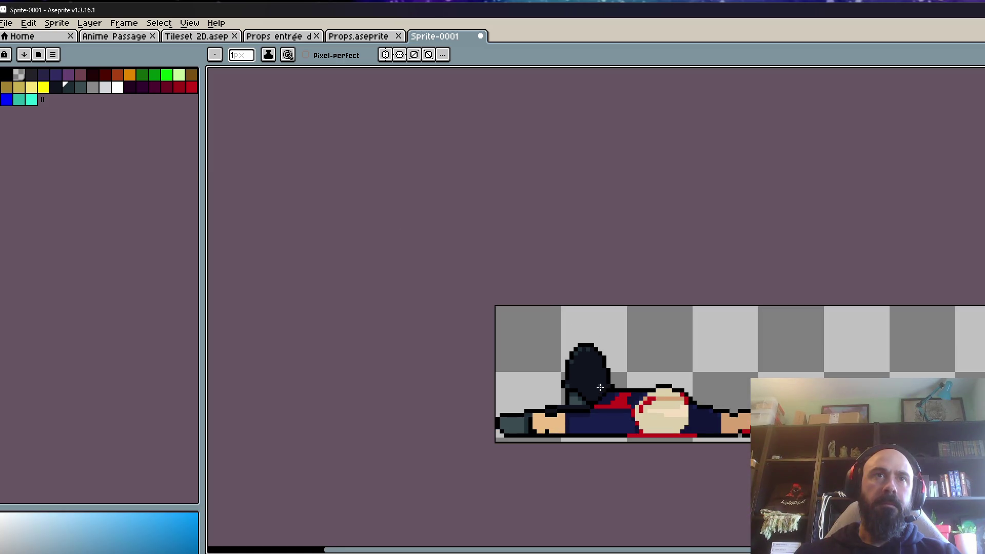
pyautogui.scroll(2, 531, 420)
pyautogui.scroll(2, 526, 413)
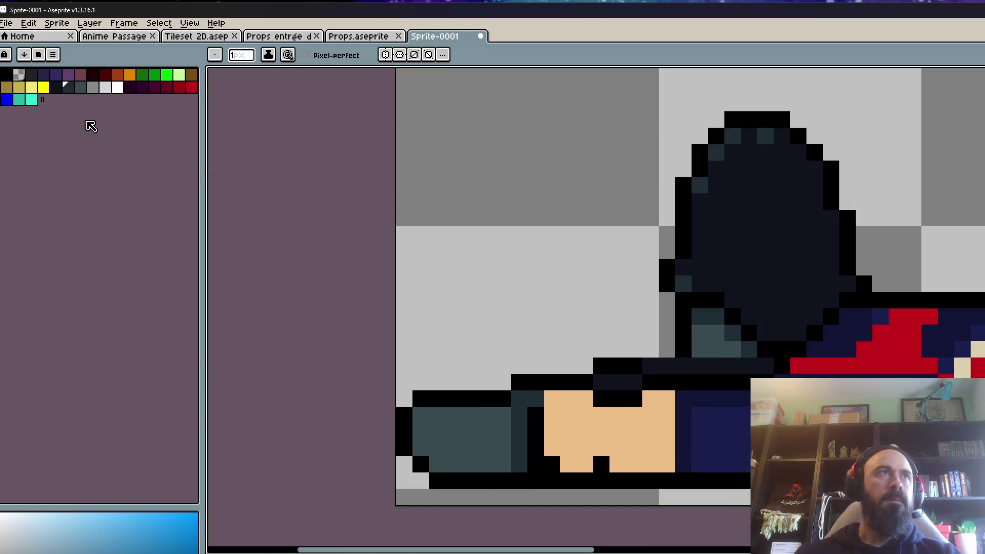
# - Add teal highlight pixels along the hat's upper-left edge and down its left side
pyautogui.click(715, 166)
pyautogui.click(700, 201)
pyautogui.click(700, 218)
pyautogui.moveTo(739, 137); pyautogui.dragTo(705, 207)
pyautogui.scroll(-2, 705, 207)
pyautogui.scroll(2, 718, 220)
pyautogui.click(689, 207)
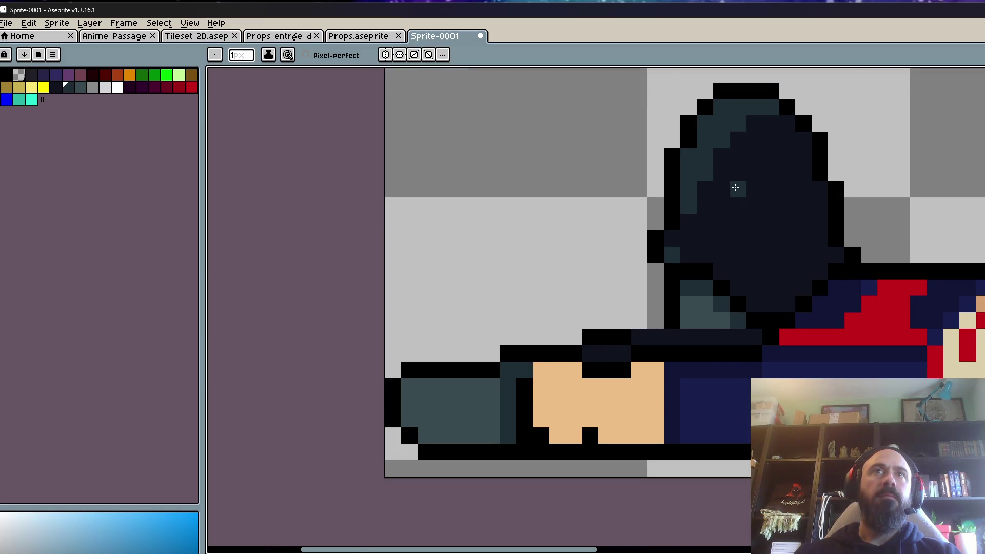
pyautogui.scroll(-3, 734, 278)
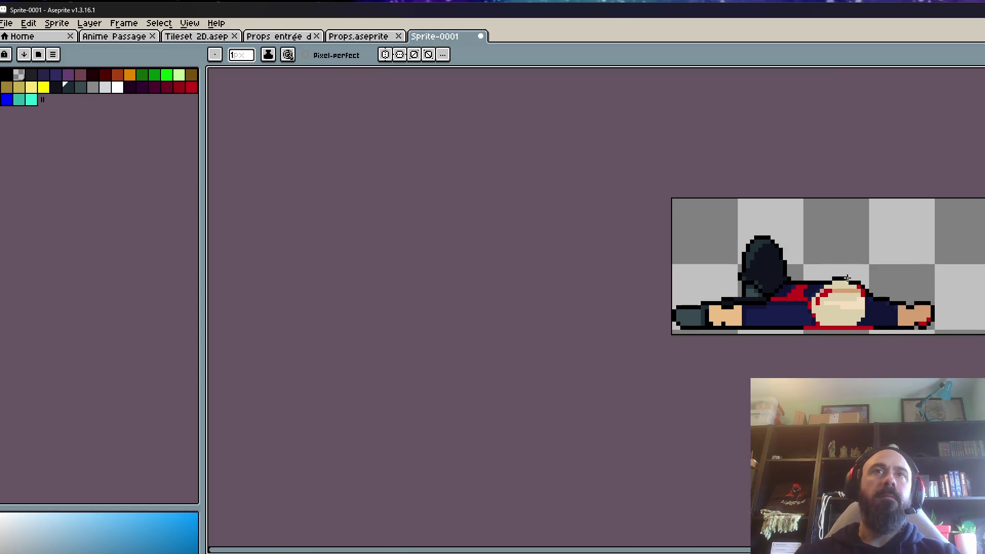
pyautogui.scroll(-1, 844, 279)
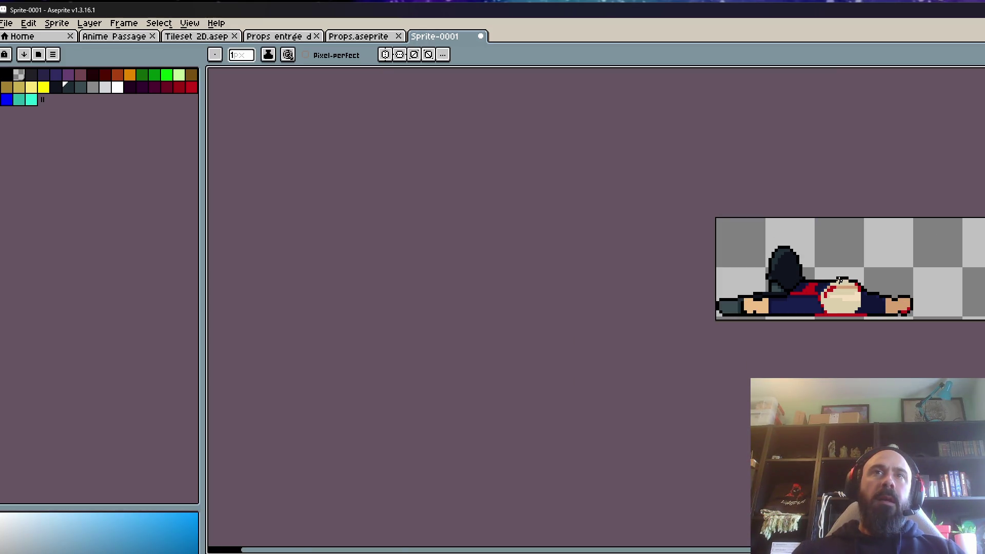
pyautogui.scroll(6, 840, 279)
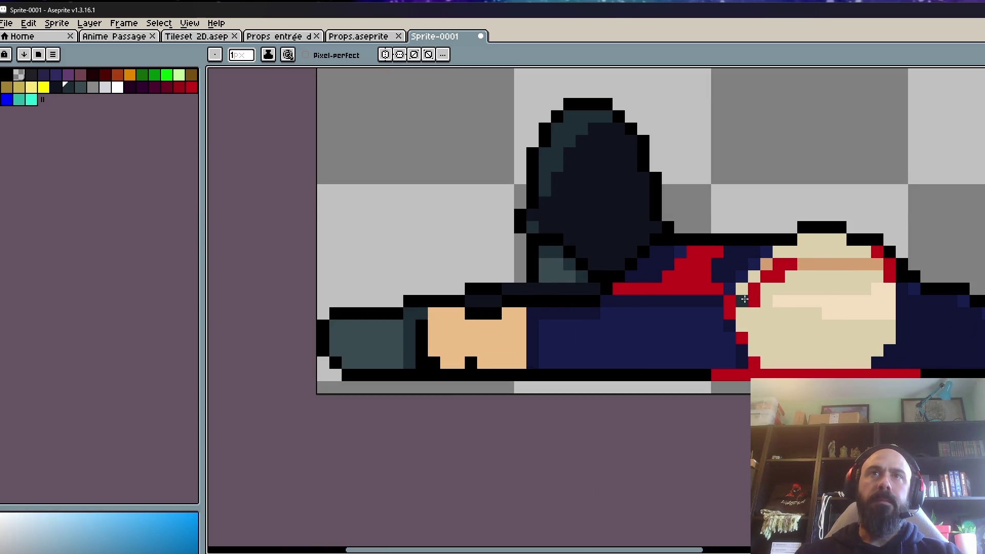
pyautogui.scroll(-1, 744, 299)
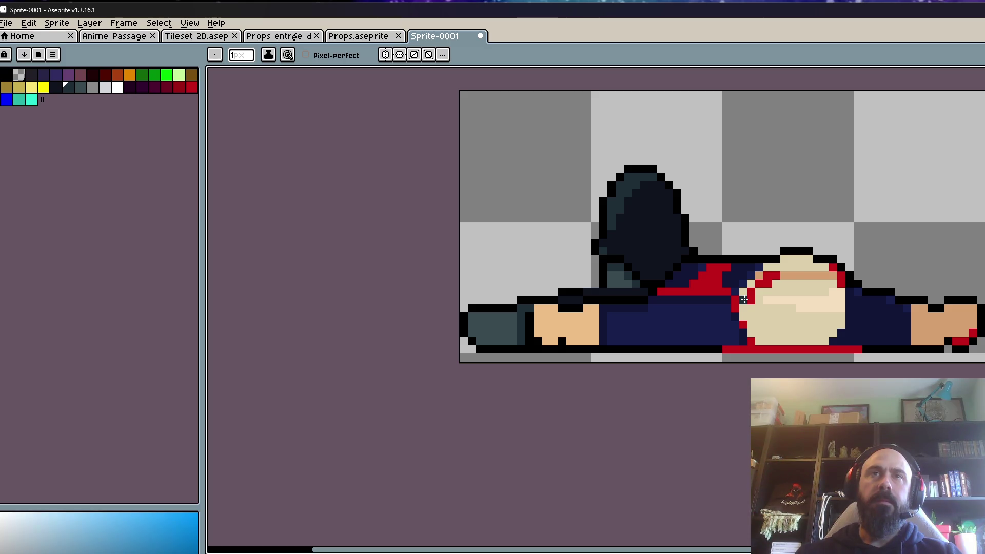
pyautogui.scroll(-1, 745, 299)
pyautogui.moveTo(744, 299); pyautogui.dragTo(637, 364)
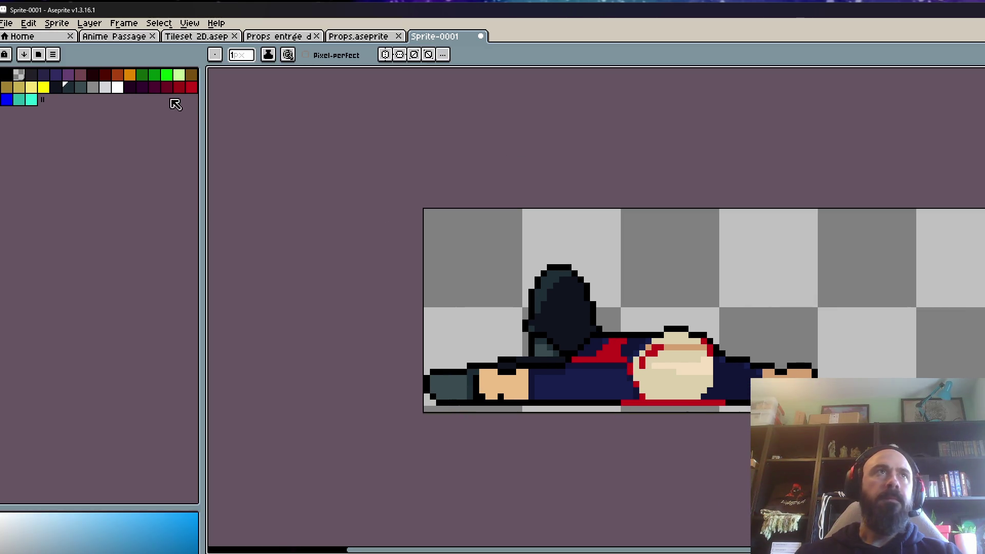
pyautogui.click(7, 23)
# - Cancel the first save, then use Save As to store the sprite as Corpse in Bureau
pyautogui.click(21, 75)
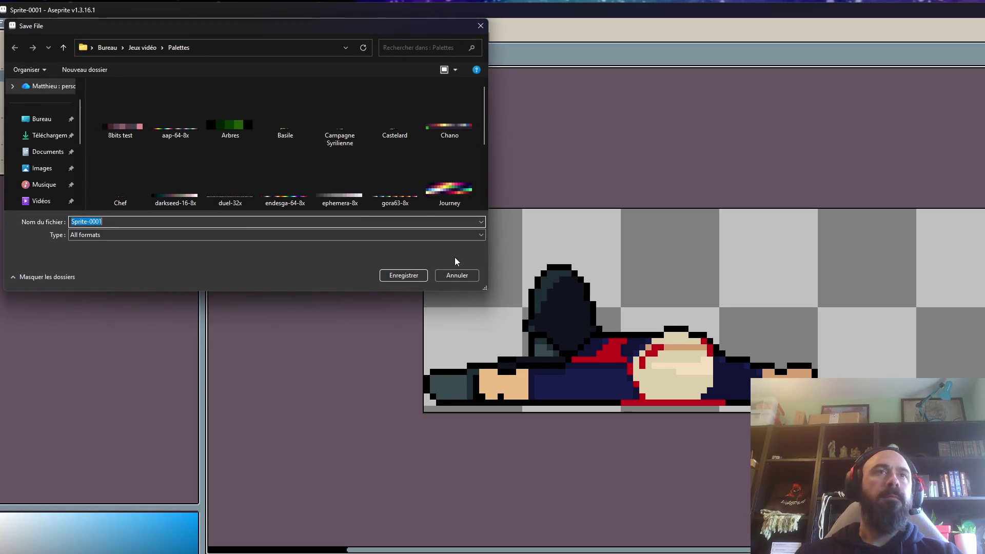
pyautogui.click(447, 274)
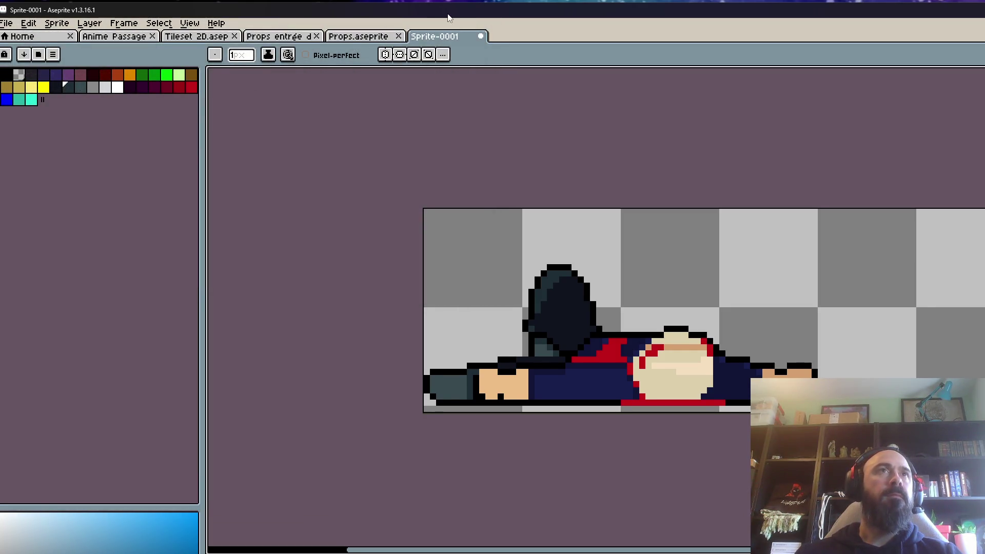
pyautogui.click(15, 19)
pyautogui.click(36, 85)
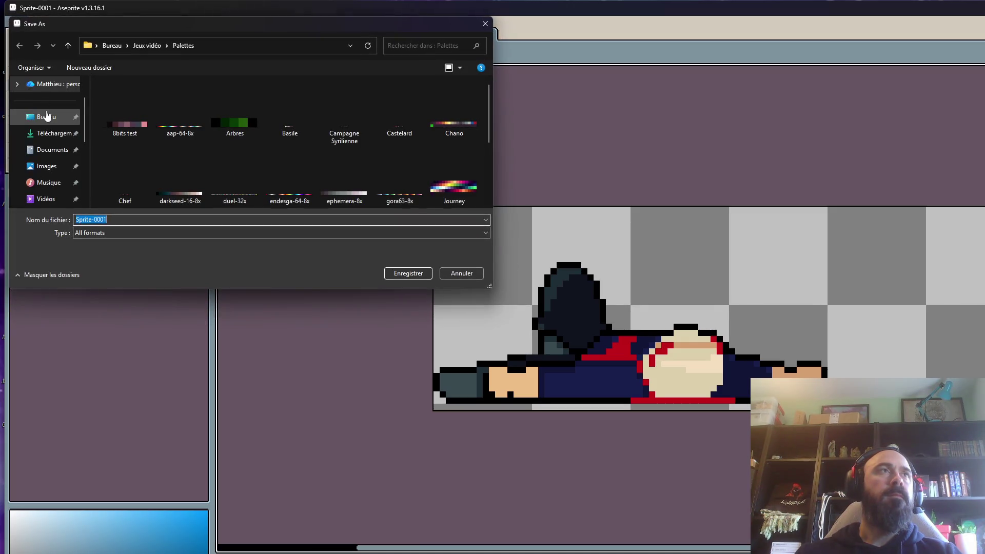
pyautogui.click(47, 119)
pyautogui.doubleClick(118, 238)
pyautogui.write('Corpse')
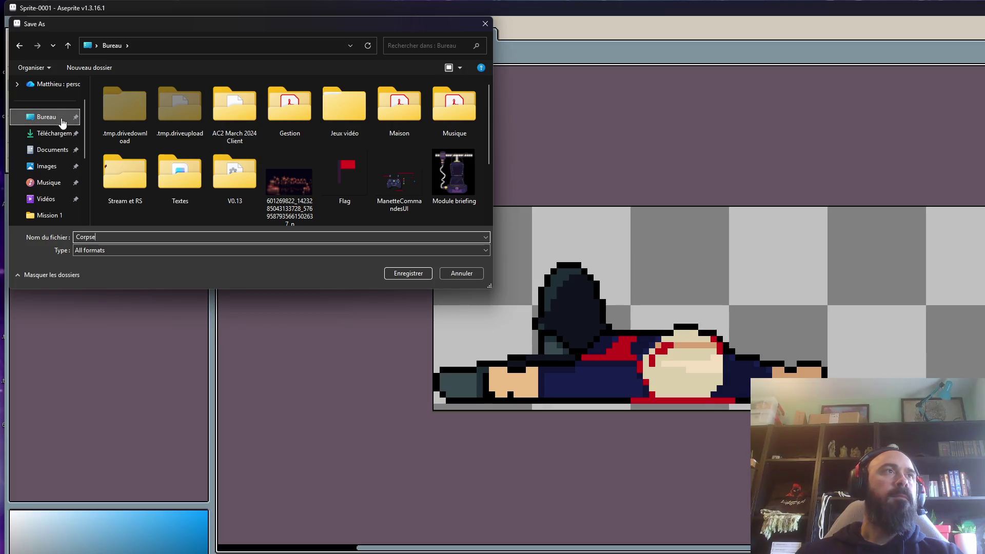
pyautogui.click(408, 274)
pyautogui.scroll(-1, 463, 254)
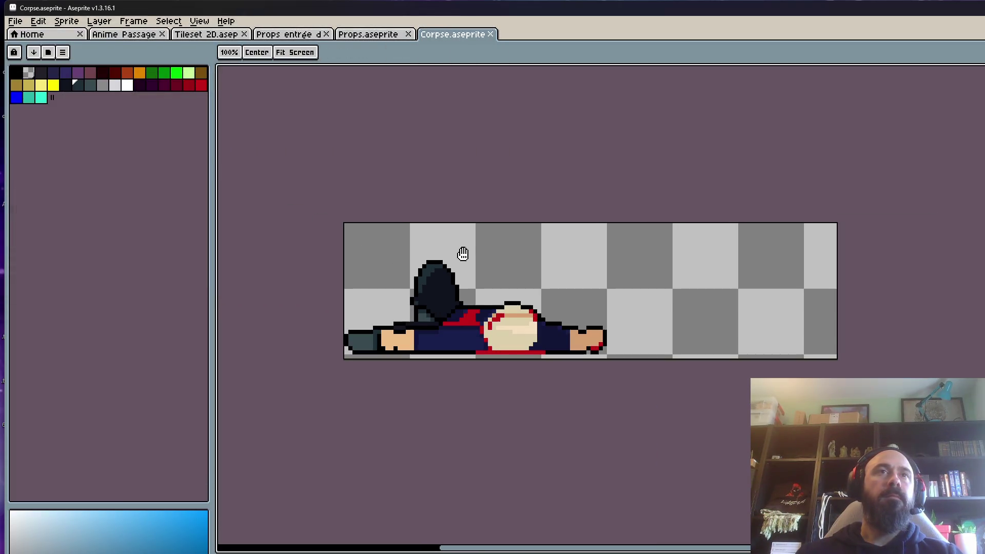
# - Shorten the canvas height, then select the corpse and try a copy-drag, discarding it
pyautogui.press('b')
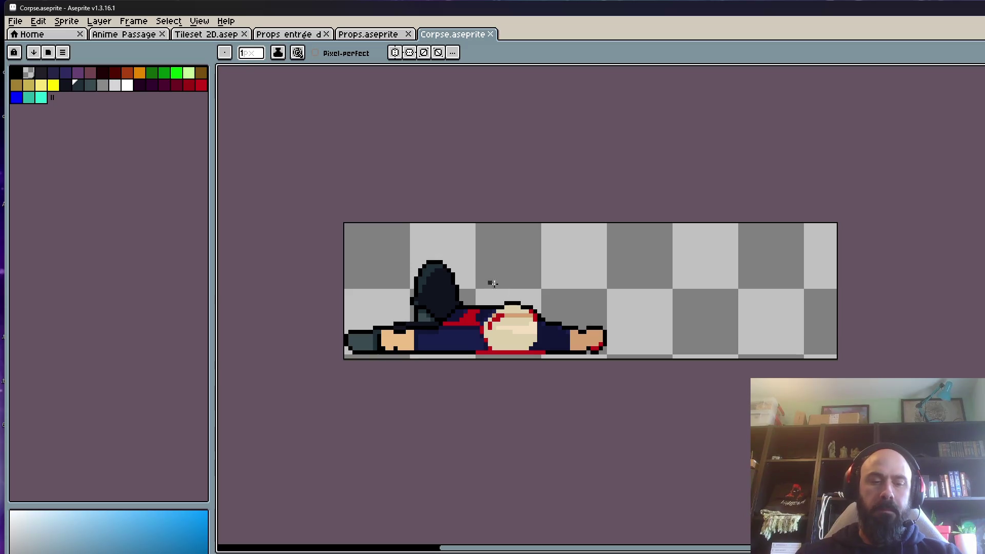
pyautogui.hotkey('ctrl', 'alt', 'c')
pyautogui.moveTo(534, 356)
pyautogui.mouseDown()
pyautogui.moveTo(516, 371)
pyautogui.moveTo(516, 360)
pyautogui.mouseUp()
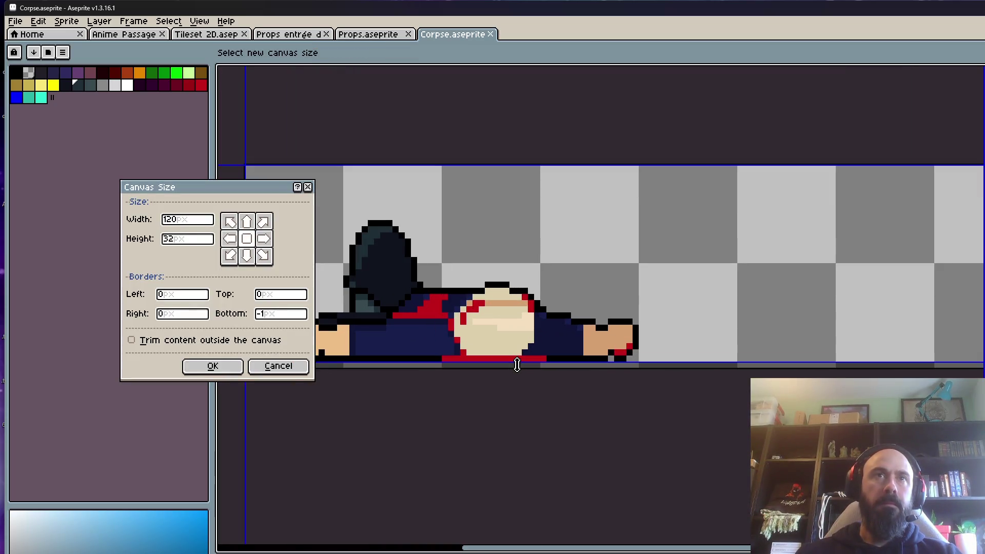
pyautogui.click(213, 366)
pyautogui.press('m')
pyautogui.moveTo(301, 189); pyautogui.dragTo(702, 402)
pyautogui.moveTo(490, 317)
pyautogui.mouseDown()
pyautogui.moveTo(762, 316)
pyautogui.moveTo(763, 333)
pyautogui.mouseUp()
pyautogui.press('Escape')
# - Reset the canvas borders and widen the canvas rightward to 176 px
pyautogui.hotkey('ctrl', 'alt', 'c')
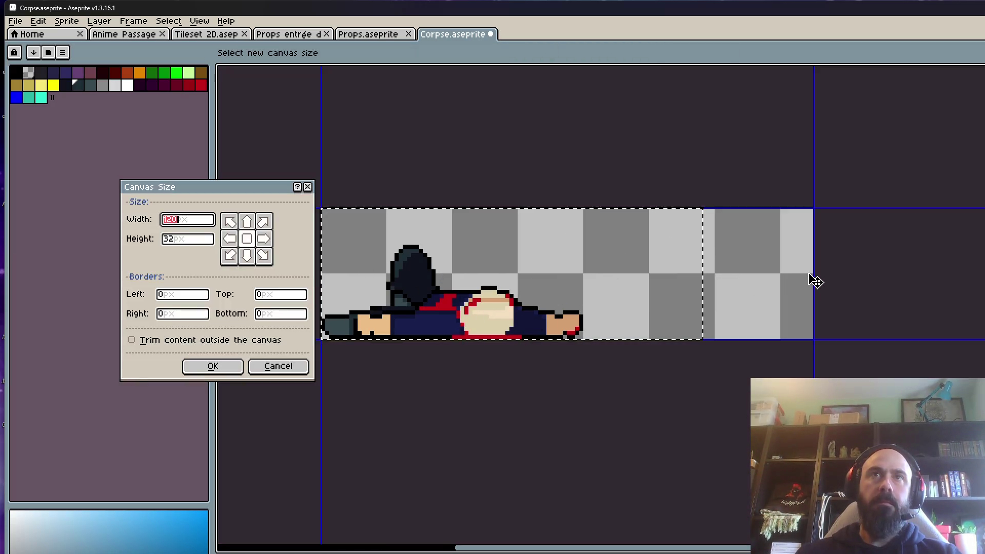
pyautogui.press('Escape')
pyautogui.hotkey('ctrl', 'alt', 'c')
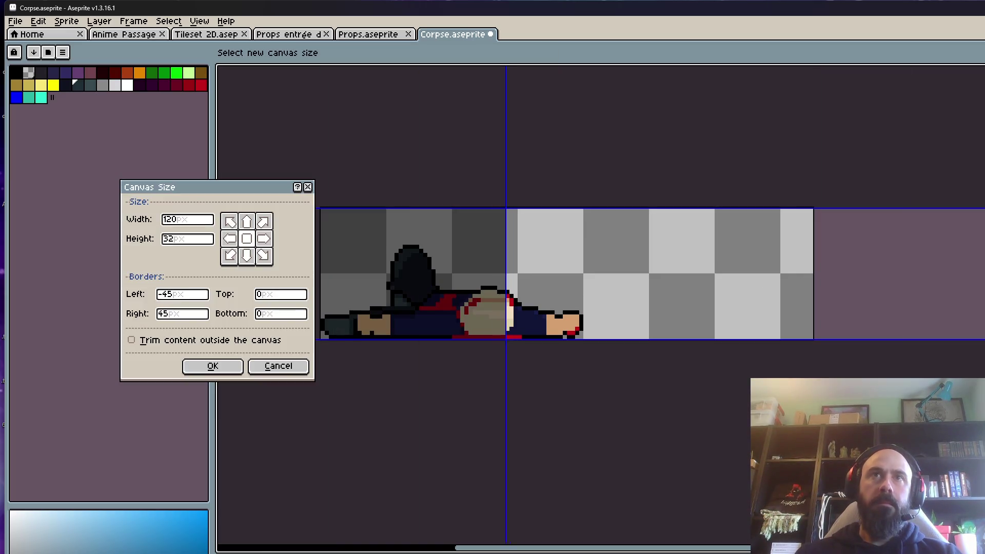
pyautogui.click(288, 367)
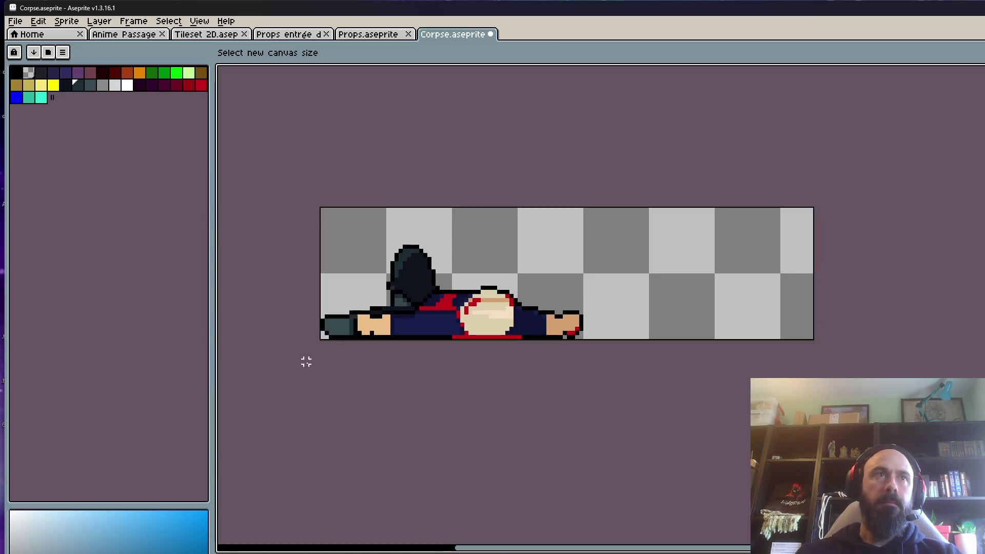
pyautogui.hotkey('ctrl', 'alt', 'c')
pyautogui.moveTo(818, 285); pyautogui.dragTo(984, 285)
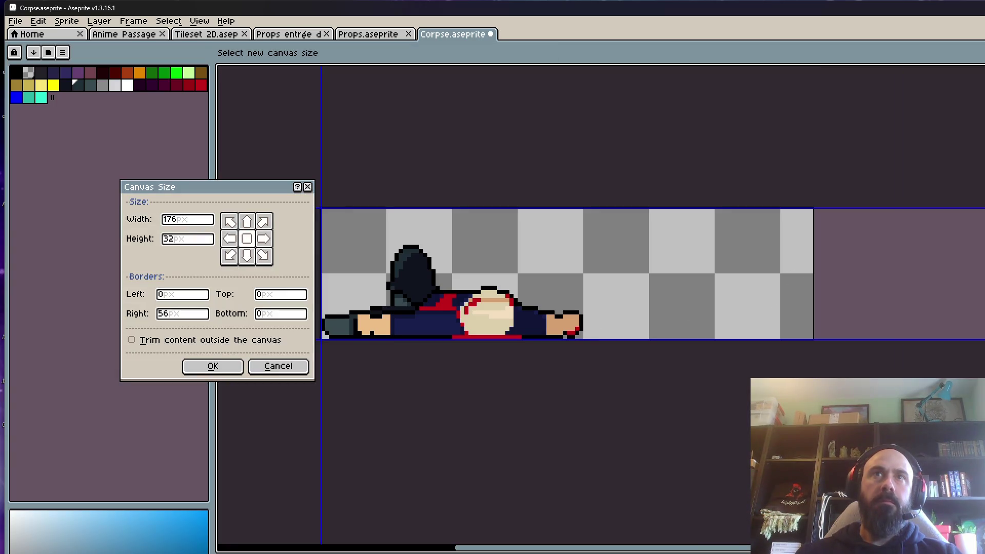
pyautogui.click(238, 371)
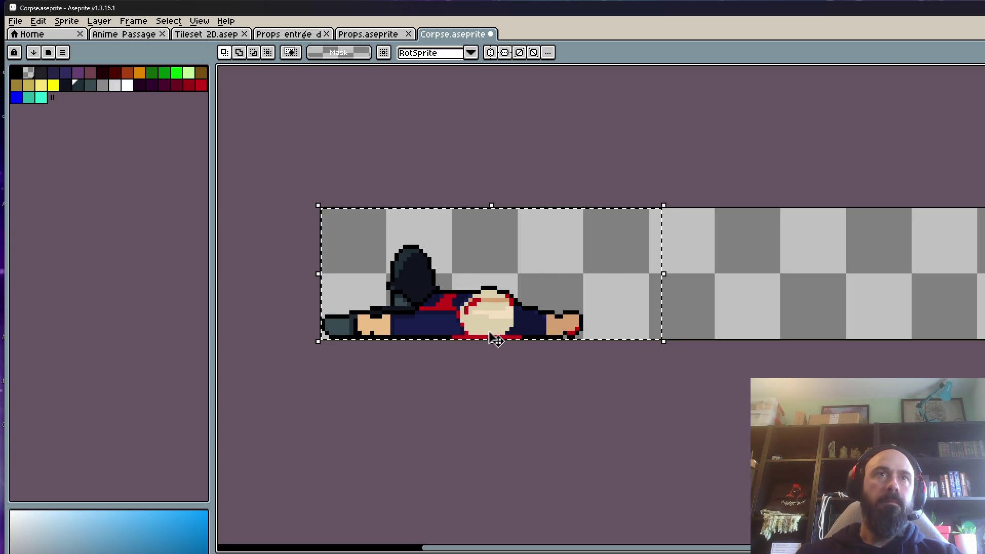
# - Drag a copy of the corpse to the right and settle it just beside the original
pyautogui.keyDown('ctrl'); pyautogui.moveTo(479, 310); pyautogui.dragTo(719, 328); pyautogui.keyUp('ctrl')
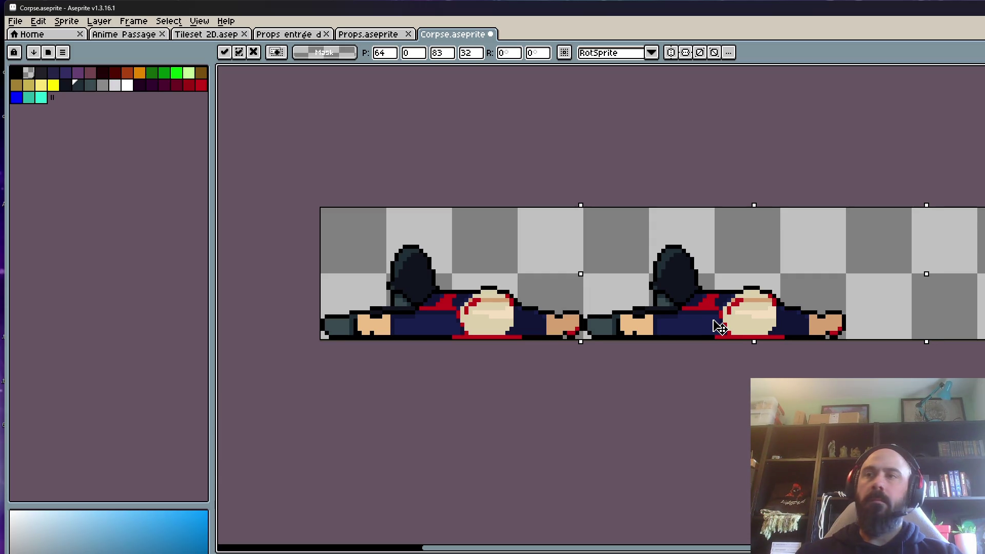
pyautogui.moveTo(719, 329)
pyautogui.mouseDown()
pyautogui.moveTo(815, 327)
pyautogui.moveTo(785, 328)
pyautogui.mouseUp()
pyautogui.press('Return')
pyautogui.hotkey('ctrl', 'd')
pyautogui.scroll(1, 326, 303)
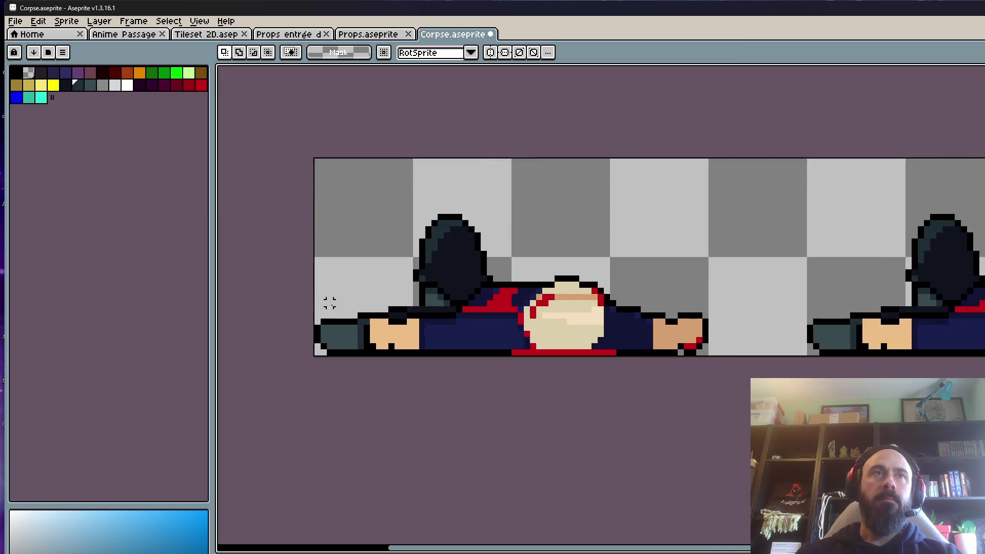
pyautogui.scroll(1, 299, 307)
pyautogui.moveTo(314, 292)
pyautogui.mouseDown()
pyautogui.moveTo(329, 341)
pyautogui.moveTo(348, 370)
pyautogui.moveTo(363, 370)
pyautogui.mouseUp()
pyautogui.scroll(-2, 771, 328)
pyautogui.hotkey('ctrl', 'z')
pyautogui.hotkey('ctrl', 'z')
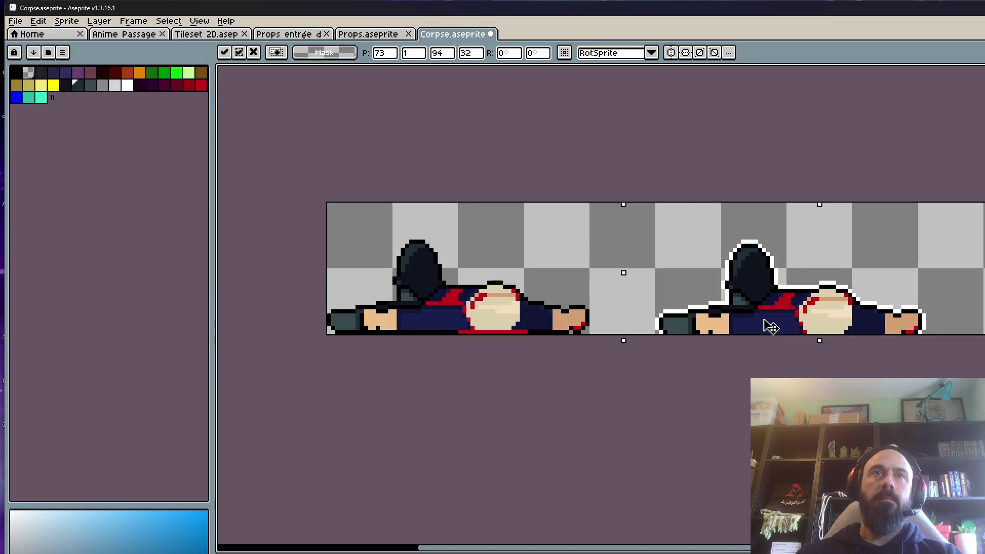
pyautogui.moveTo(771, 328); pyautogui.dragTo(706, 323)
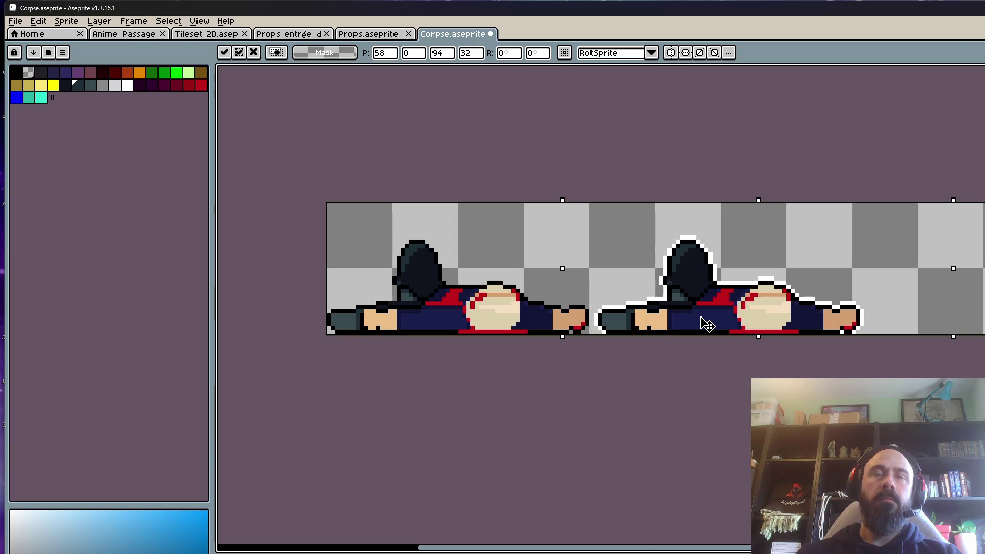
pyautogui.press('Return')
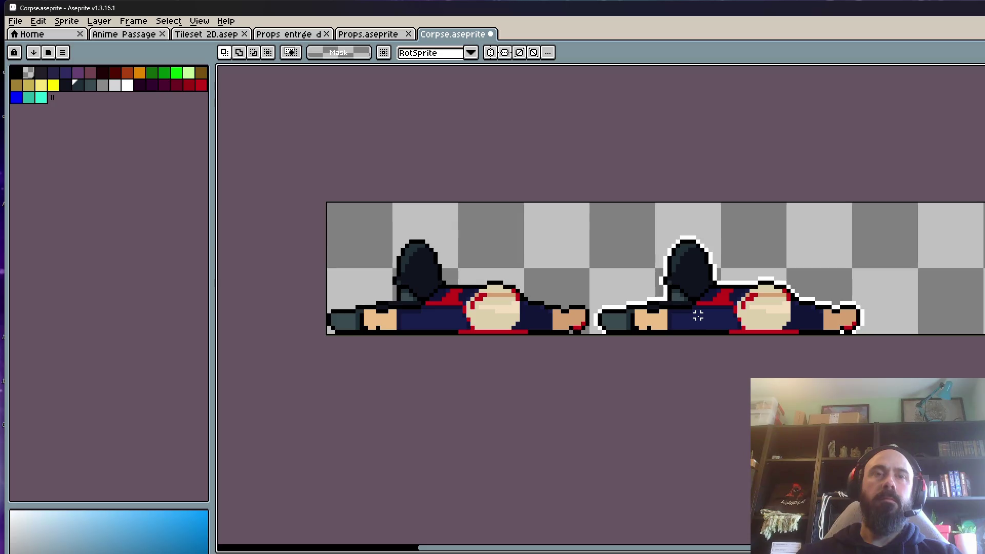
pyautogui.press('b')
pyautogui.scroll(5, 624, 313)
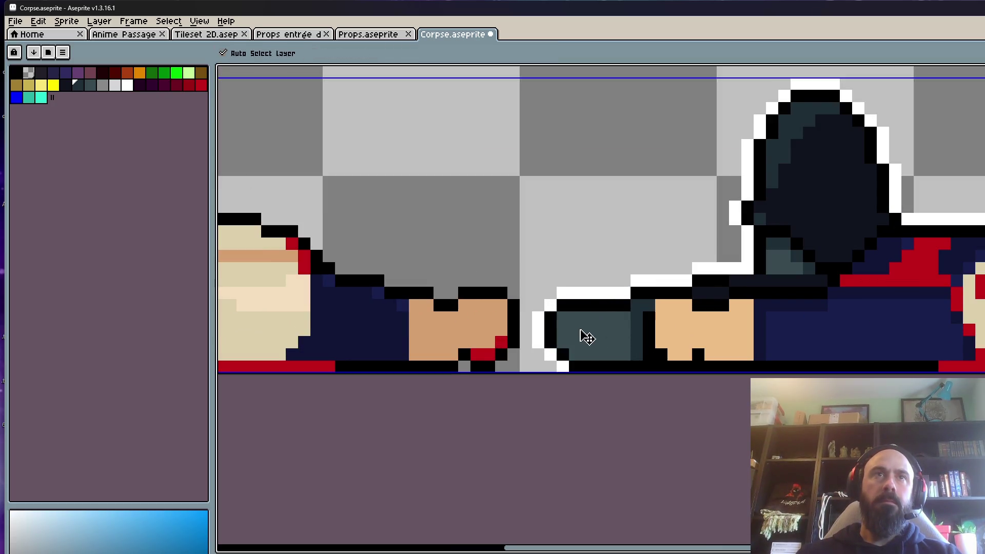
# - Erase the second figure's head pixels, shrinking the eraser brush to 4 px
pyautogui.click(574, 330)
pyautogui.moveTo(600, 330)
pyautogui.mouseDown()
pyautogui.moveTo(605, 362)
pyautogui.moveTo(841, 359)
pyautogui.moveTo(620, 336)
pyautogui.moveTo(771, 333)
pyautogui.moveTo(644, 323)
pyautogui.moveTo(732, 310)
pyautogui.moveTo(825, 250)
pyautogui.mouseUp()
pyautogui.hotkey('ctrl', 'z')
pyautogui.press('-')
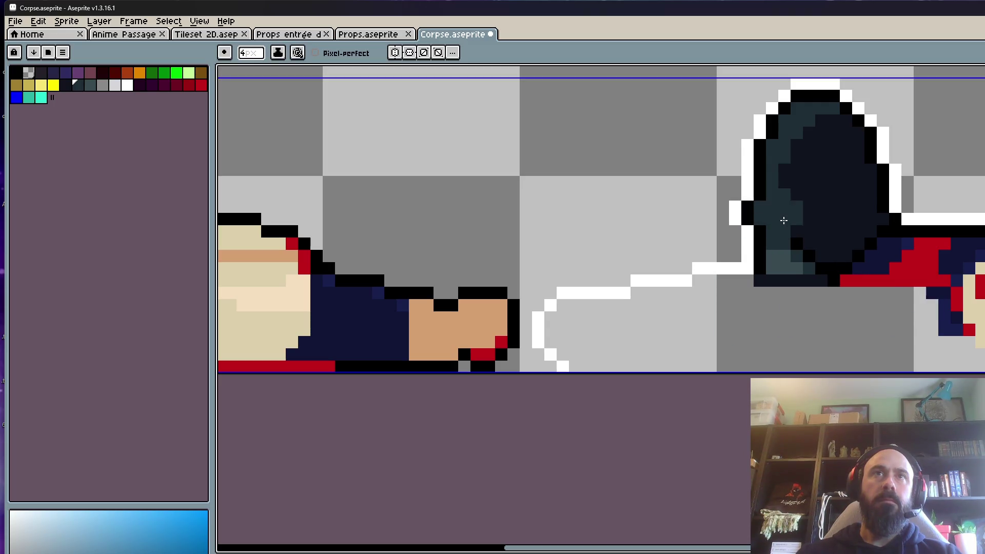
pyautogui.moveTo(761, 216)
pyautogui.mouseDown()
pyautogui.moveTo(784, 240)
pyautogui.moveTo(783, 264)
pyautogui.mouseUp()
pyautogui.scroll(2, 741, 359)
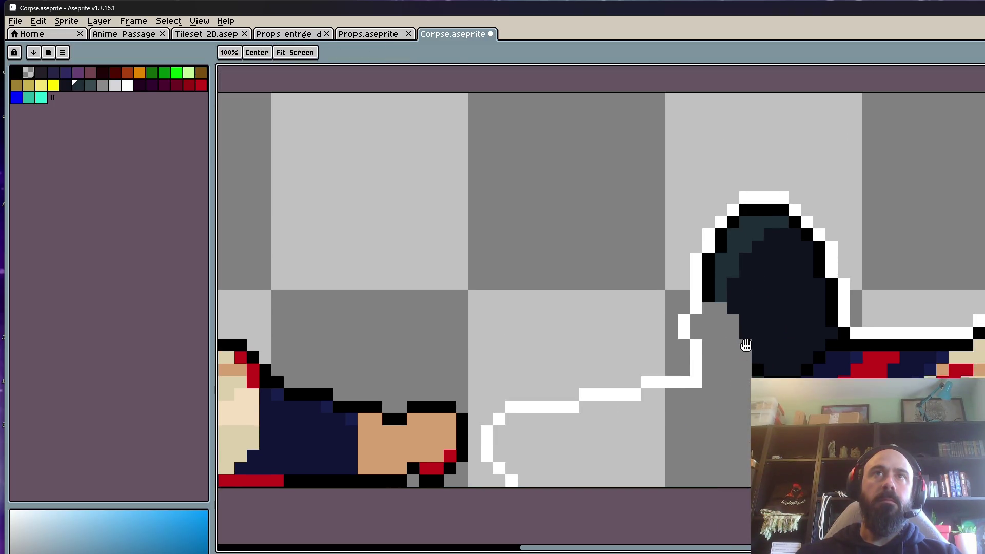
pyautogui.moveTo(734, 234)
pyautogui.mouseDown()
pyautogui.moveTo(710, 264)
pyautogui.moveTo(698, 359)
pyautogui.mouseUp()
pyautogui.moveTo(821, 286)
pyautogui.mouseDown()
pyautogui.moveTo(849, 359)
pyautogui.moveTo(798, 221)
pyautogui.moveTo(805, 277)
pyautogui.moveTo(728, 169)
pyautogui.moveTo(761, 339)
pyautogui.mouseUp()
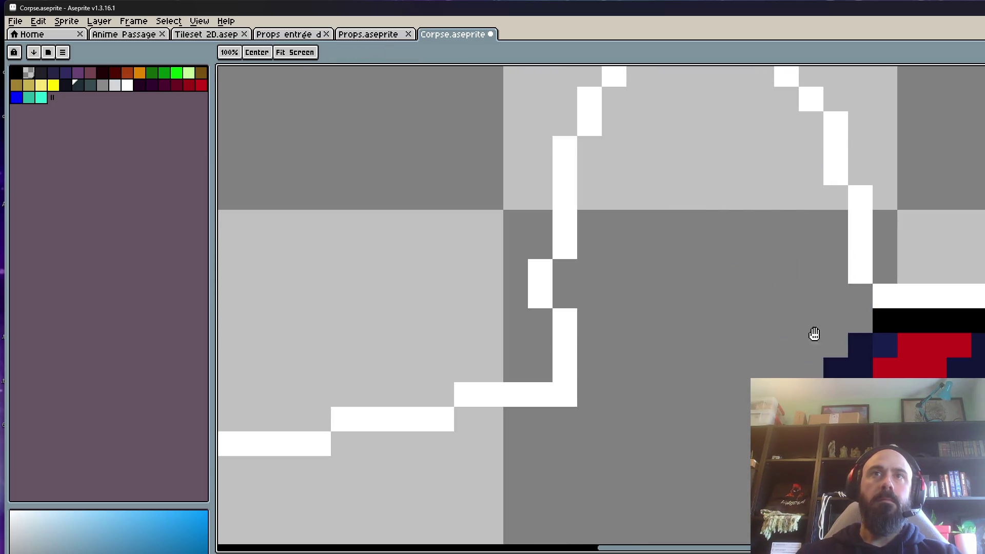
# - Erase the teal face, navy body, red bar and lower pixels, keeping the white outline
pyautogui.moveTo(822, 329); pyautogui.dragTo(590, 320)
pyautogui.moveTo(887, 333)
pyautogui.mouseDown()
pyautogui.moveTo(573, 383)
pyautogui.moveTo(677, 411)
pyautogui.mouseUp()
pyautogui.scroll(-3, 572, 383)
pyautogui.scroll(3, 718, 349)
pyautogui.moveTo(868, 373)
pyautogui.mouseDown()
pyautogui.moveTo(875, 352)
pyautogui.moveTo(882, 362)
pyautogui.moveTo(884, 323)
pyautogui.moveTo(846, 325)
pyautogui.moveTo(781, 352)
pyautogui.moveTo(638, 352)
pyautogui.moveTo(737, 296)
pyautogui.moveTo(525, 348)
pyautogui.mouseUp()
pyautogui.moveTo(525, 348); pyautogui.dragTo(567, 351)
pyautogui.scroll(-2, 567, 351)
pyautogui.moveTo(785, 369); pyautogui.dragTo(598, 345)
pyautogui.moveTo(701, 315)
pyautogui.mouseDown()
pyautogui.moveTo(704, 268)
pyautogui.moveTo(739, 264)
pyautogui.moveTo(789, 305)
pyautogui.moveTo(739, 336)
pyautogui.moveTo(862, 334)
pyautogui.mouseUp()
pyautogui.scroll(1, 707, 269)
pyautogui.scroll(-4, 787, 318)
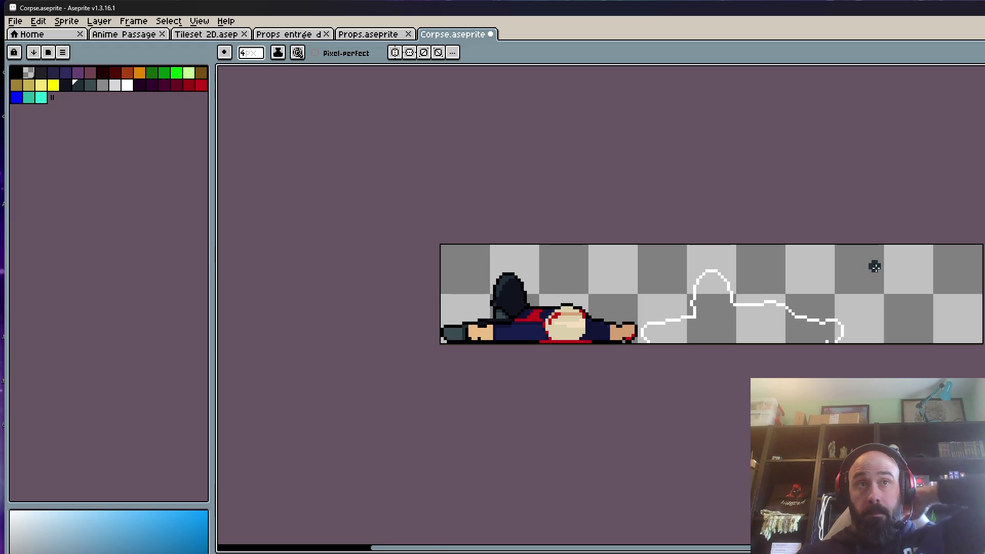
# - Crop the Corpse canvas width down to 132 px
pyautogui.scroll(1, 875, 266)
pyautogui.hotkey('ctrl', 'alt', 'c')
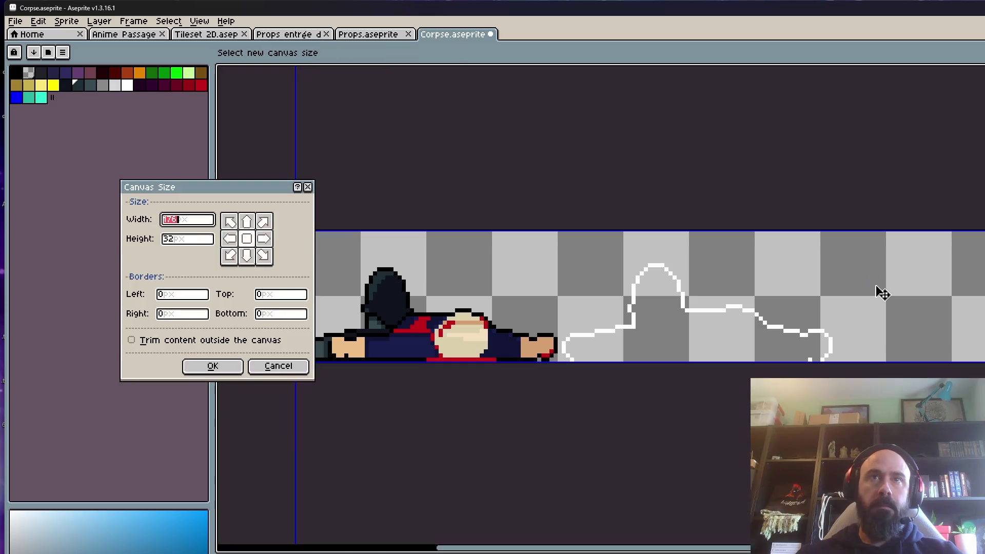
pyautogui.moveTo(983, 303); pyautogui.dragTo(837, 308)
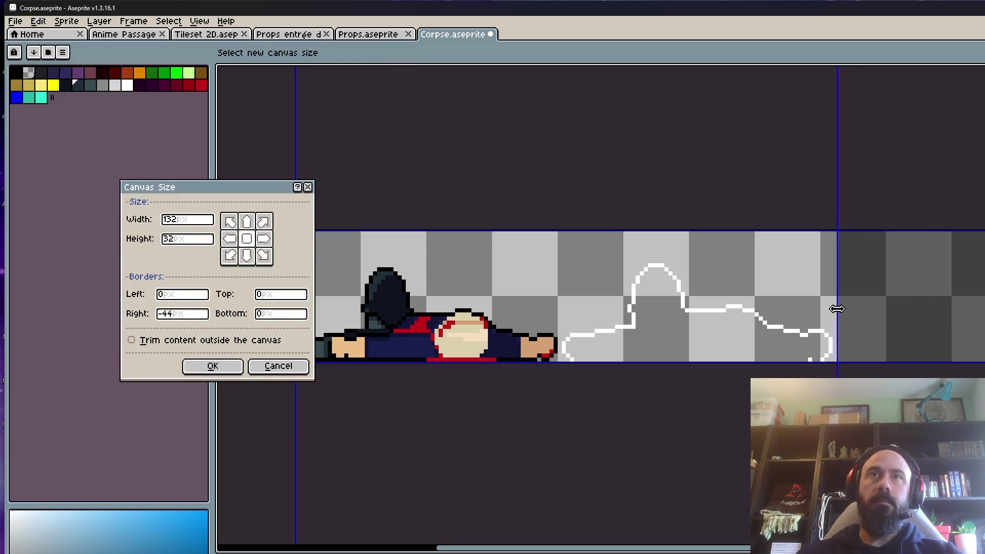
pyautogui.click(212, 366)
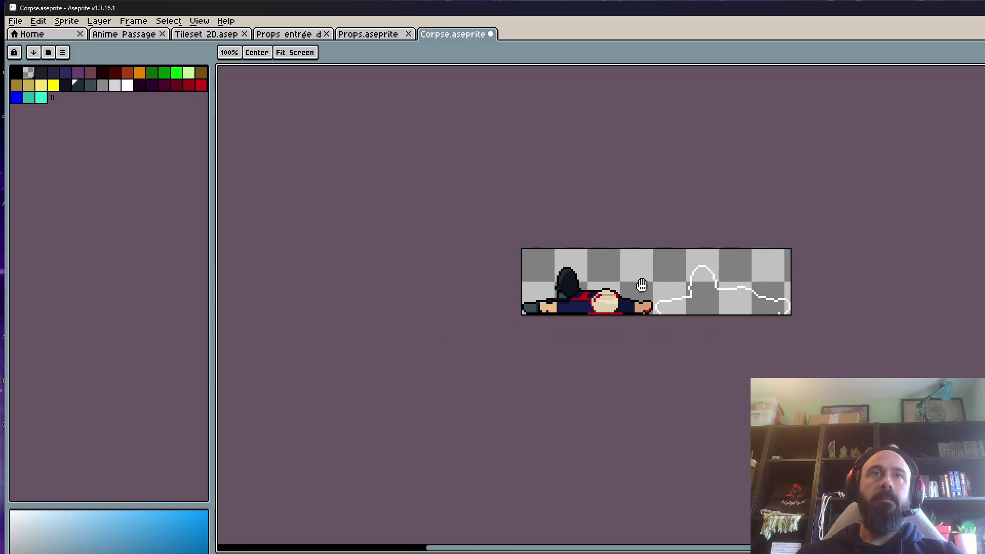
pyautogui.scroll(1, 650, 285)
# - Marquee-select the white outline on the right half, then deselect it
pyautogui.press('m')
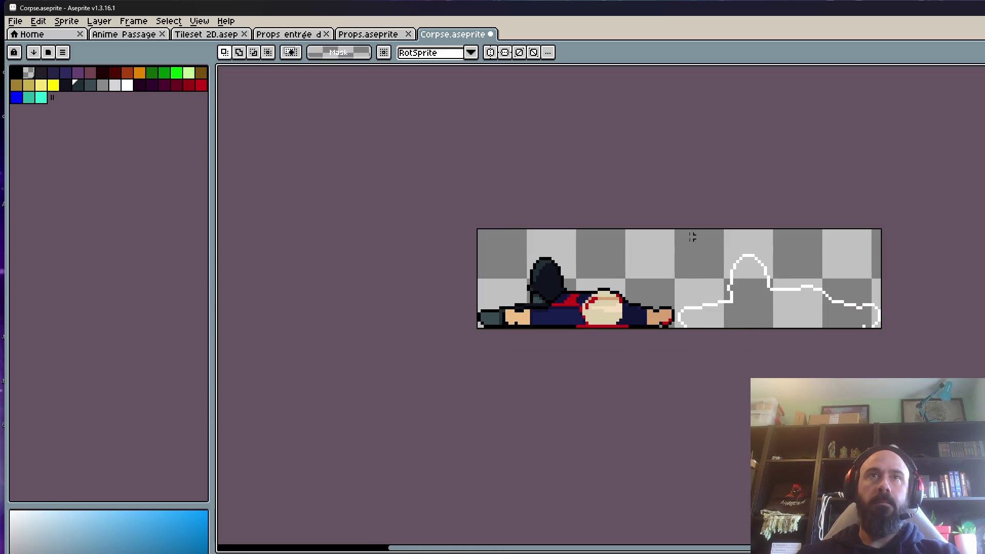
pyautogui.moveTo(679, 231); pyautogui.dragTo(882, 329)
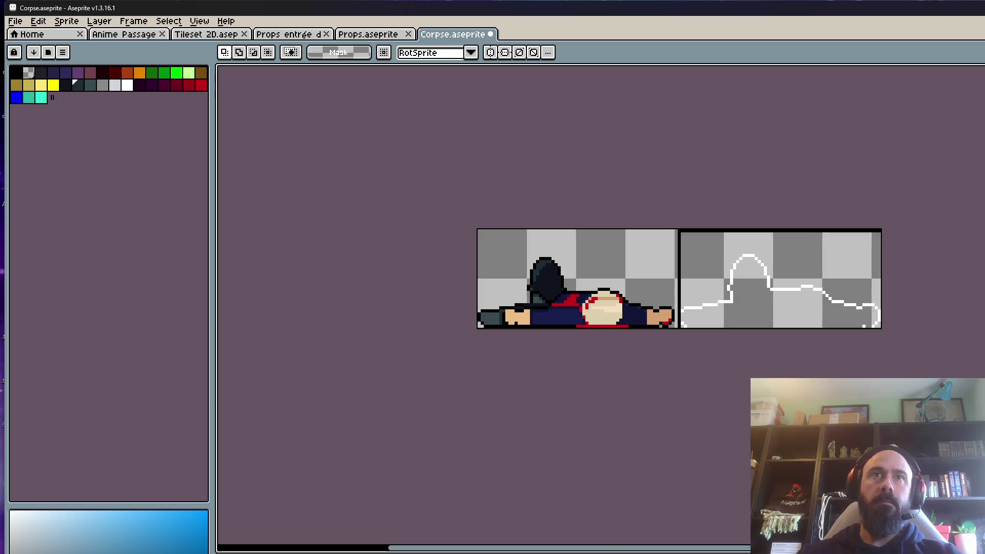
pyautogui.click(743, 277)
pyautogui.scroll(1, 672, 226)
pyautogui.moveTo(667, 222)
pyautogui.mouseDown()
pyautogui.moveTo(847, 290)
pyautogui.moveTo(939, 358)
pyautogui.mouseUp()
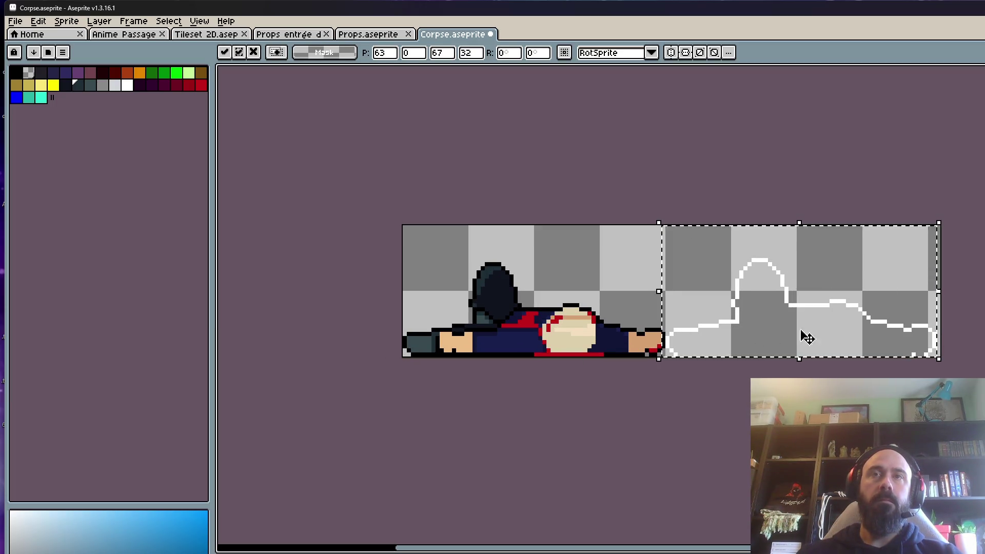
pyautogui.hotkey('ctrl', 'd')
# - Pull the canvas's right edge in by one more pixel
pyautogui.hotkey('ctrl', 'alt', 'c')
pyautogui.moveTo(941, 293); pyautogui.dragTo(935, 291)
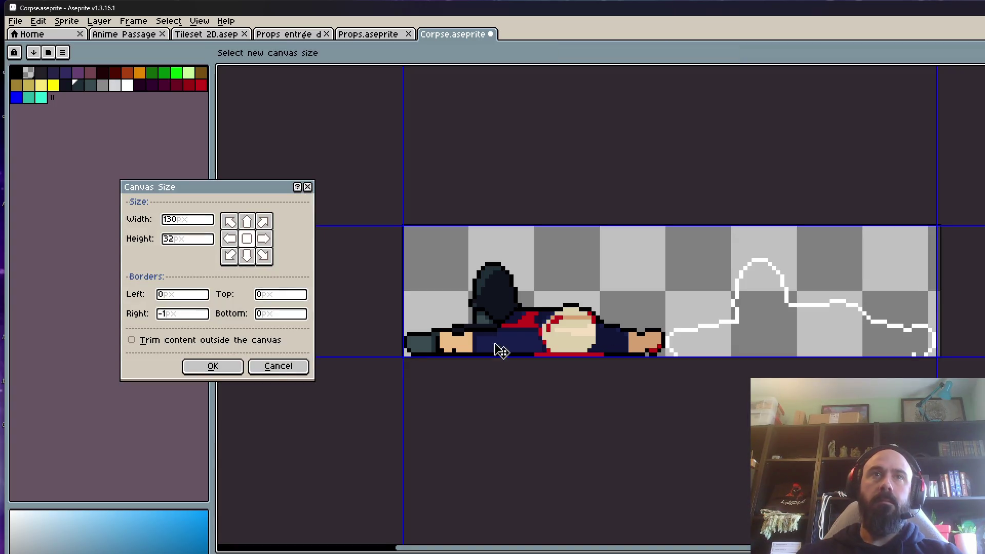
pyautogui.click(212, 366)
pyautogui.hotkey('ctrl', 'a')
pyautogui.scroll(-1, 754, 308)
pyautogui.hotkey('ctrl', 'd')
pyautogui.scroll(2, 754, 308)
# - Test-move the white outline onto the corpse, then cancel the move and deselect
pyautogui.moveTo(683, 232); pyautogui.dragTo(977, 394)
pyautogui.moveTo(912, 390)
pyautogui.mouseDown()
pyautogui.moveTo(565, 390)
pyautogui.moveTo(573, 388)
pyautogui.mouseUp()
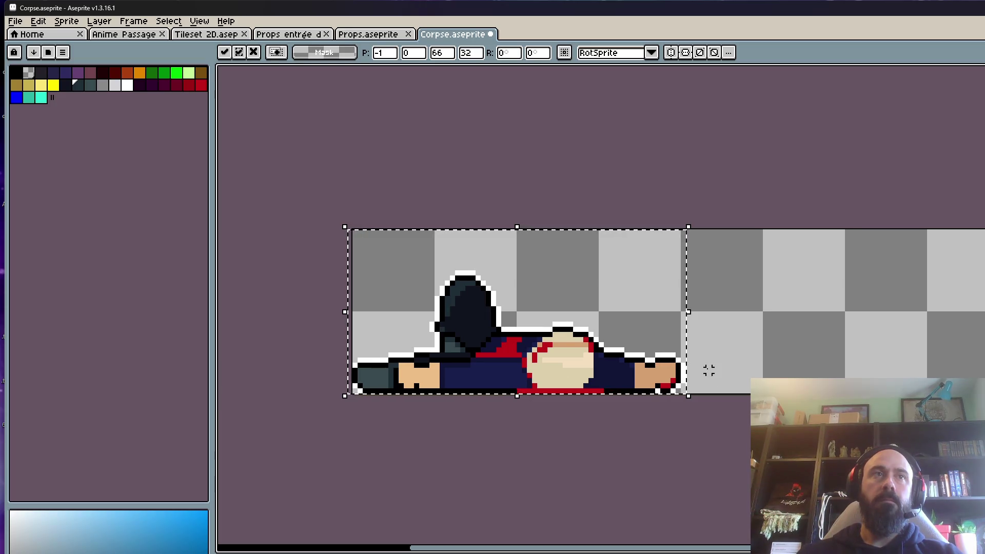
pyautogui.press('Escape')
pyautogui.click(760, 356)
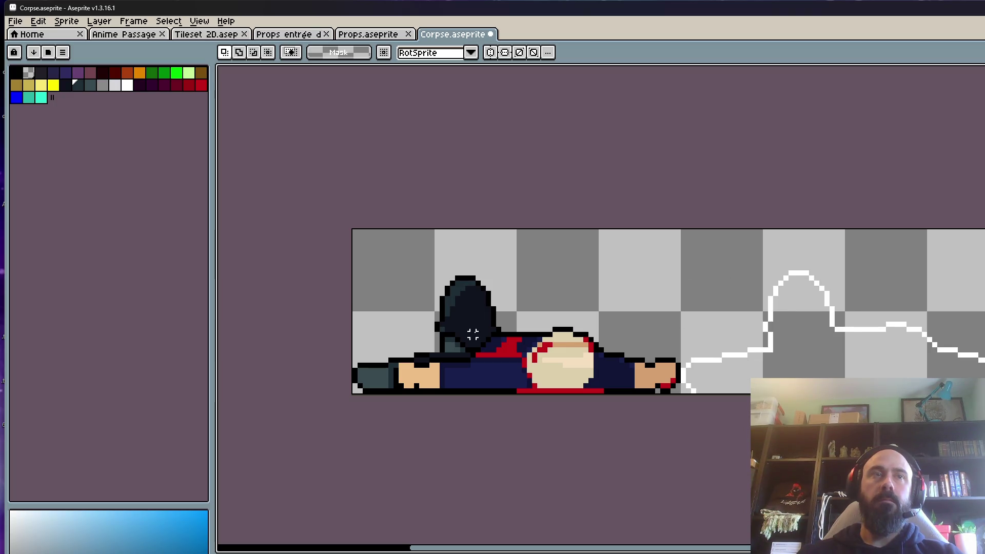
pyautogui.scroll(-2, 431, 332)
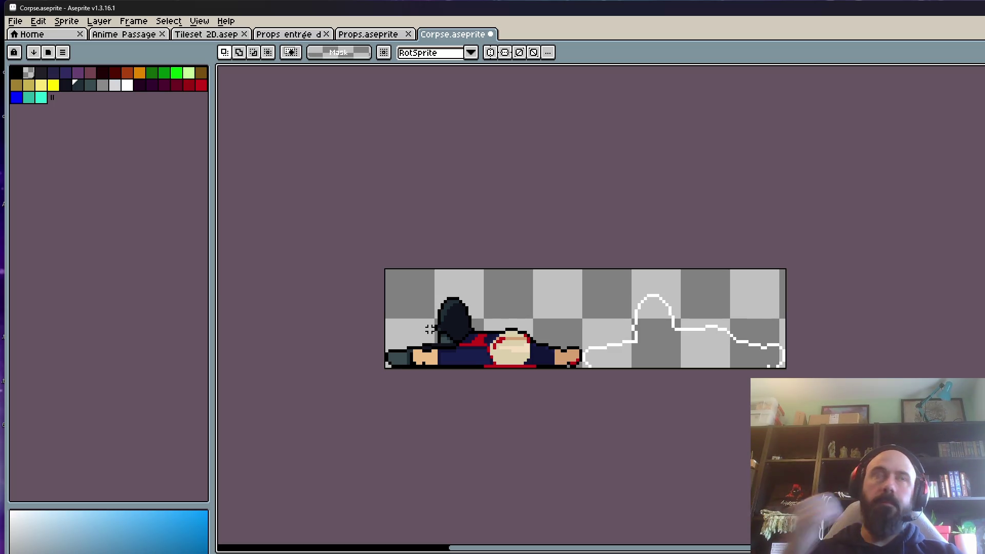
pyautogui.click(11, 22)
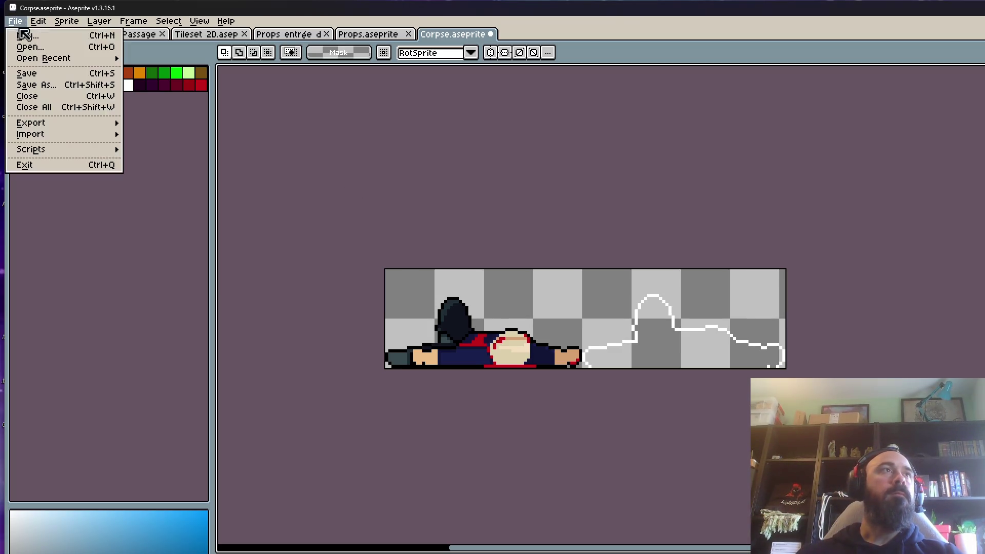
# - Save Corpse.aseprite, then delete the corpse from the Props.aseprite sheet
pyautogui.click(54, 73)
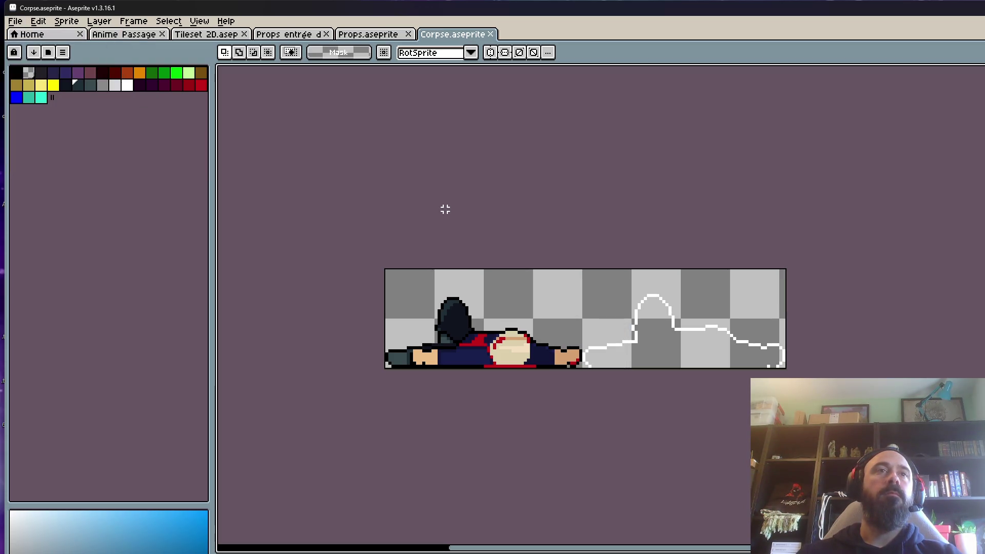
pyautogui.click(386, 39)
pyautogui.scroll(-1, 524, 251)
pyautogui.moveTo(393, 162)
pyautogui.mouseDown()
pyautogui.moveTo(732, 349)
pyautogui.moveTo(723, 349)
pyautogui.mouseUp()
pyautogui.press('Delete')
pyautogui.scroll(-3, 693, 319)
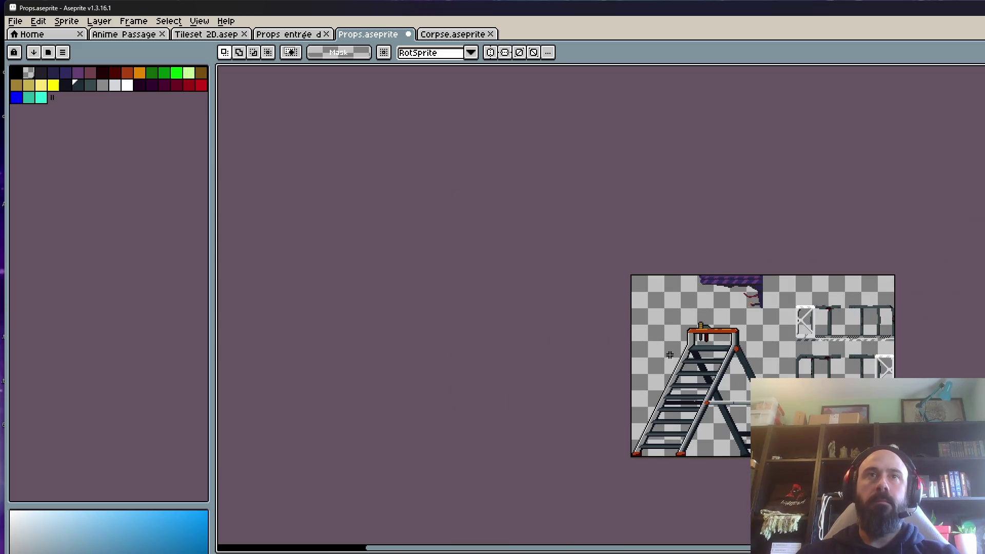
pyautogui.scroll(2, 708, 316)
pyautogui.press('m')
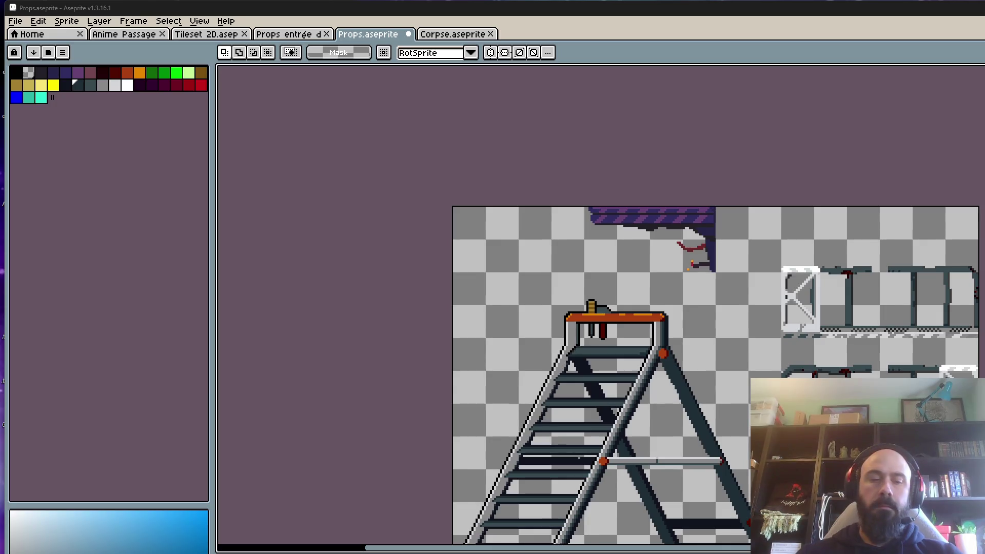
# - Pan to the scaffold tiles on the right and trial-select them
pyautogui.click(9, 23)
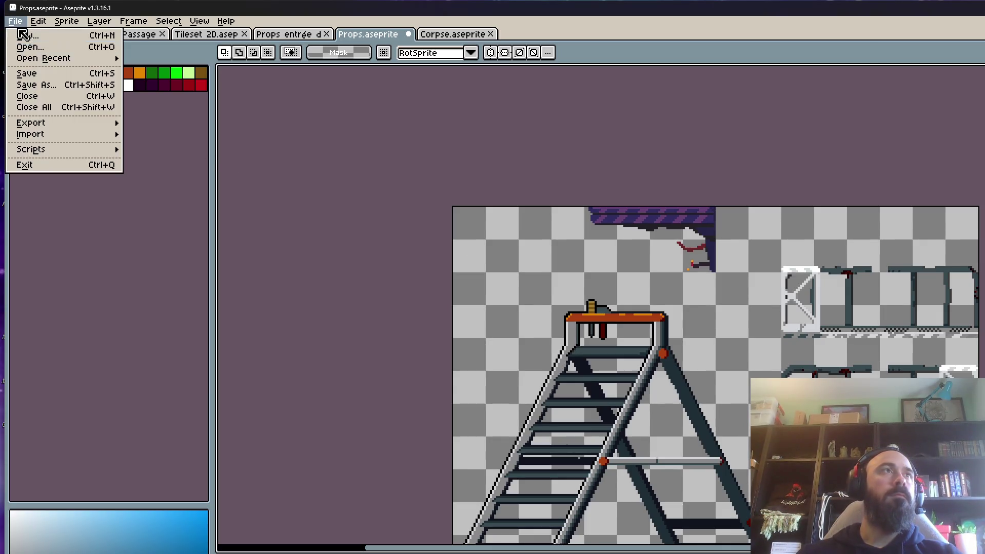
pyautogui.click(11, 22)
pyautogui.moveTo(645, 269); pyautogui.dragTo(567, 220)
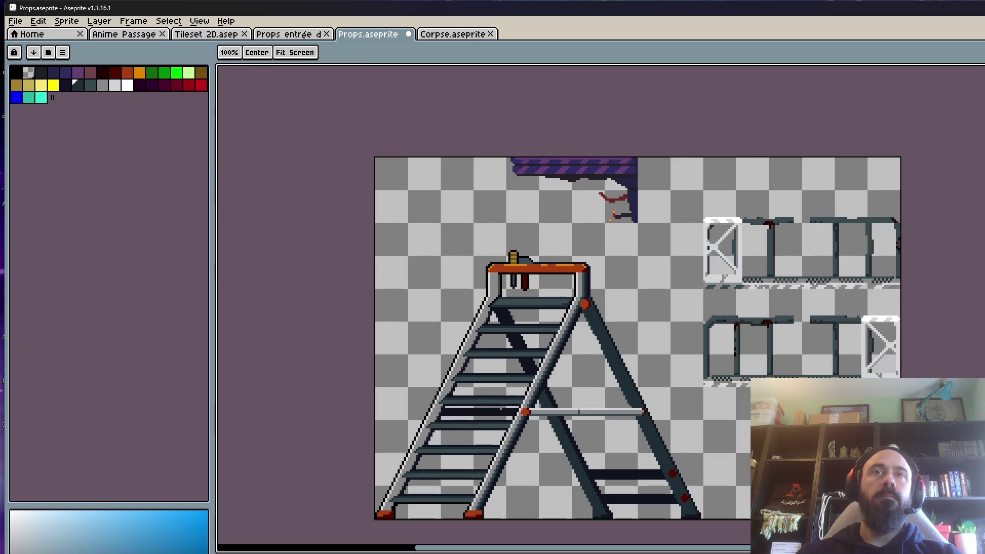
pyautogui.moveTo(684, 162); pyautogui.dragTo(901, 386)
pyautogui.scroll(1, 854, 327)
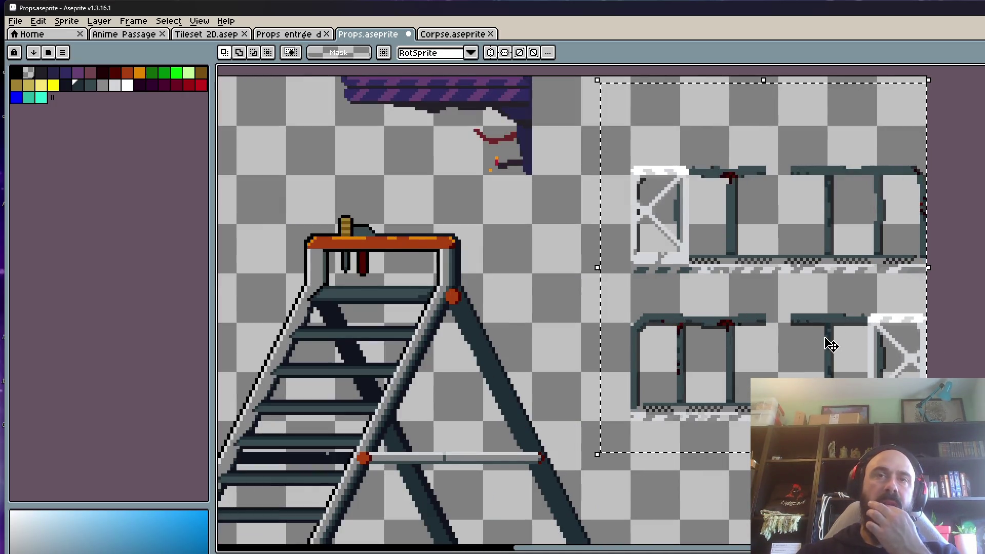
pyautogui.scroll(-1, 831, 344)
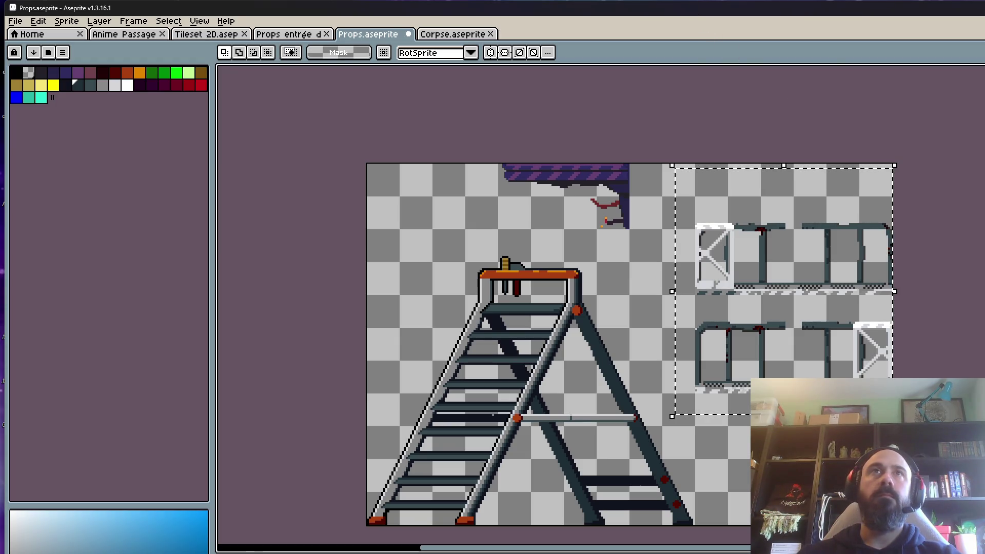
# - Bring the whole sheet back into view and drag a rectangle around the stepladder
pyautogui.scroll(-2, 748, 257)
pyautogui.scroll(2, 744, 288)
pyautogui.moveTo(683, 314); pyautogui.dragTo(726, 286)
pyautogui.press('space')
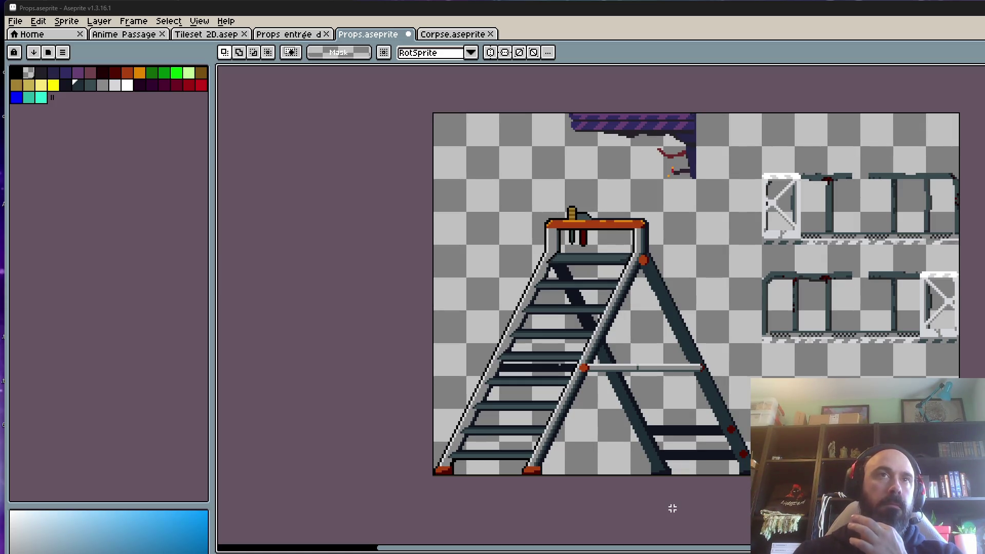
pyautogui.moveTo(434, 475)
pyautogui.mouseDown()
pyautogui.moveTo(576, 202)
pyautogui.moveTo(762, 202)
pyautogui.mouseUp()
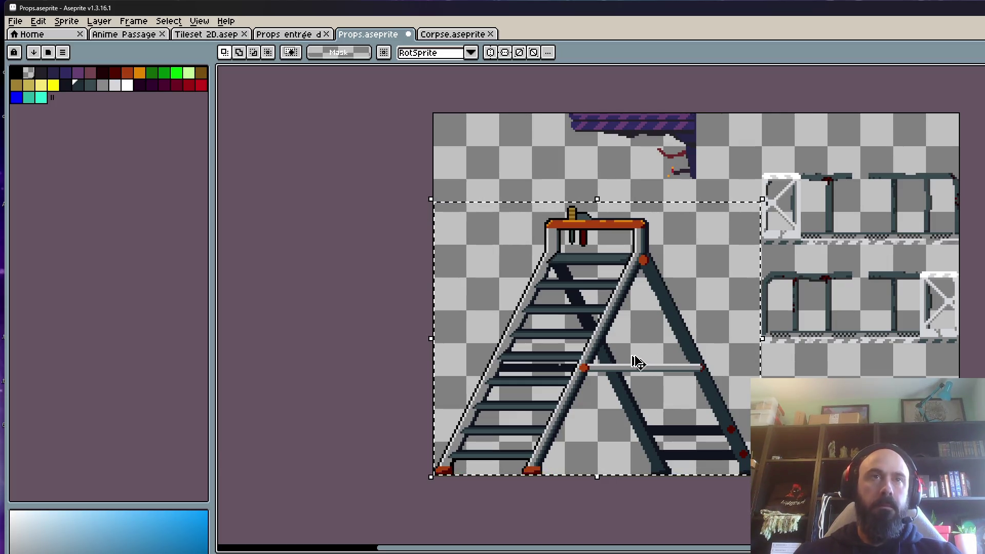
# - Create a new 159×133 sprite and paste the stepladder into it
pyautogui.click(15, 21)
pyautogui.click(24, 34)
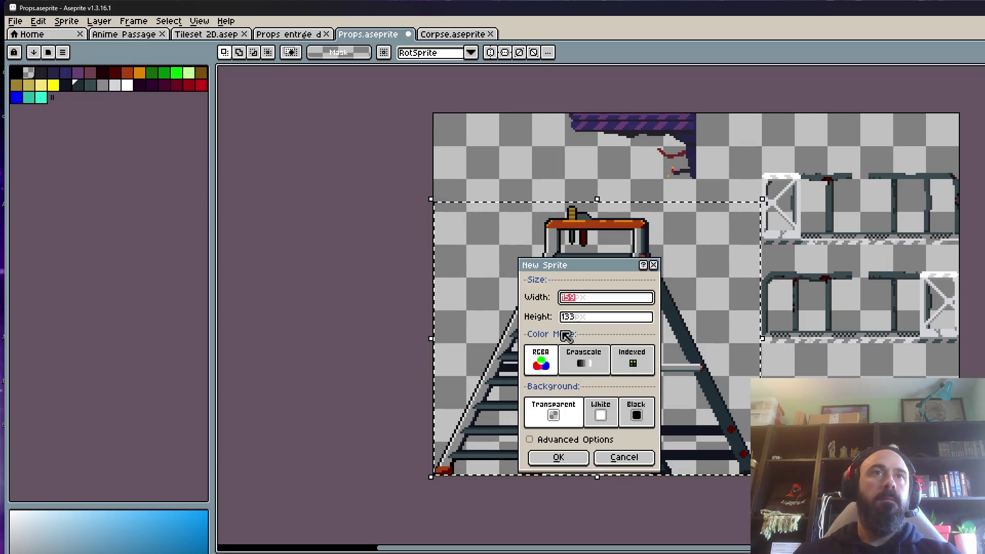
pyautogui.click(559, 457)
pyautogui.hotkey('ctrl', 'v')
pyautogui.scroll(4, 666, 316)
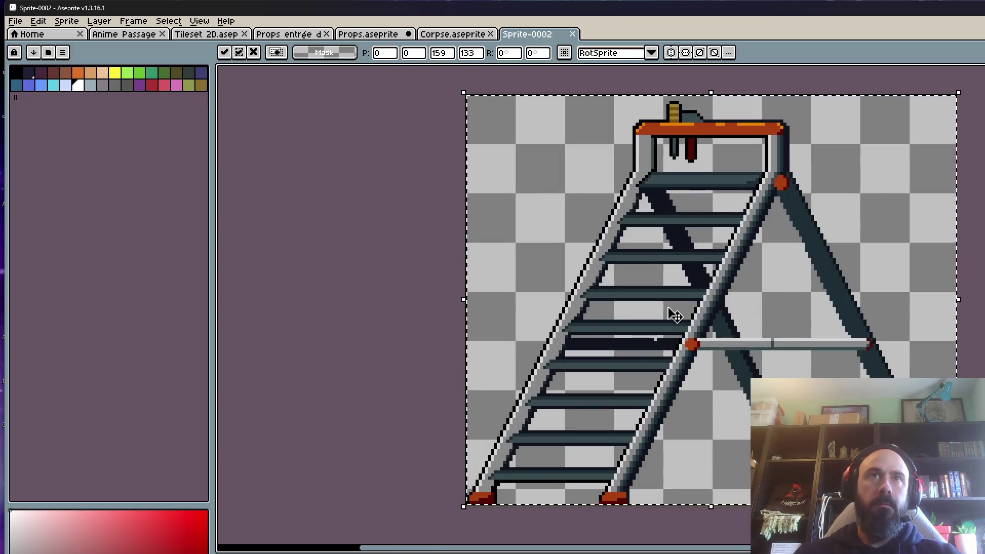
pyautogui.scroll(-2, 667, 315)
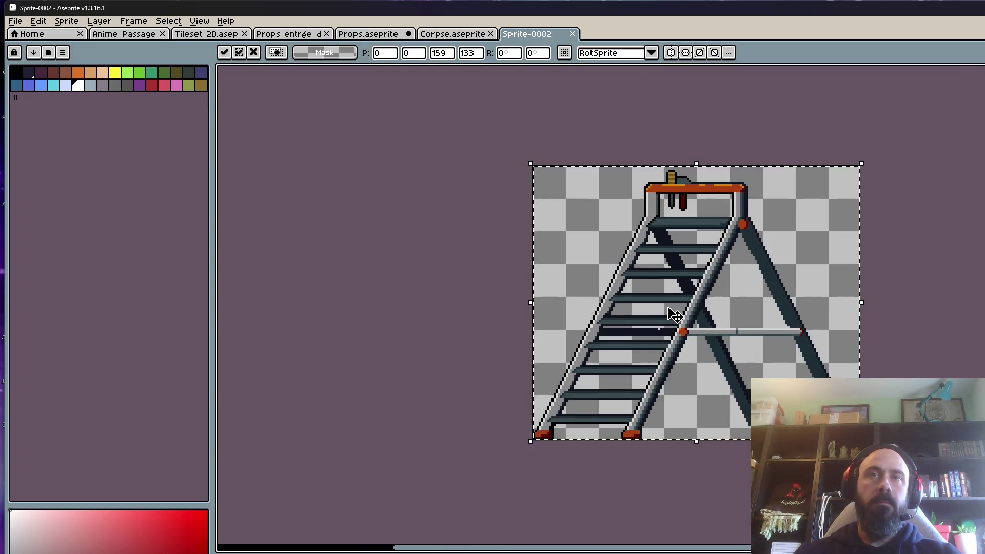
pyautogui.press('Return')
# - Save it as Stepladder.aseprite in the Bureau folder, close it, and return to Props
pyautogui.click(15, 21)
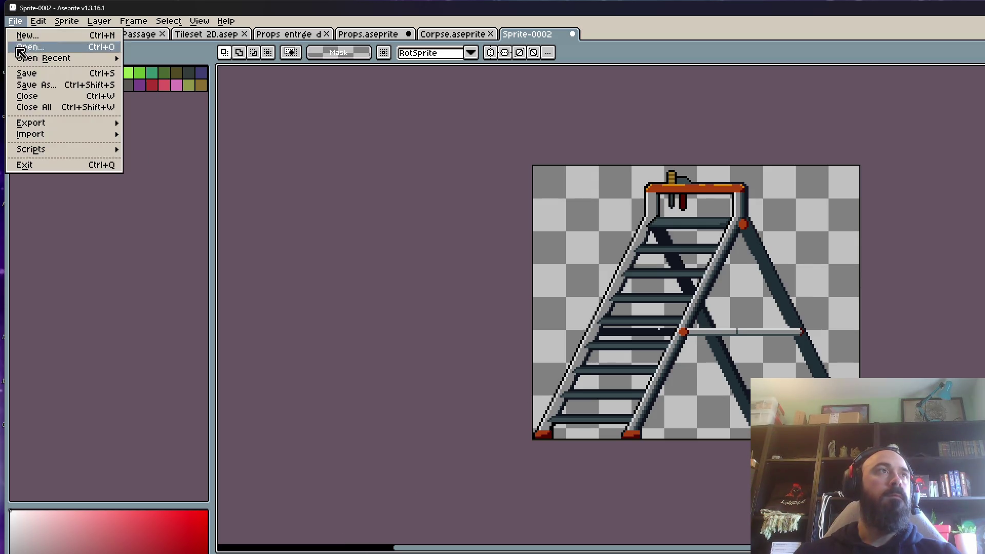
pyautogui.click(41, 85)
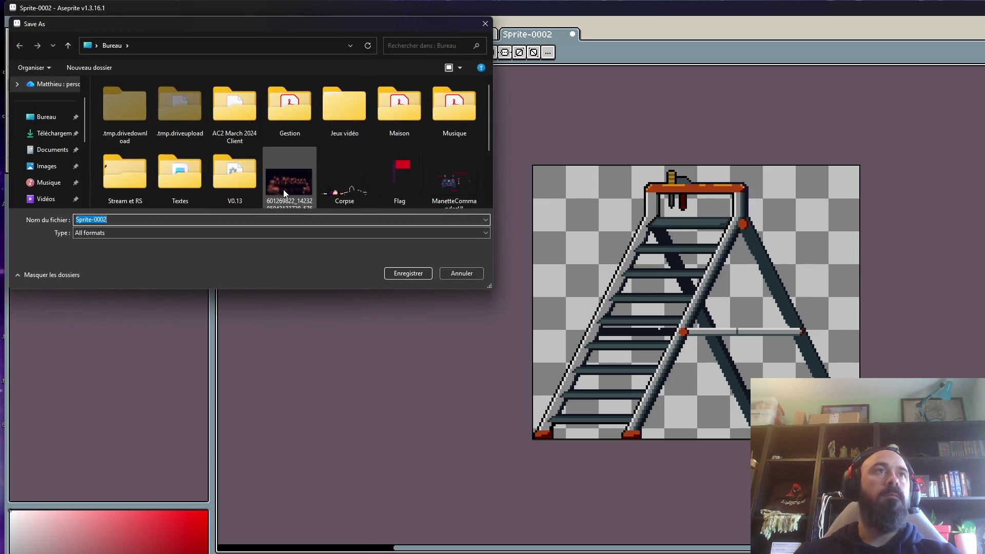
pyautogui.click(46, 116)
pyautogui.click(139, 218)
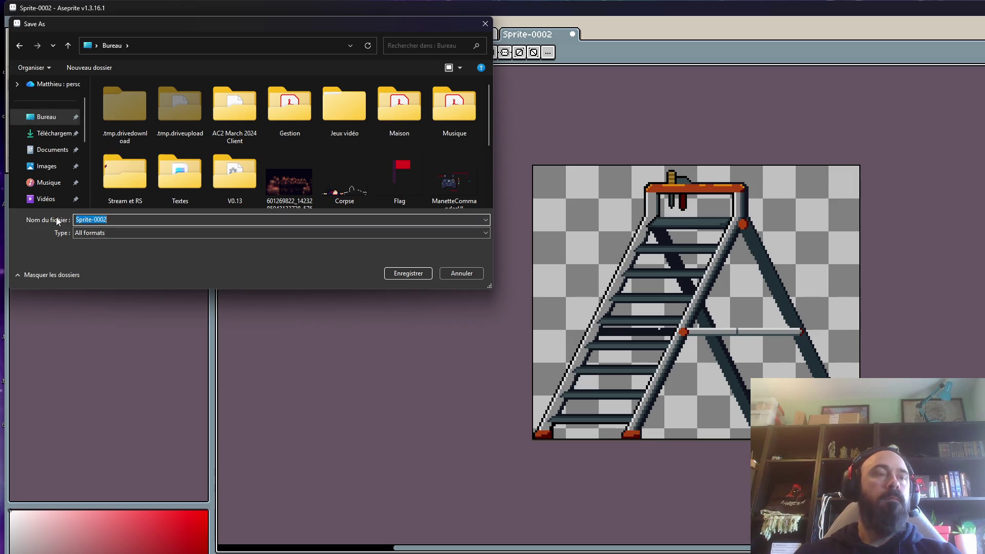
pyautogui.write('Stepladder')
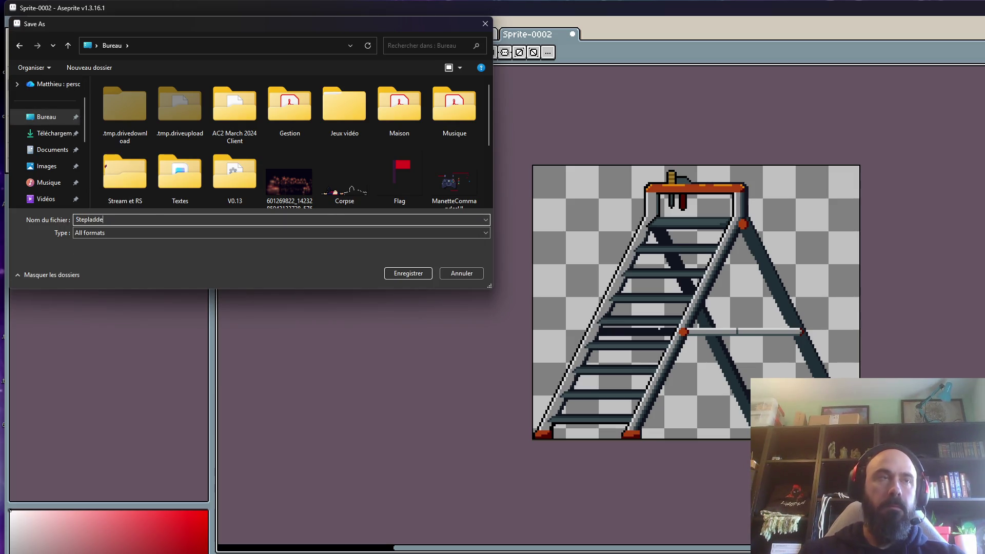
pyautogui.click(102, 233)
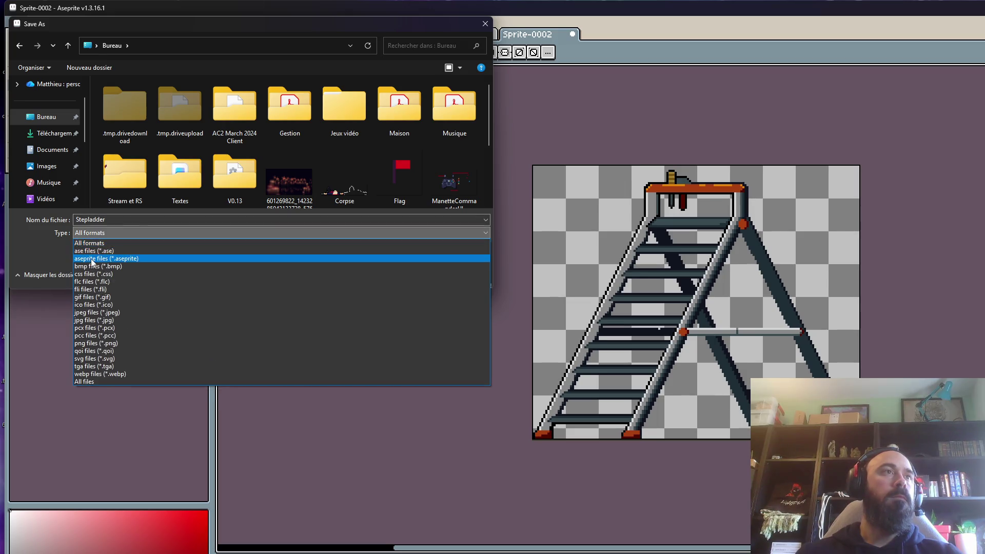
pyautogui.click(103, 258)
pyautogui.click(414, 276)
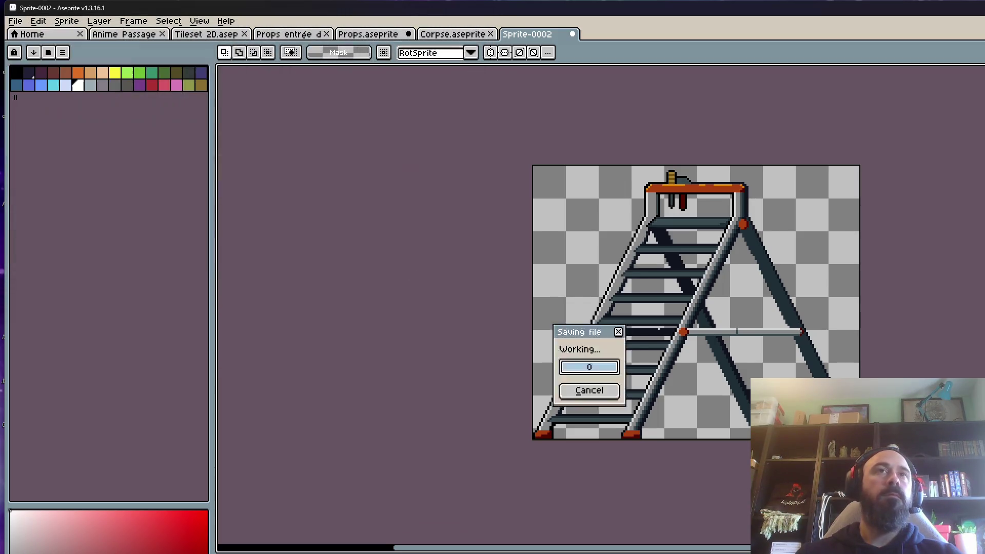
pyautogui.click(572, 34)
pyautogui.click(390, 34)
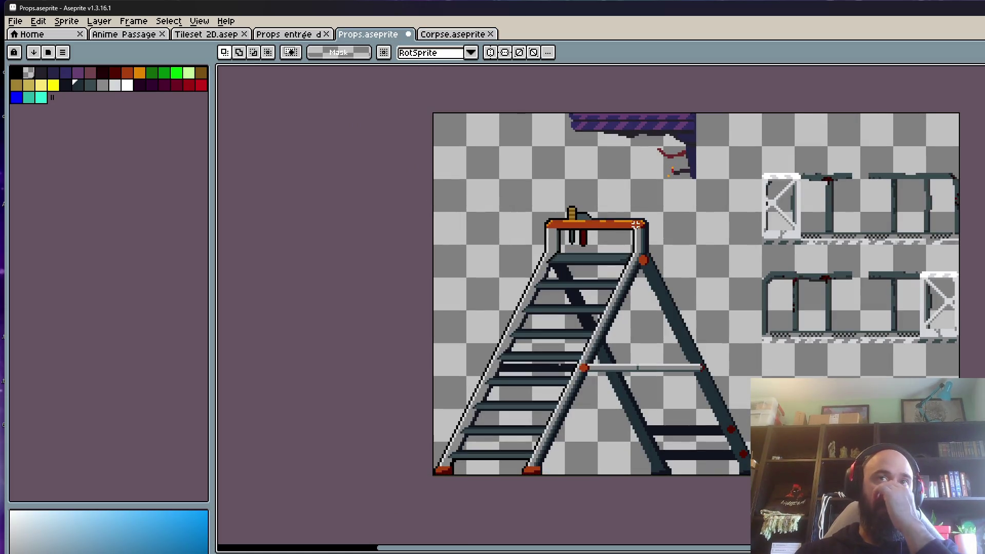
# - Clear the scaffold selection and browse the Corpse, Props entrée désert and Tileset 2D sprites
pyautogui.moveTo(777, 197); pyautogui.dragTo(650, 213)
pyautogui.moveTo(624, 165); pyautogui.dragTo(837, 377)
pyautogui.hotkey('ctrl', 'd')
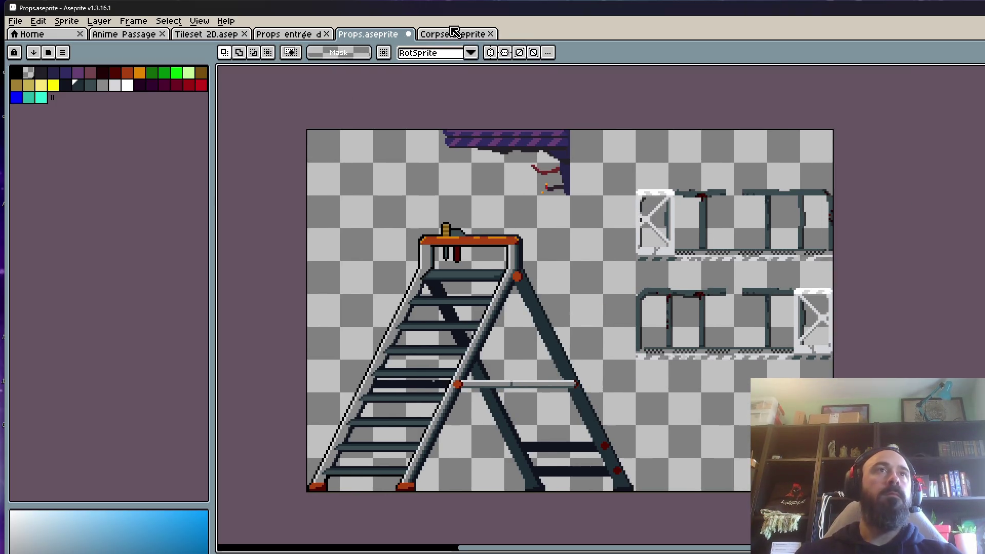
pyautogui.click(451, 34)
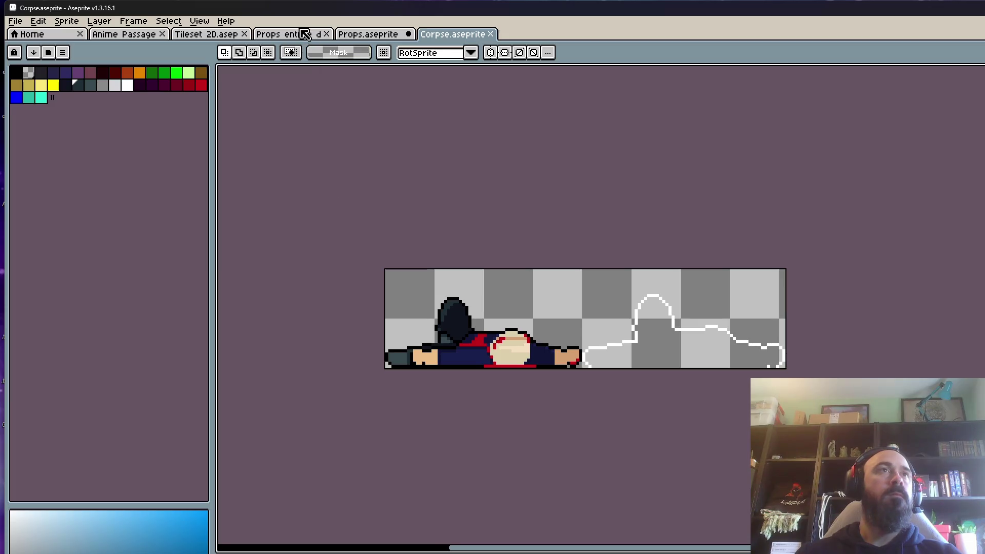
pyautogui.click(294, 35)
pyautogui.click(199, 35)
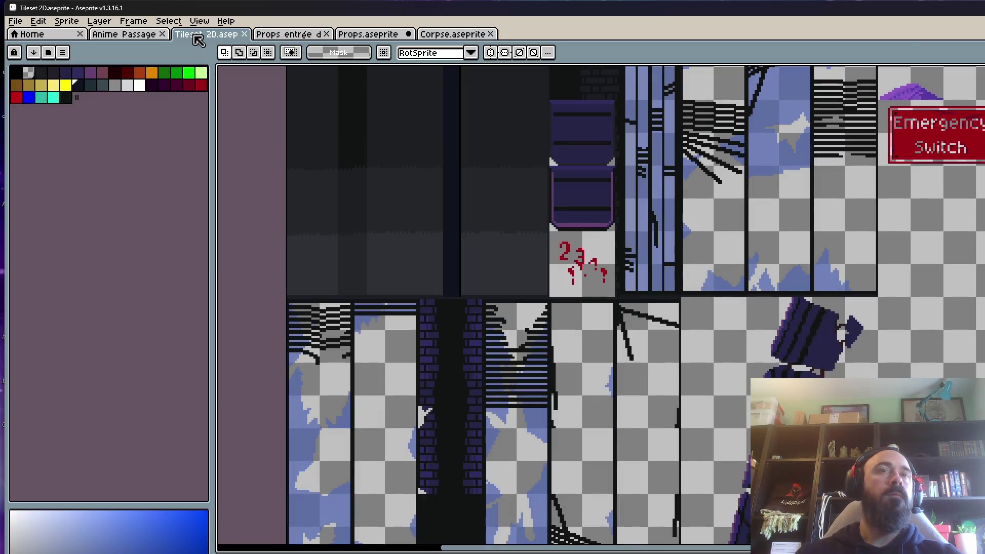
pyautogui.scroll(-2, 589, 263)
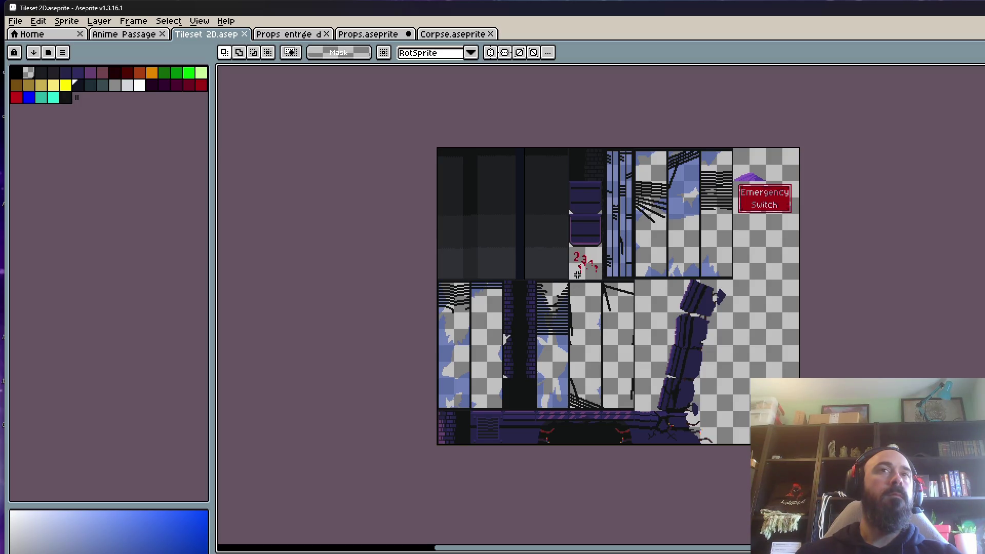
pyautogui.scroll(2, 584, 226)
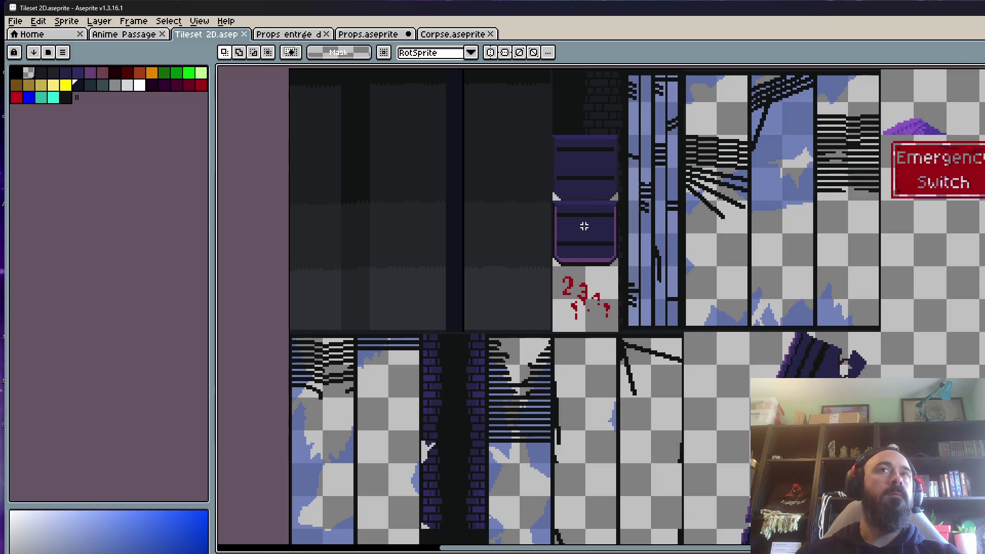
# - Check Anime Passage, then zoom and pan around the Tileset 2D sheet
pyautogui.click(124, 35)
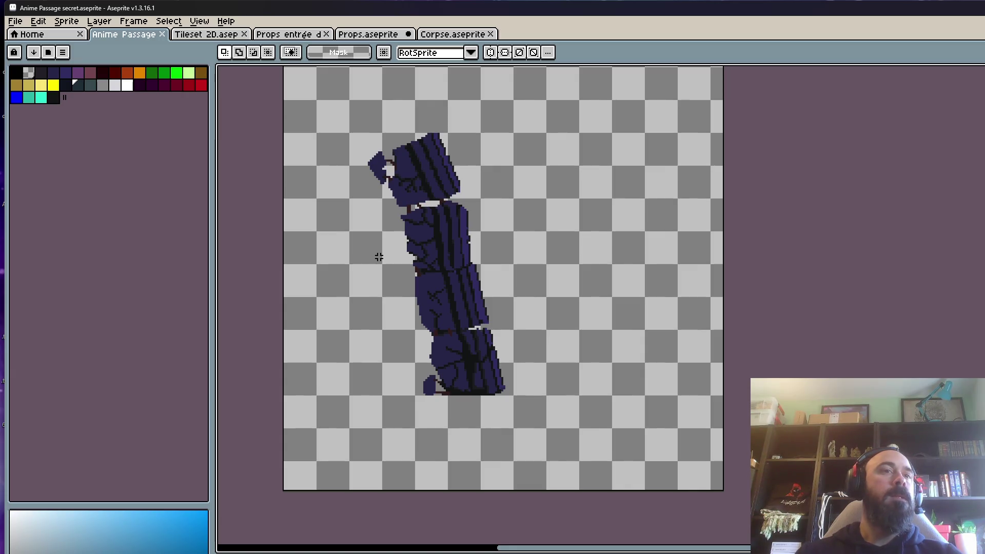
pyautogui.hotkey('ctrl', 'Tab')
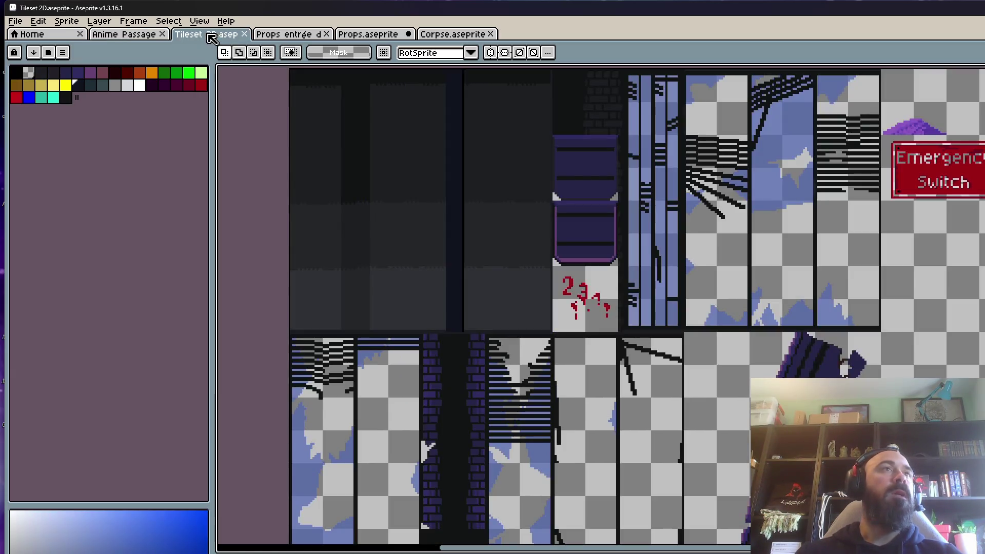
pyautogui.scroll(-1, 414, 355)
pyautogui.scroll(1, 414, 356)
pyautogui.moveTo(365, 337)
pyautogui.mouseDown()
pyautogui.moveTo(359, 259)
pyautogui.moveTo(414, 255)
pyautogui.moveTo(451, 368)
pyautogui.moveTo(464, 355)
pyautogui.moveTo(465, 322)
pyautogui.mouseUp()
pyautogui.scroll(-1, 452, 368)
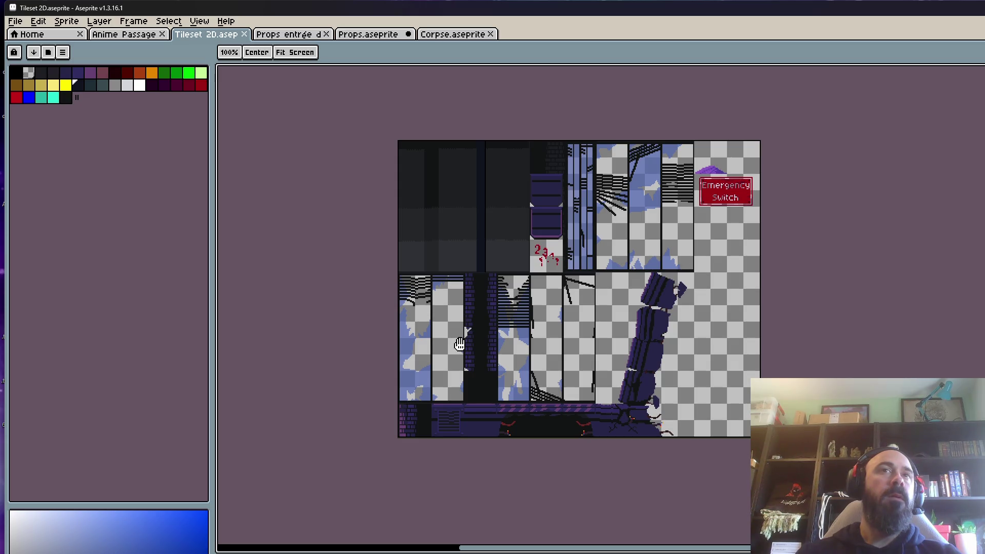
pyautogui.press('m')
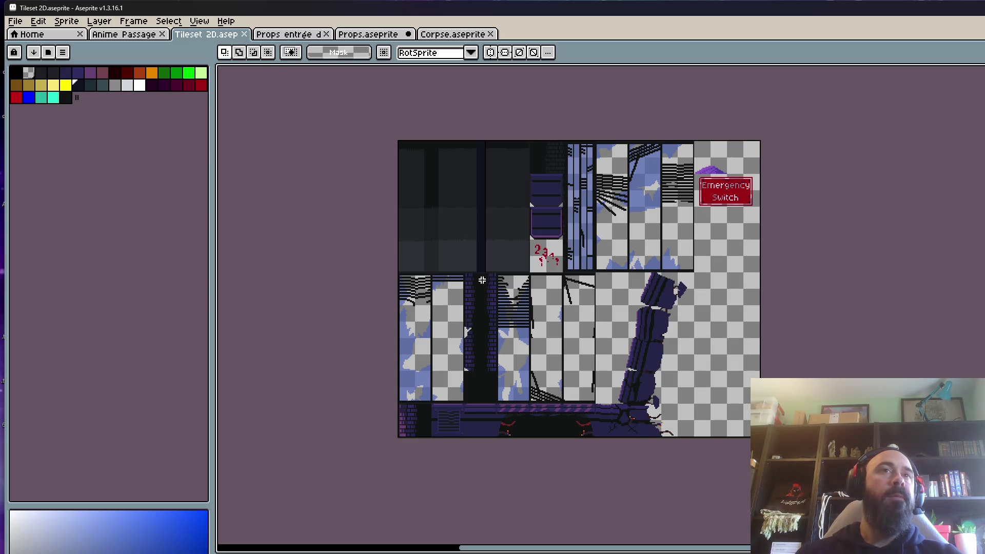
# - Return to Props.aseprite and outline the railing pieces on the right
pyautogui.click(286, 36)
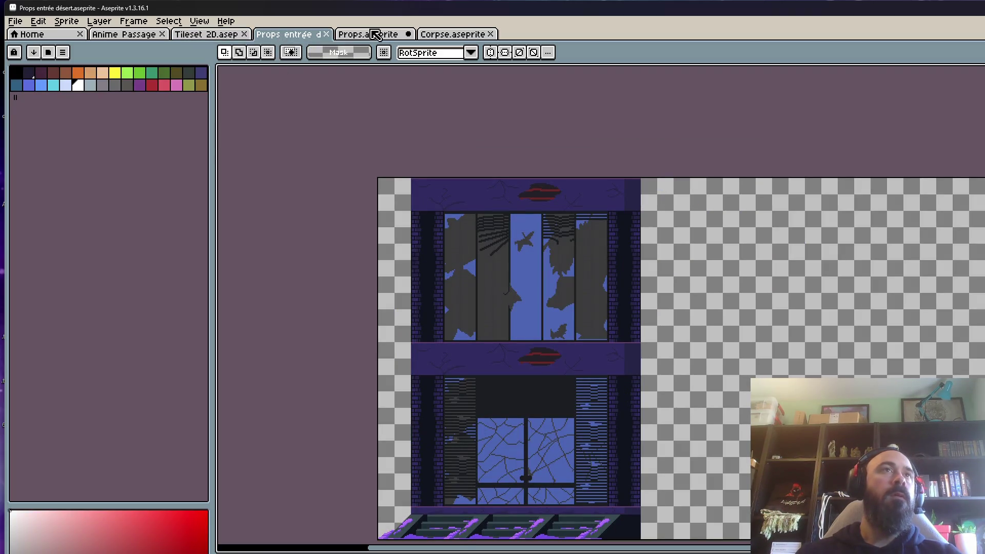
pyautogui.click(373, 35)
pyautogui.moveTo(629, 140); pyautogui.dragTo(834, 359)
pyautogui.click(673, 180)
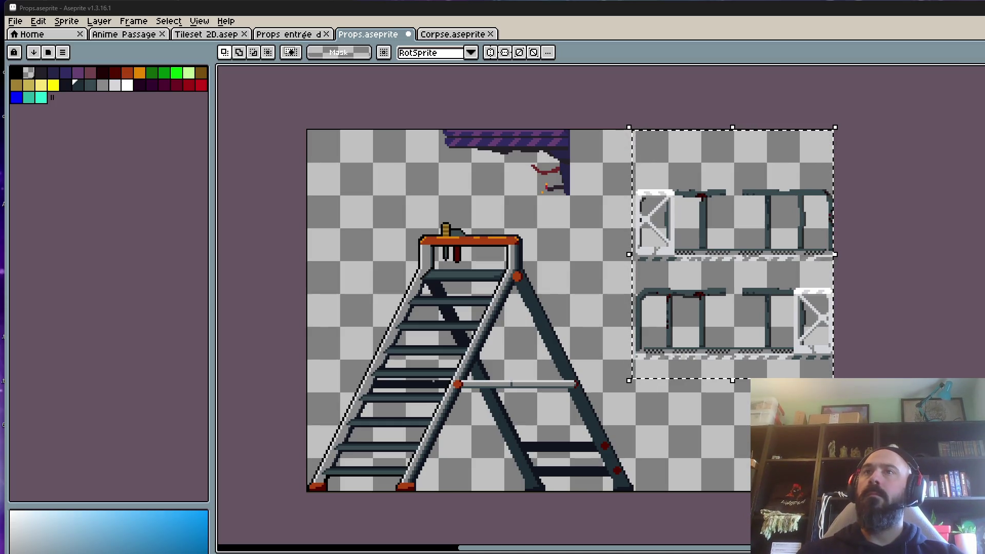
# - Copy the selected railing pieces, glance at Home and Corpse, and return to Props.aseprite
pyautogui.press('Return')
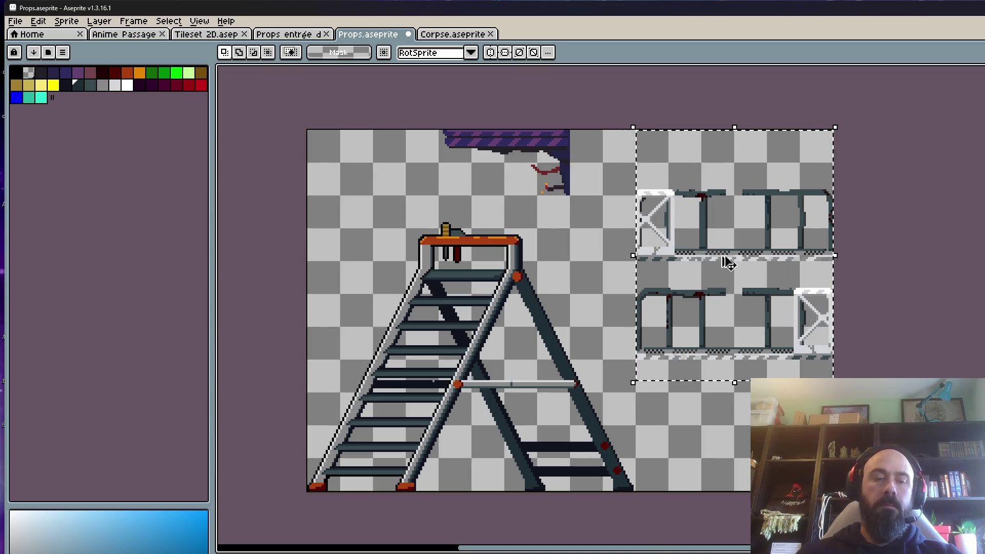
pyautogui.click(20, 34)
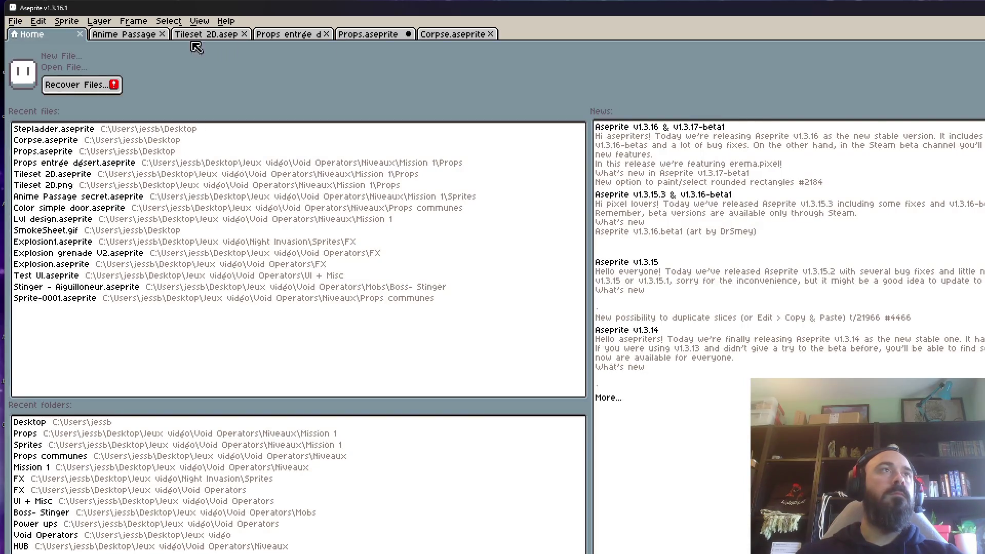
pyautogui.click(458, 36)
pyautogui.click(378, 37)
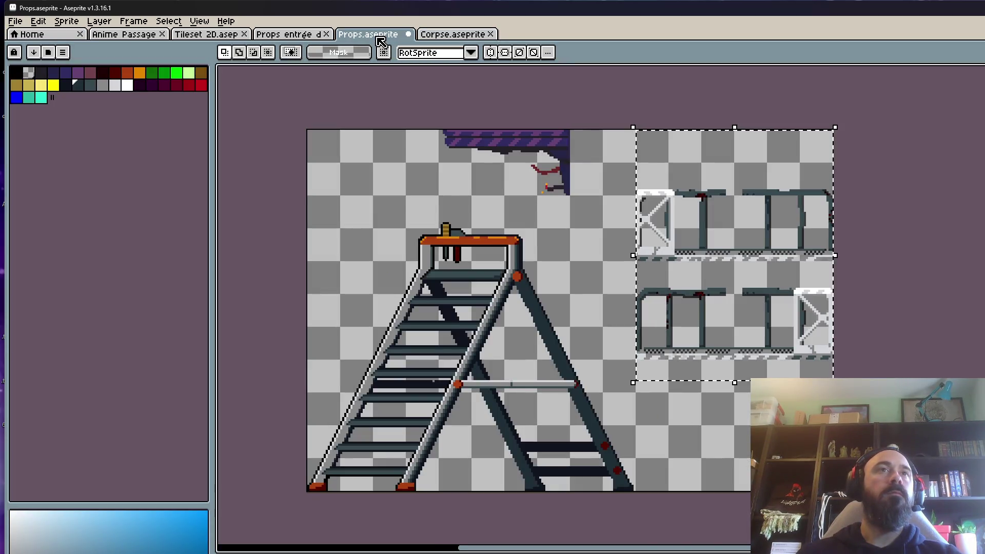
pyautogui.click(15, 21)
# - Create a 96×122 transparent sprite and paste the railing pieces into it
pyautogui.click(23, 38)
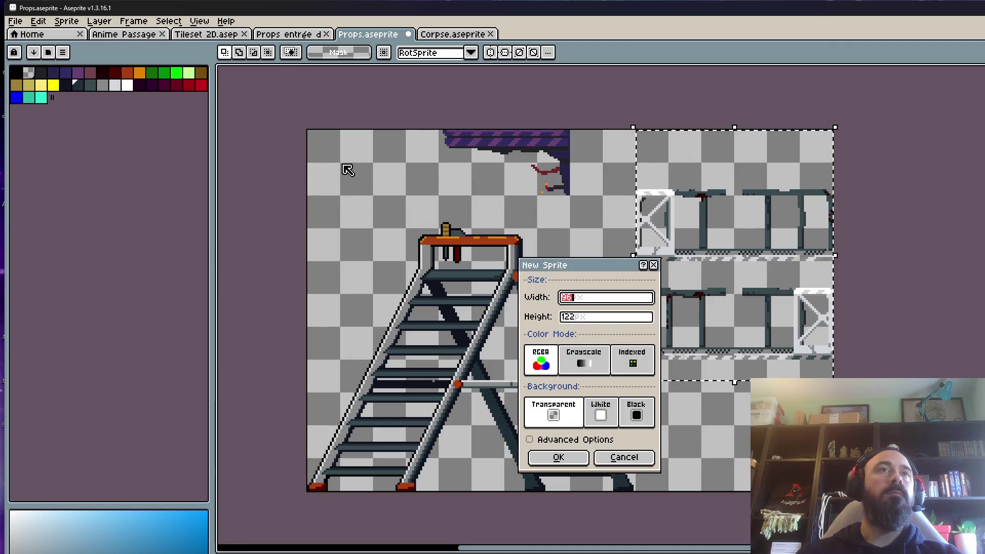
pyautogui.click(558, 457)
pyautogui.hotkey('ctrl', 'v')
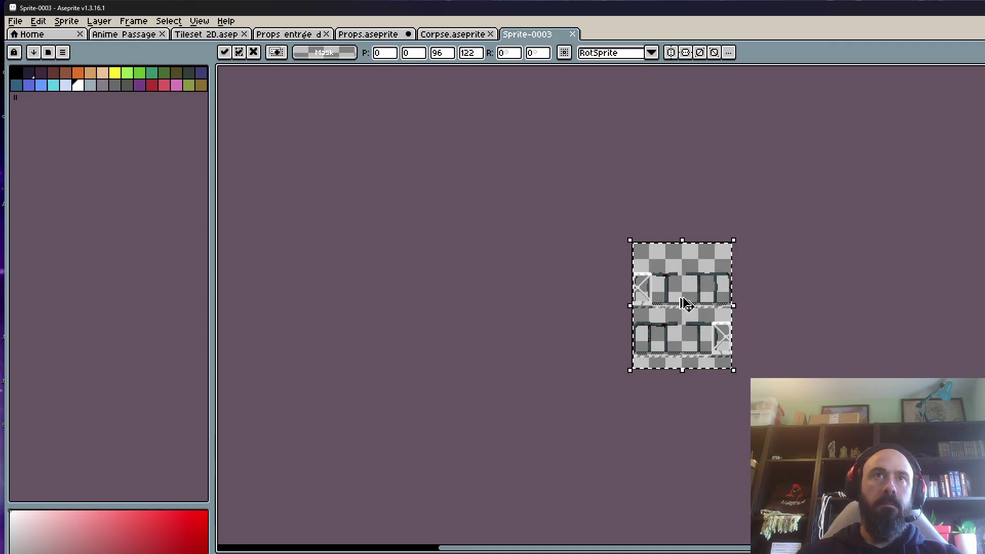
pyautogui.scroll(2, 667, 297)
pyautogui.scroll(-1, 667, 300)
pyautogui.press('Return')
# - Select the upper railing row and shift it upward
pyautogui.scroll(1, 670, 303)
pyautogui.moveTo(457, 165); pyautogui.dragTo(868, 341)
pyautogui.moveTo(803, 331)
pyautogui.mouseDown()
pyautogui.moveTo(796, 257)
pyautogui.moveTo(799, 281)
pyautogui.mouseUp()
pyautogui.press('Return')
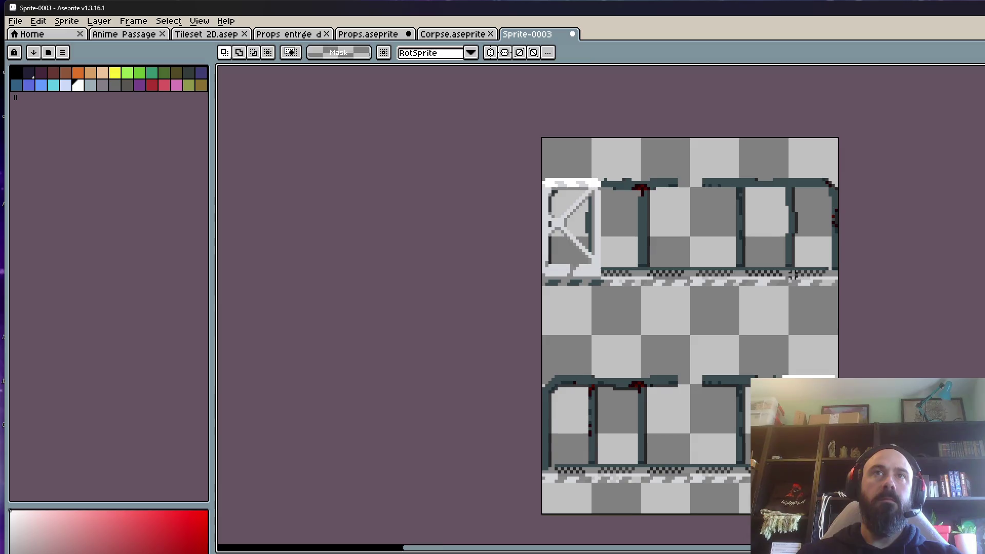
# - Open the Canvas Size settings, cancel without resizing, and zoom around the sprite
pyautogui.scroll(-2, 770, 292)
pyautogui.hotkey('ctrl', 'alt', 'c')
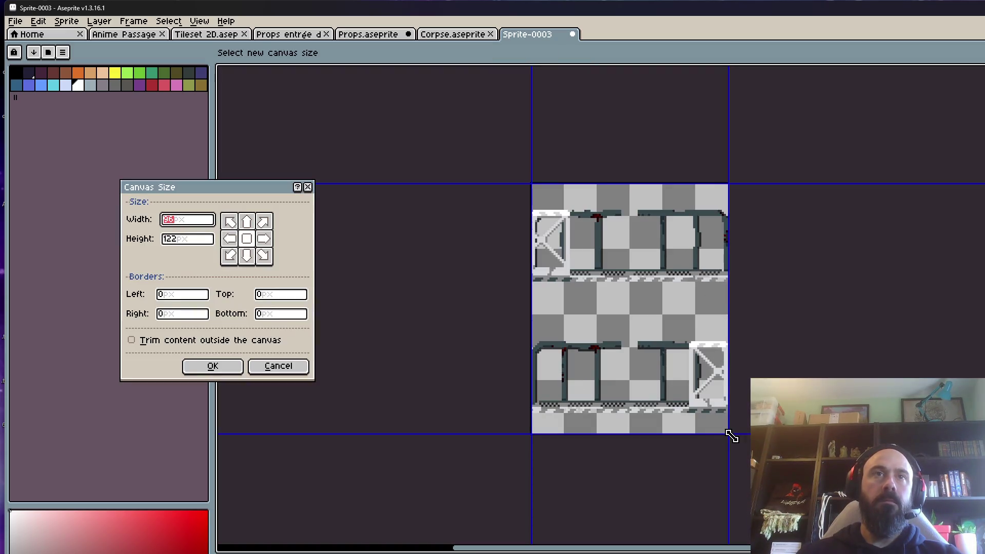
pyautogui.press('Escape')
pyautogui.scroll(2, 613, 308)
pyautogui.scroll(-4, 613, 308)
pyautogui.scroll(4, 611, 308)
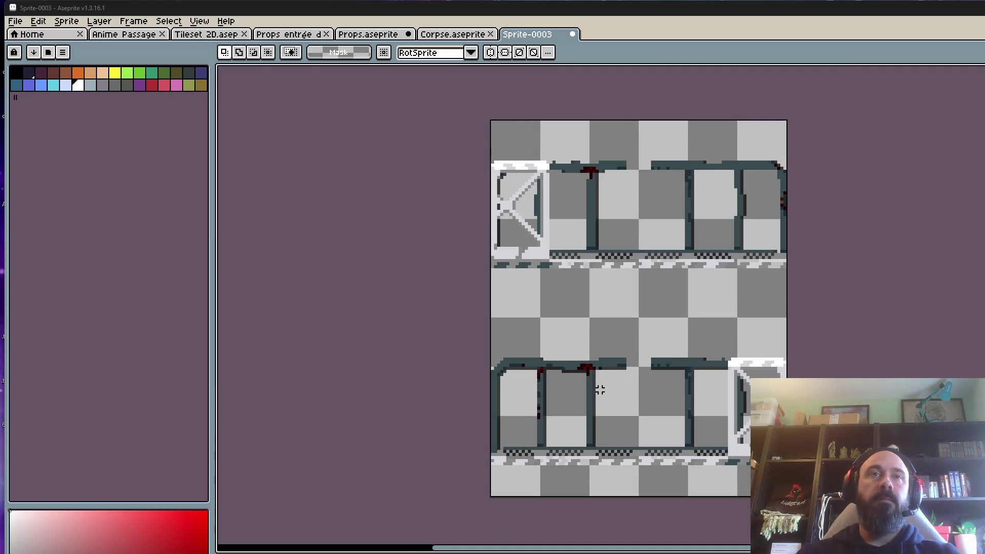
# - Select the lower railing row and move it up
pyautogui.scroll(1, 599, 389)
pyautogui.scroll(-1, 590, 303)
pyautogui.scroll(2, 601, 154)
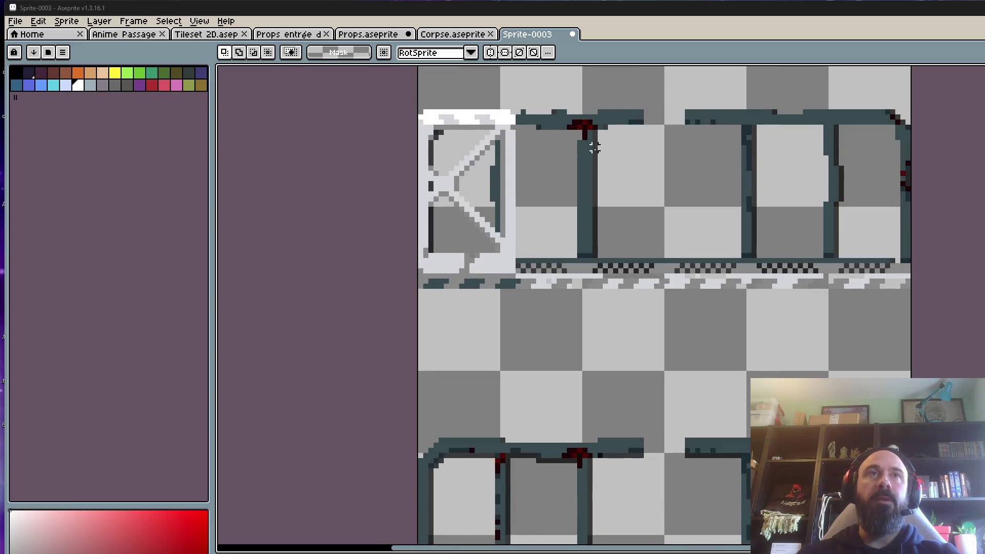
pyautogui.scroll(-1, 591, 146)
pyautogui.scroll(-1, 620, 312)
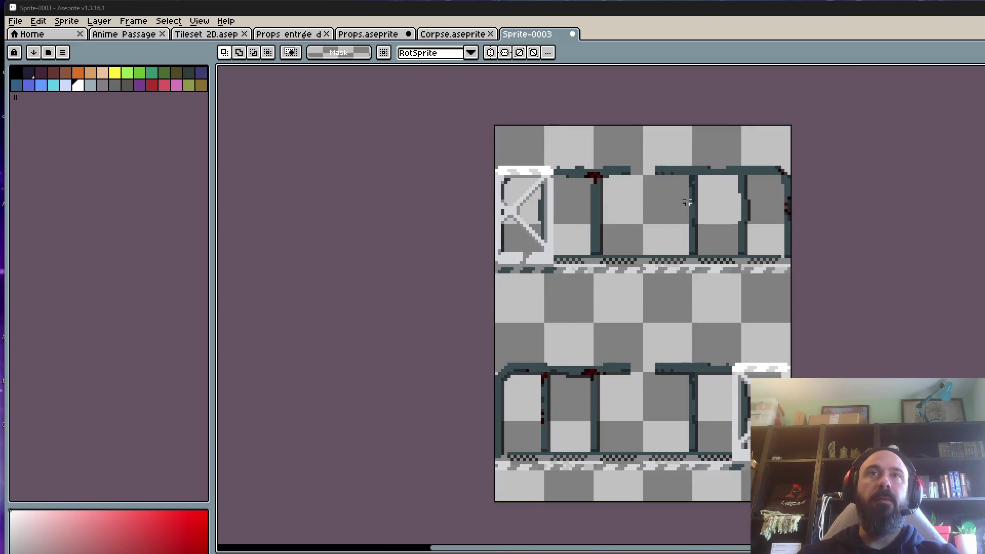
pyautogui.scroll(1, 703, 174)
pyautogui.scroll(-1, 519, 146)
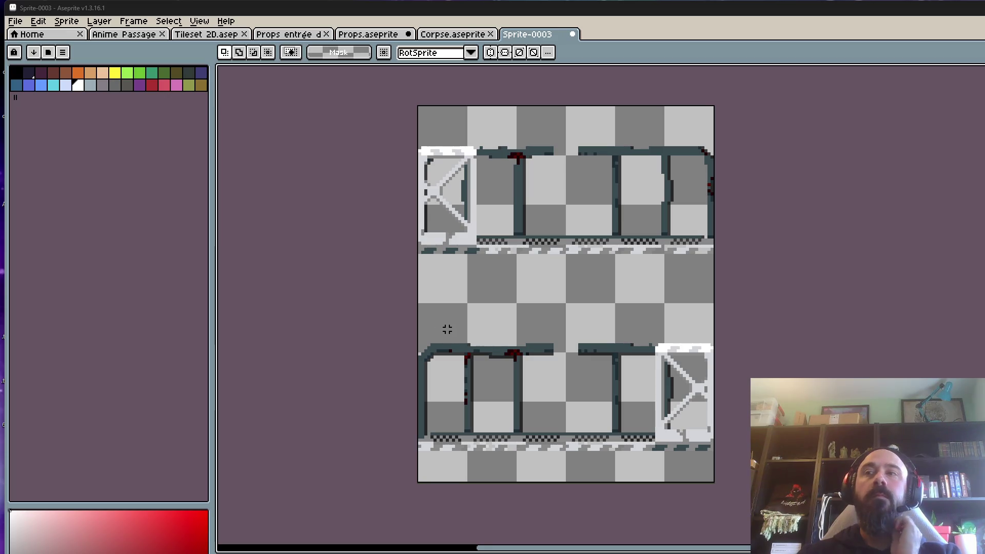
pyautogui.moveTo(417, 308); pyautogui.dragTo(715, 483)
pyautogui.scroll(1, 559, 367)
pyautogui.moveTo(521, 380); pyautogui.dragTo(496, 335)
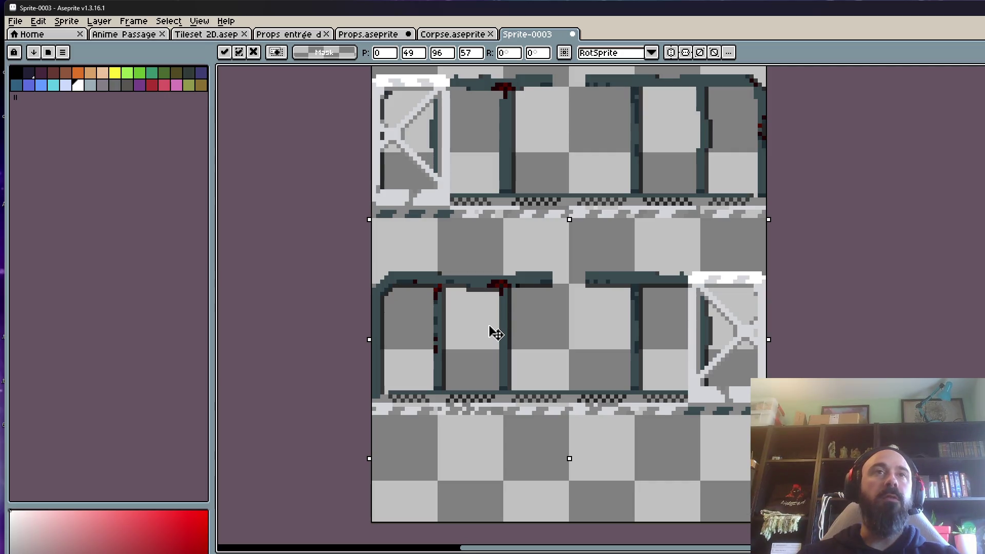
pyautogui.press('Return')
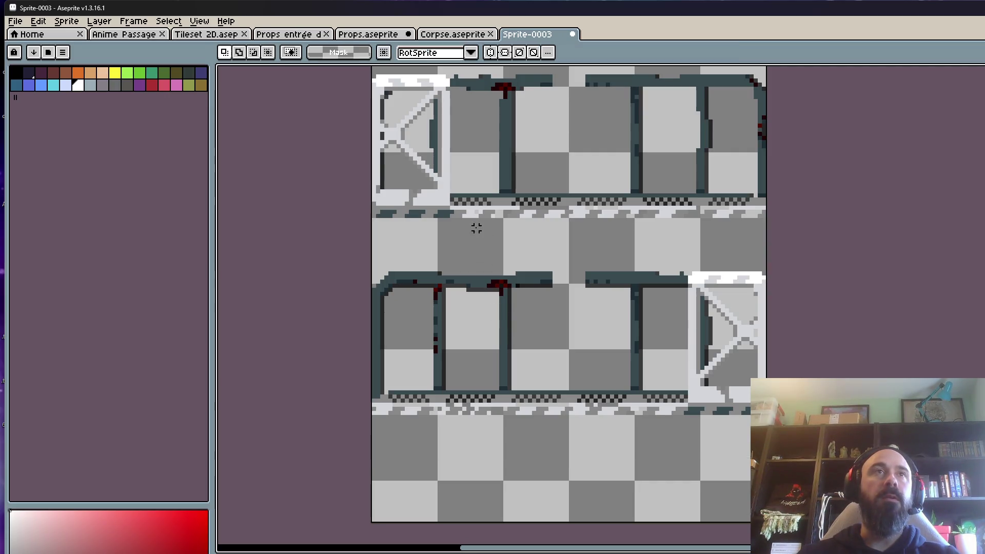
# - Select the top railing row and nudge it down into alignment
pyautogui.moveTo(352, 204); pyautogui.dragTo(748, 349)
pyautogui.moveTo(678, 308); pyautogui.dragTo(677, 320)
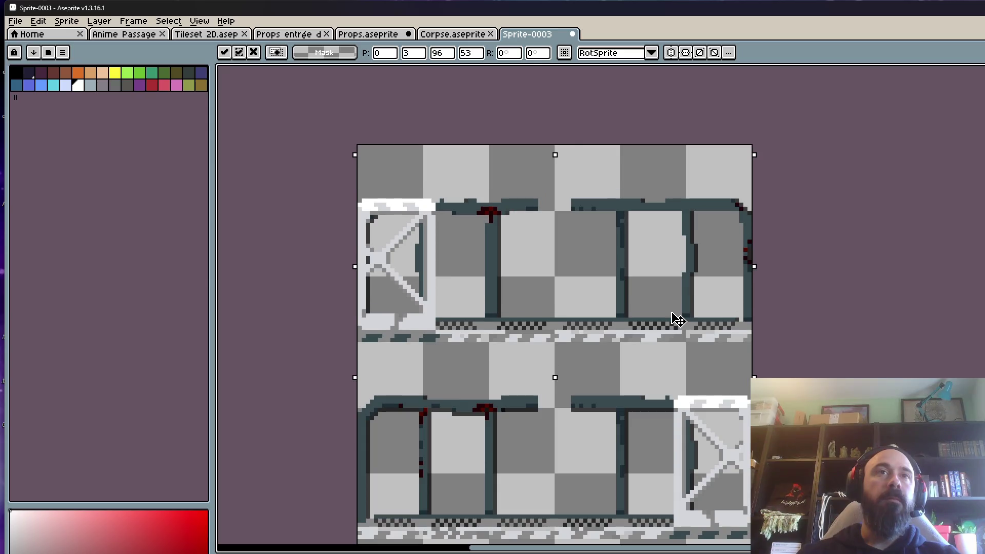
pyautogui.scroll(-5, 679, 320)
pyautogui.moveTo(683, 195); pyautogui.dragTo(688, 461)
pyautogui.hotkey('ctrl', 'd')
# - Set up a canvas resize trimming 10 pixels off the bottom
pyautogui.scroll(-1, 650, 328)
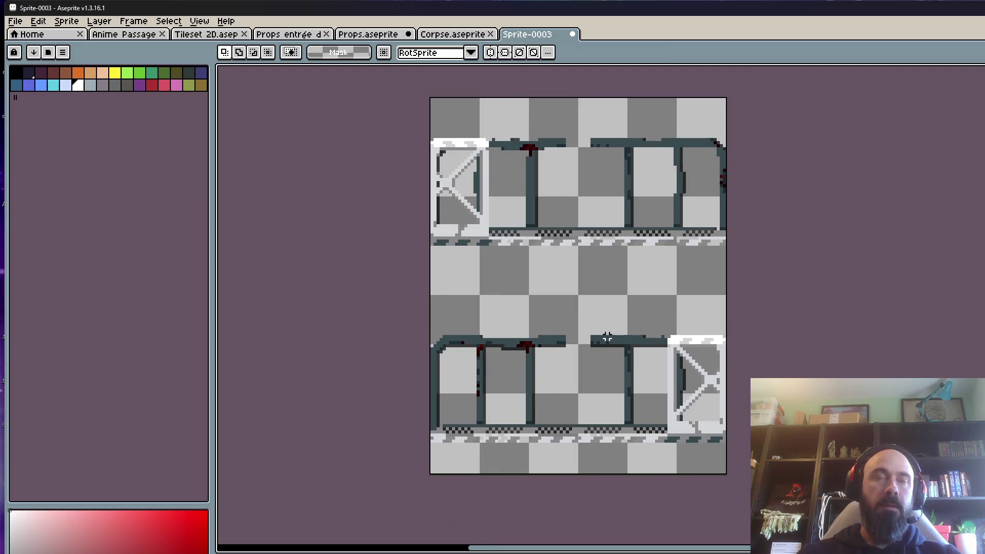
pyautogui.hotkey('ctrl', 'alt', 'c')
pyautogui.moveTo(510, 474); pyautogui.dragTo(509, 443)
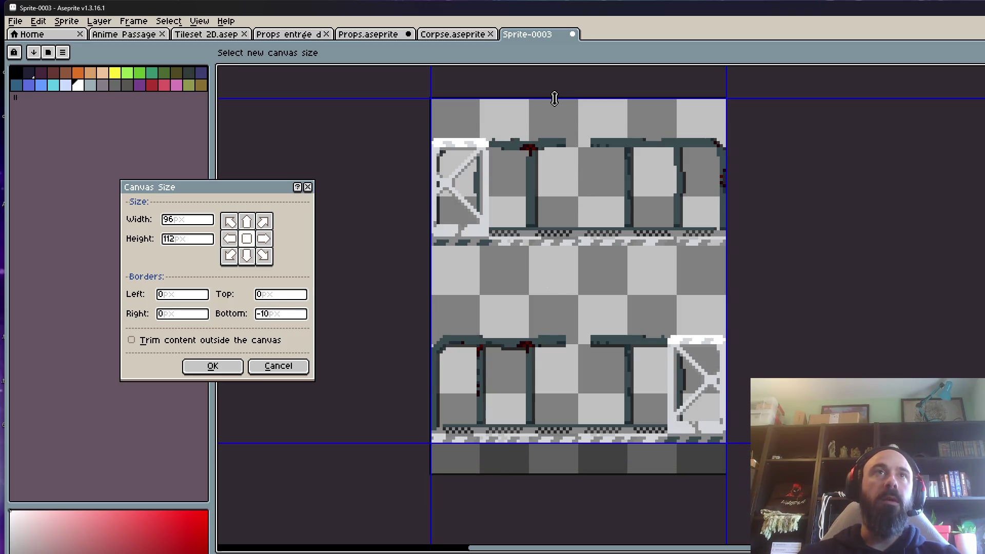
# - Apply the shorter canvas, enable horizontal symmetry and centre its axis
pyautogui.click(228, 366)
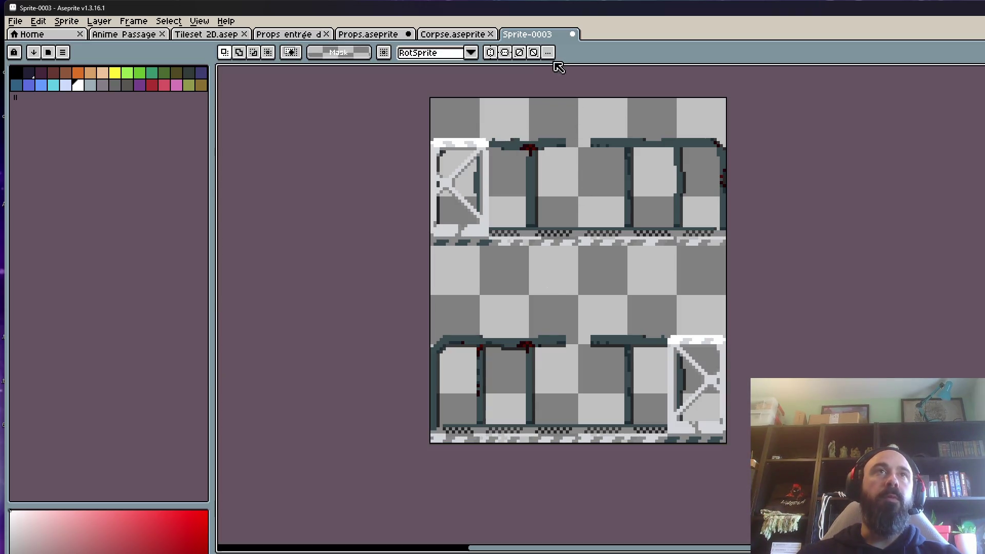
pyautogui.click(505, 52)
pyautogui.click(548, 52)
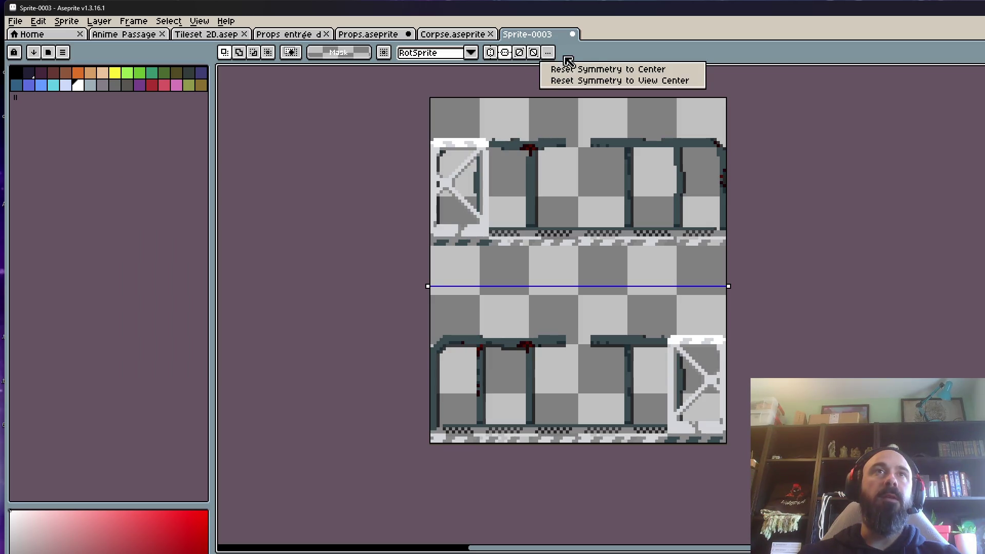
pyautogui.click(605, 71)
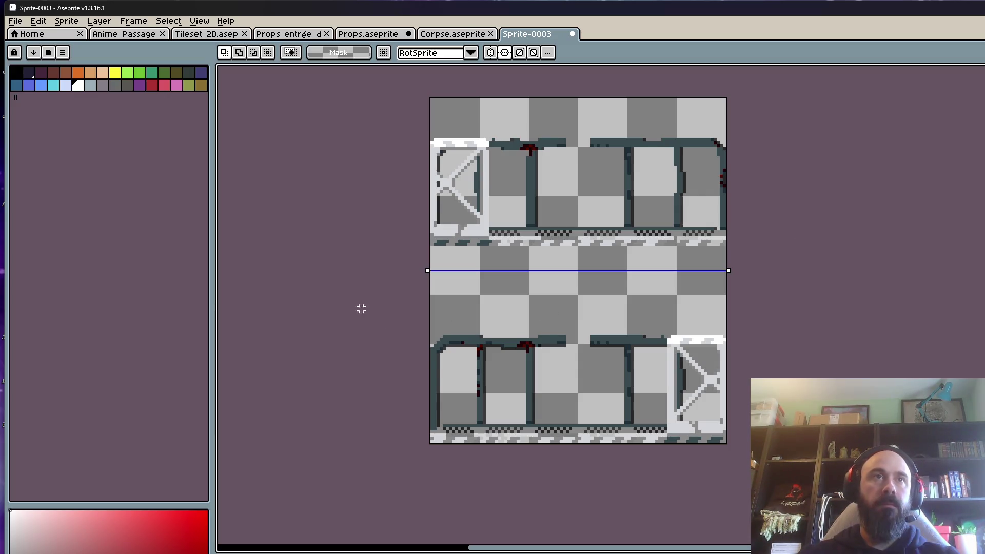
# - Trim 13 pixels off the canvas top and re-centre the symmetry axis
pyautogui.moveTo(422, 359)
pyautogui.mouseDown()
pyautogui.moveTo(626, 385)
pyautogui.moveTo(589, 382)
pyautogui.mouseUp()
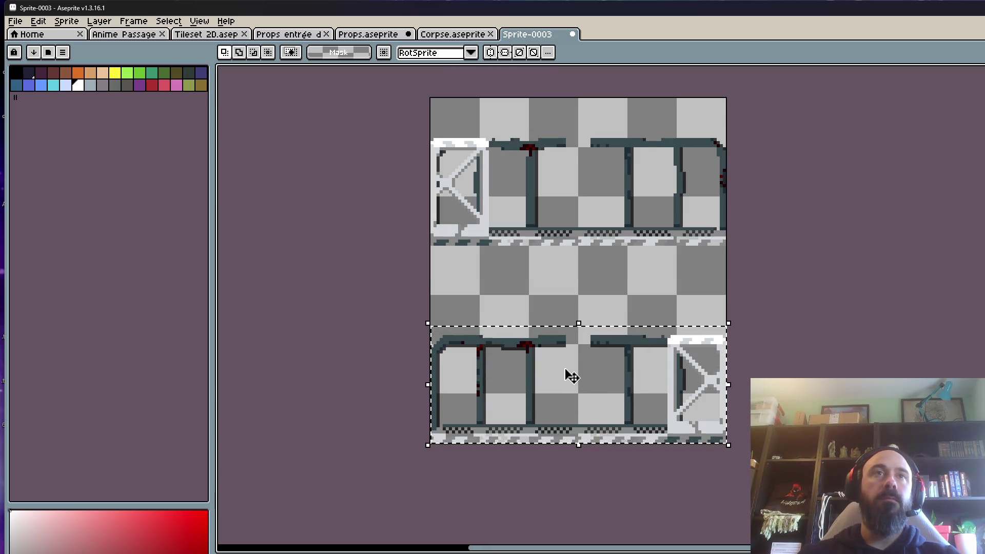
pyautogui.hotkey('ctrl', 'd')
pyautogui.hotkey('ctrl', 'alt', 'c')
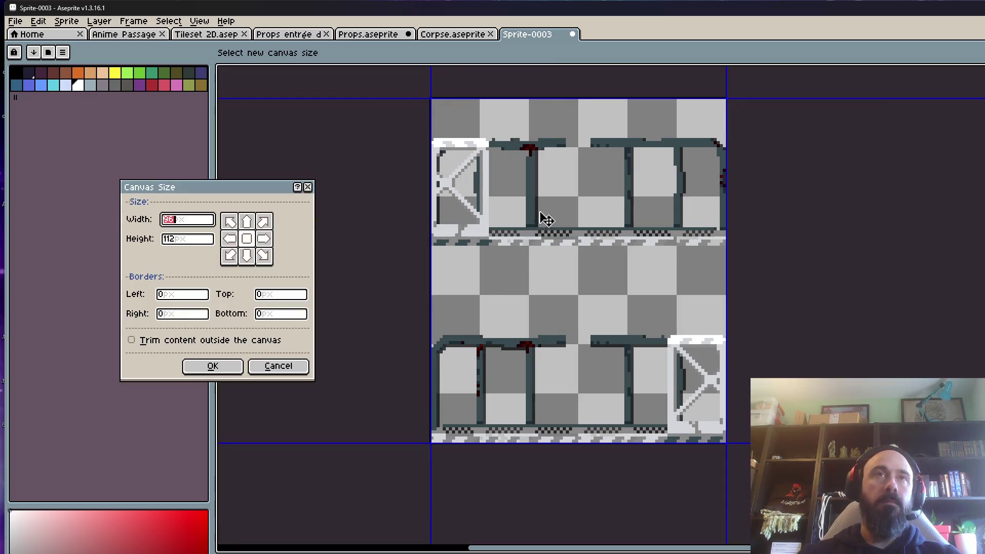
pyautogui.moveTo(568, 96); pyautogui.dragTo(568, 138)
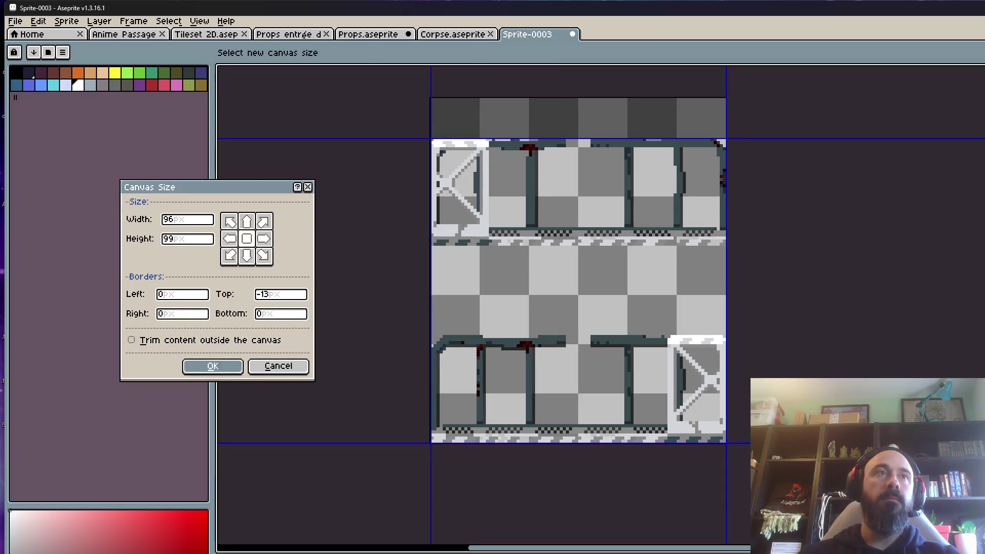
pyautogui.click(213, 366)
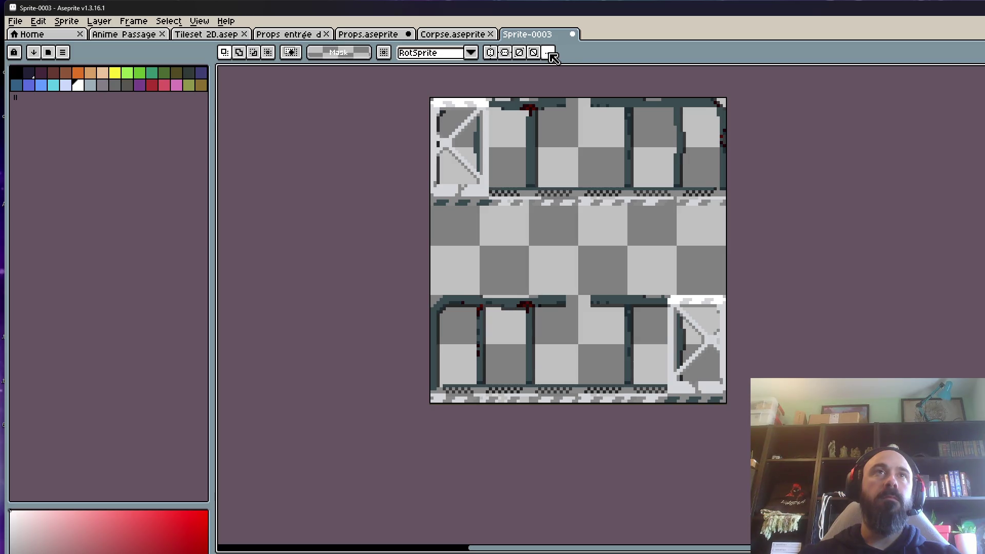
pyautogui.click(505, 53)
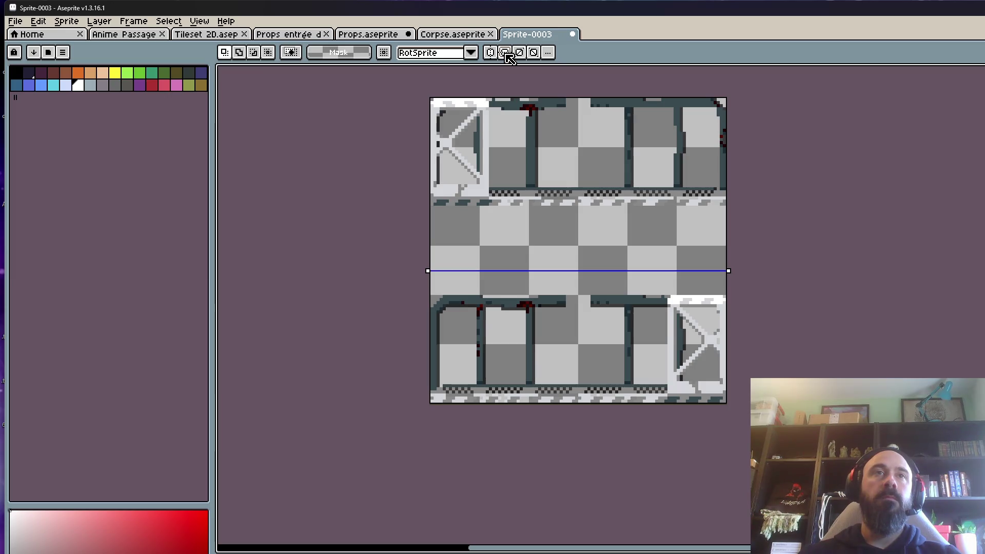
pyautogui.click(505, 53)
pyautogui.click(565, 66)
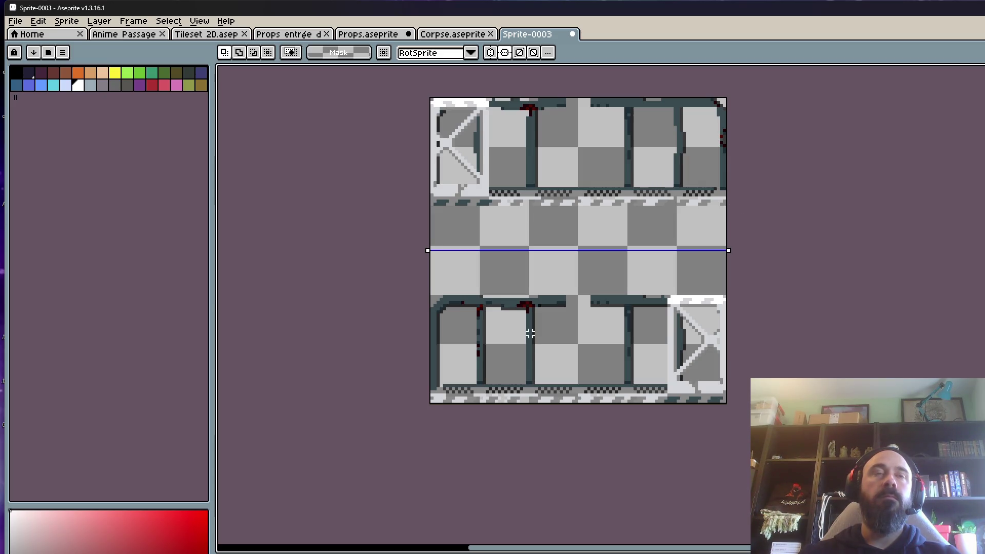
# - Undo the recent canvas trims and reset symmetry to the canvas centre
pyautogui.scroll(1, 478, 393)
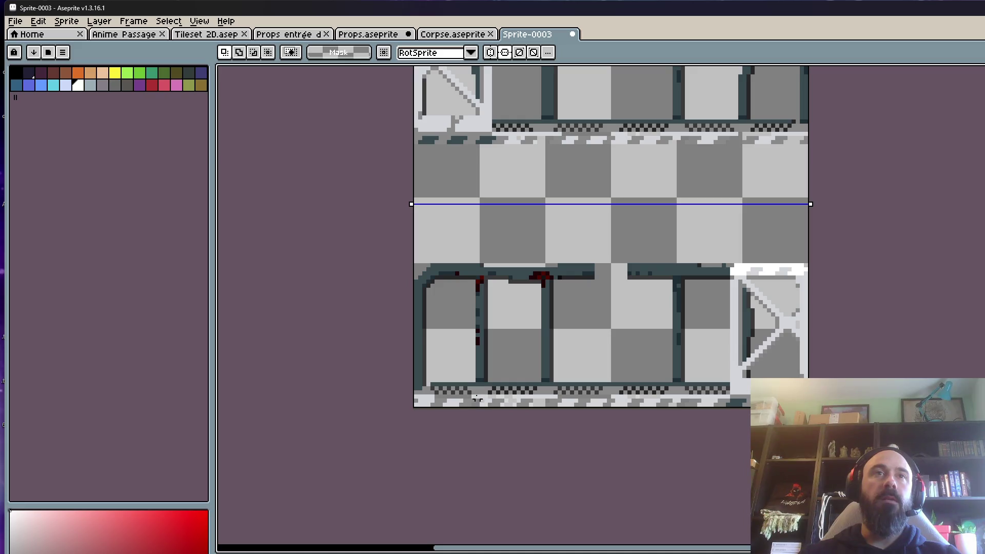
pyautogui.moveTo(384, 237); pyautogui.dragTo(821, 237)
pyautogui.scroll(1, 821, 346)
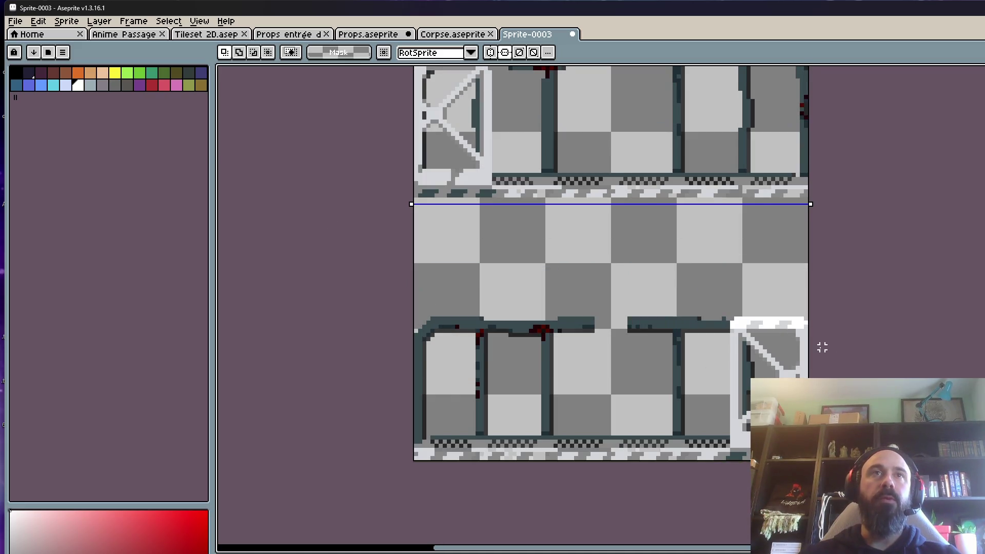
pyautogui.scroll(-3, 676, 286)
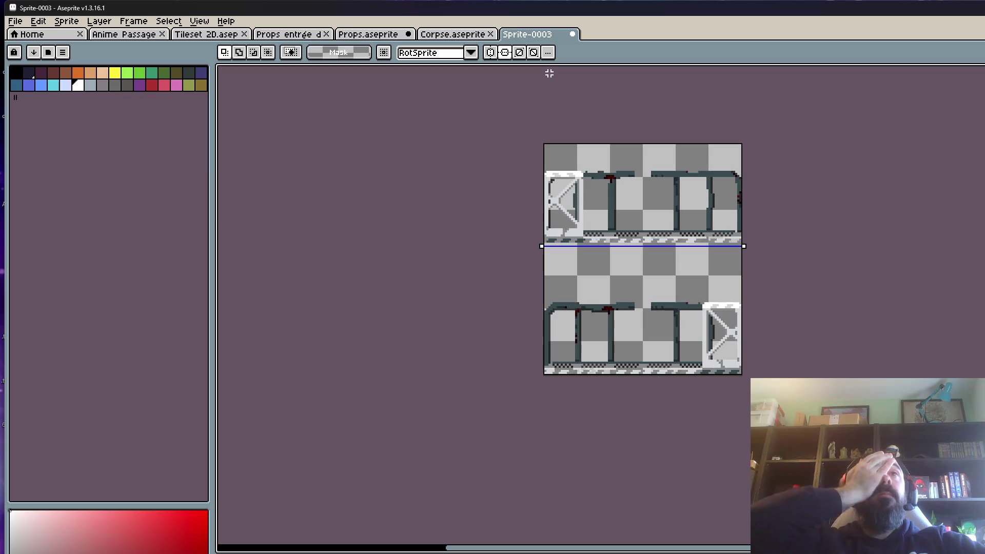
pyautogui.hotkey('ctrl', 'z')
pyautogui.hotkey('ctrl', 'z')
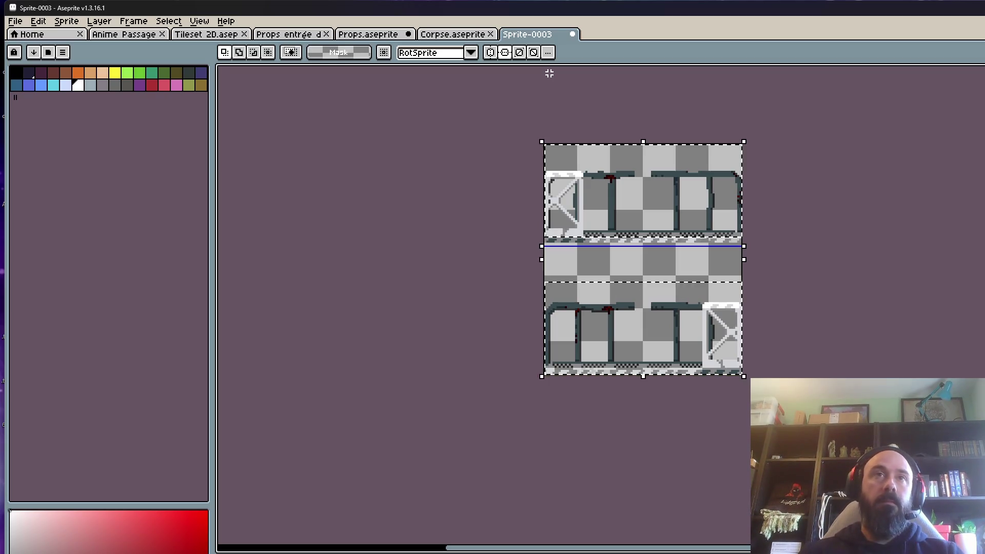
pyautogui.hotkey('ctrl', 'z')
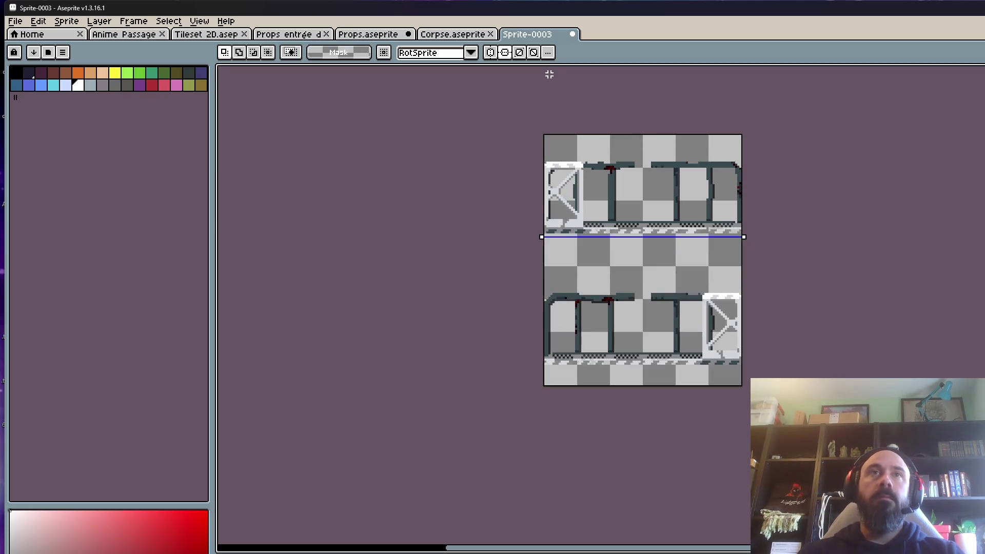
pyautogui.click(548, 52)
pyautogui.click(556, 69)
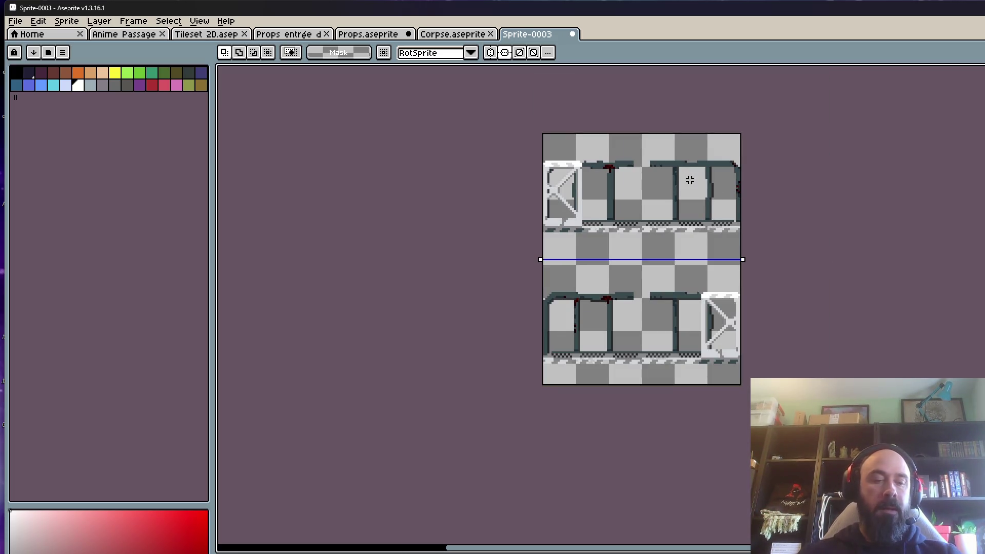
pyautogui.hotkey('ctrl', 'alt', 'c')
# - Widen the canvas to 257 px and turn off symmetry
pyautogui.write('257')
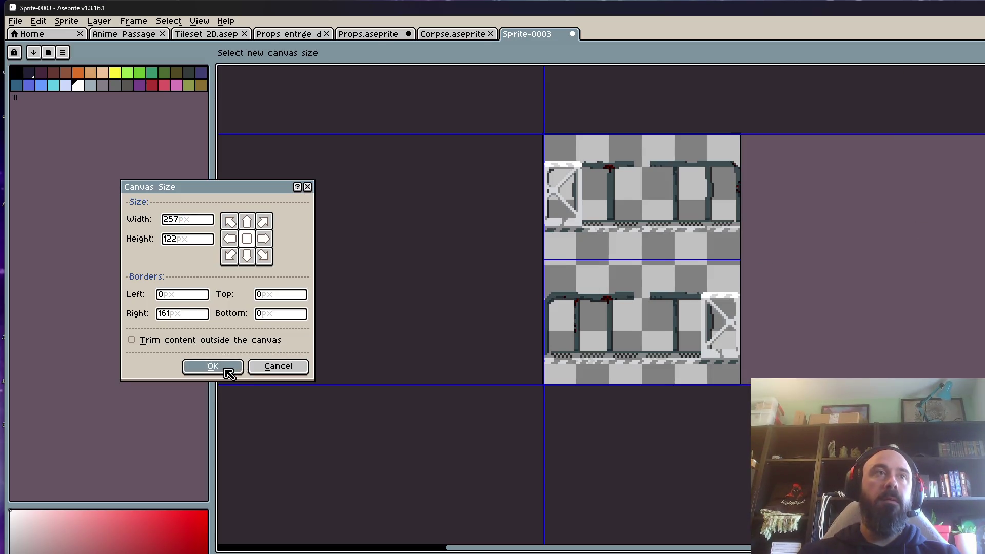
pyautogui.click(213, 367)
pyautogui.click(506, 52)
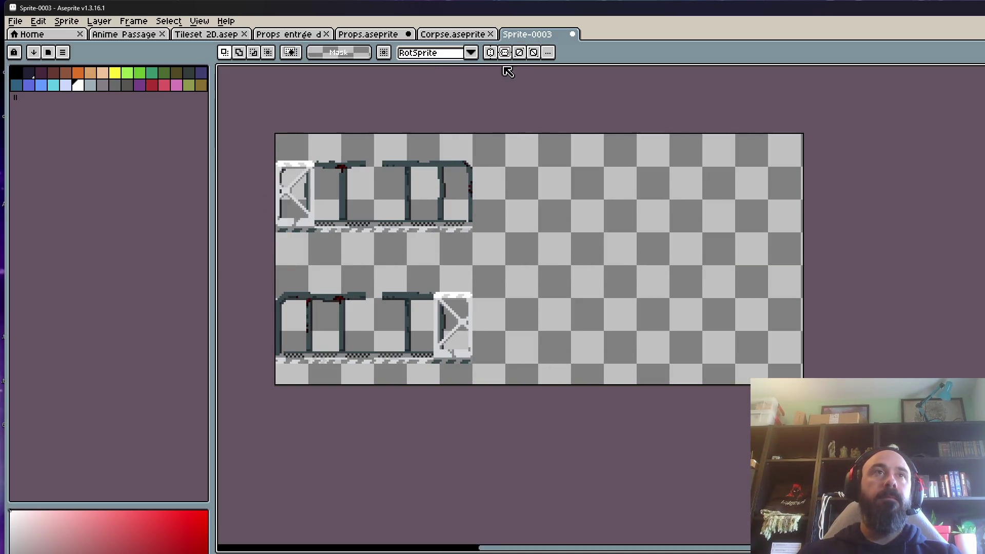
# - Place the lower railing row to the right of the top row as one long railing
pyautogui.moveTo(248, 260); pyautogui.dragTo(580, 385)
pyautogui.moveTo(356, 368); pyautogui.dragTo(554, 226)
pyautogui.scroll(3, 495, 213)
pyautogui.moveTo(495, 213); pyautogui.dragTo(499, 222)
pyautogui.scroll(-3, 495, 221)
pyautogui.press('Return')
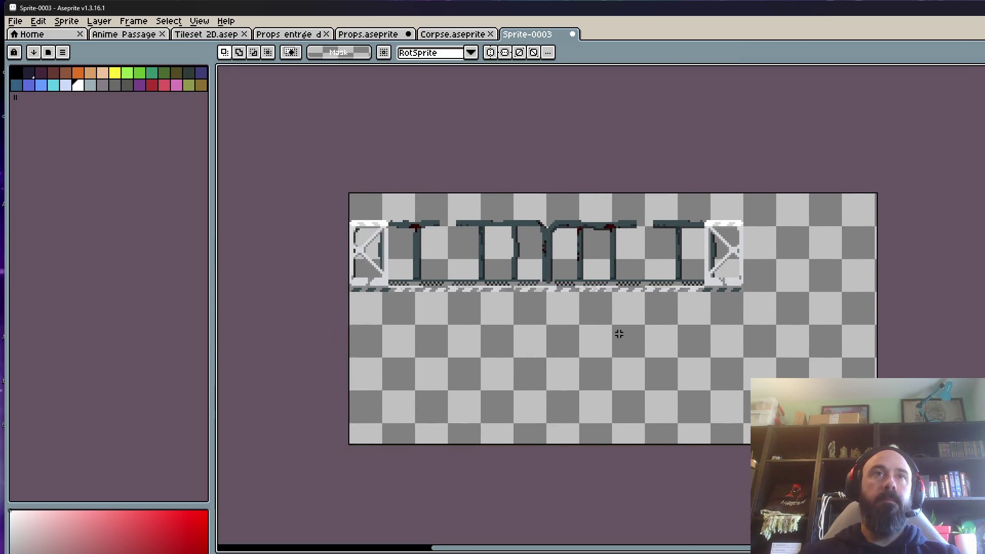
# - Crop the canvas to a 192×47 strip around the railing
pyautogui.hotkey('ctrl', 'alt', 'c')
pyautogui.moveTo(877, 443); pyautogui.dragTo(734, 291)
pyautogui.scroll(4, 755, 308)
pyautogui.click(200, 367)
pyautogui.scroll(-1, 624, 385)
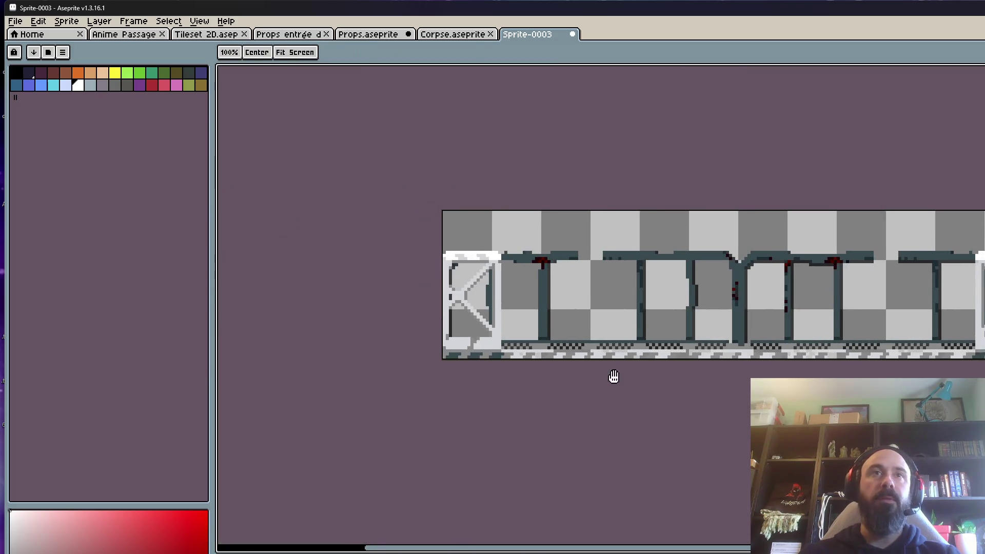
pyautogui.scroll(2, 508, 282)
# - Select the left end post tile, then the floor strip along the railing
pyautogui.moveTo(380, 204); pyautogui.dragTo(497, 432)
pyautogui.hscroll(3, 492, 411)
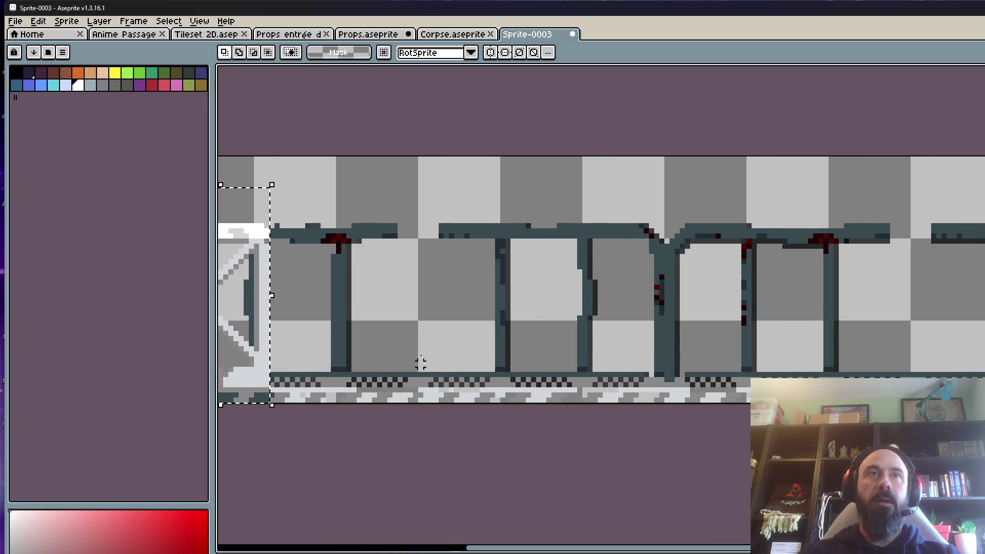
pyautogui.scroll(-1, 465, 346)
pyautogui.scroll(-1, 983, 390)
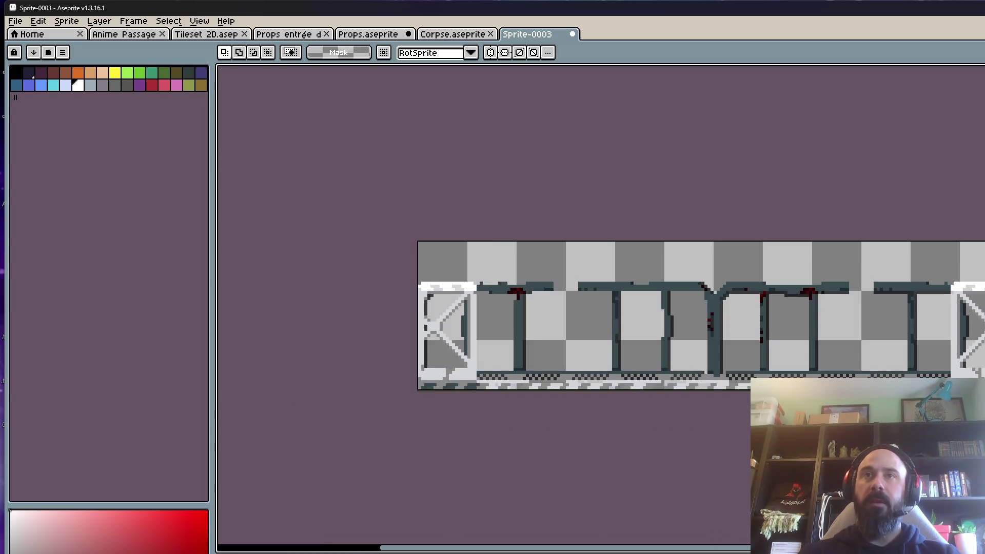
pyautogui.scroll(1, 982, 390)
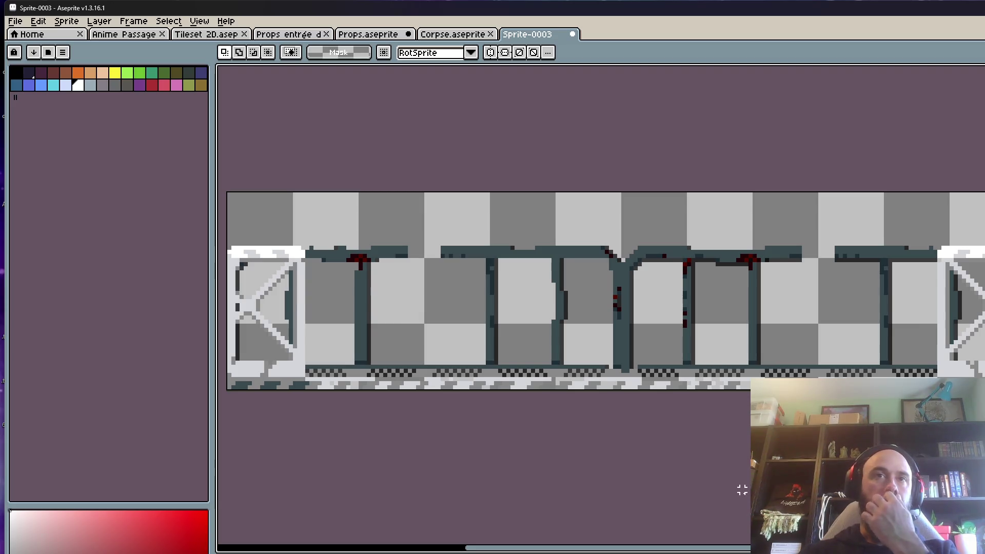
pyautogui.scroll(-2, 449, 269)
pyautogui.scroll(3, 338, 235)
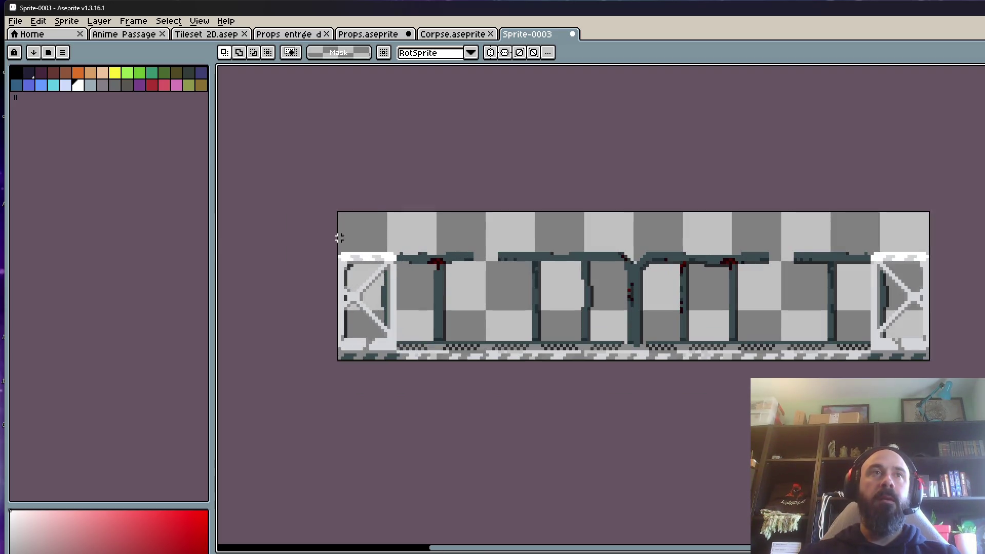
pyautogui.moveTo(442, 416); pyautogui.dragTo(765, 436)
pyautogui.moveTo(329, 217); pyautogui.dragTo(447, 275)
pyautogui.click(577, 382)
pyautogui.click(151, 85)
pyautogui.press('b')
pyautogui.moveTo(556, 376)
pyautogui.mouseDown()
pyautogui.moveTo(552, 288)
pyautogui.moveTo(379, 223)
pyautogui.mouseUp()
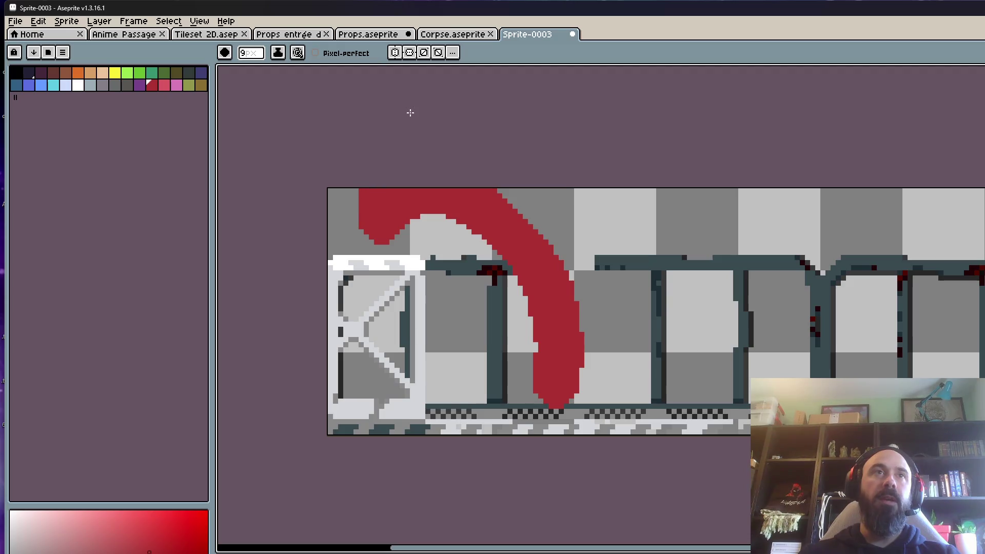
pyautogui.scroll(-2, 462, 257)
pyautogui.hotkey('ctrl', 'space')
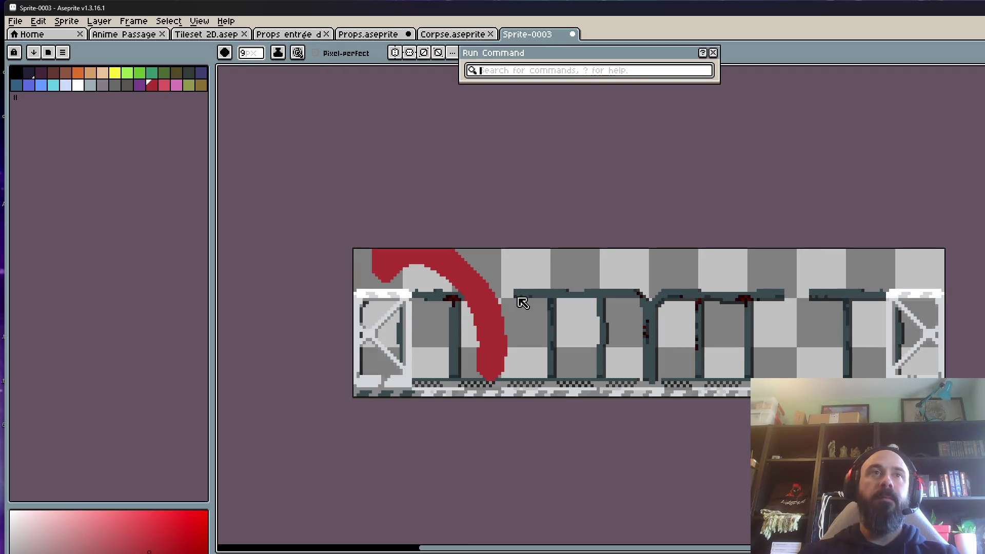
pyautogui.press('Escape')
pyautogui.hotkey('ctrl', 'z')
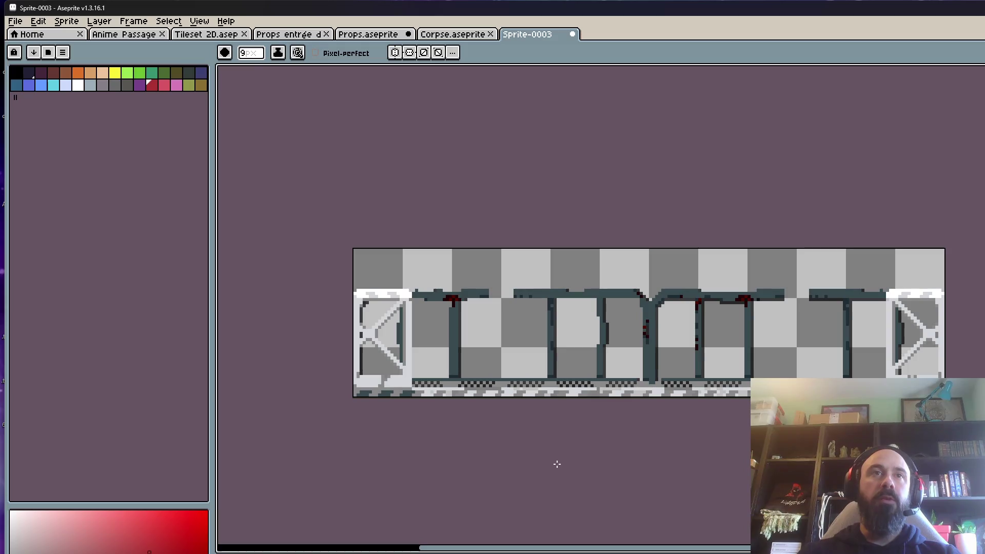
pyautogui.moveTo(613, 440)
pyautogui.mouseDown()
pyautogui.moveTo(613, 295)
pyautogui.moveTo(571, 362)
pyautogui.moveTo(469, 358)
pyautogui.moveTo(451, 264)
pyautogui.moveTo(388, 273)
pyautogui.mouseUp()
pyautogui.moveTo(842, 374)
pyautogui.mouseDown()
pyautogui.moveTo(808, 293)
pyautogui.moveTo(793, 369)
pyautogui.moveTo(862, 316)
pyautogui.moveTo(901, 248)
pyautogui.mouseUp()
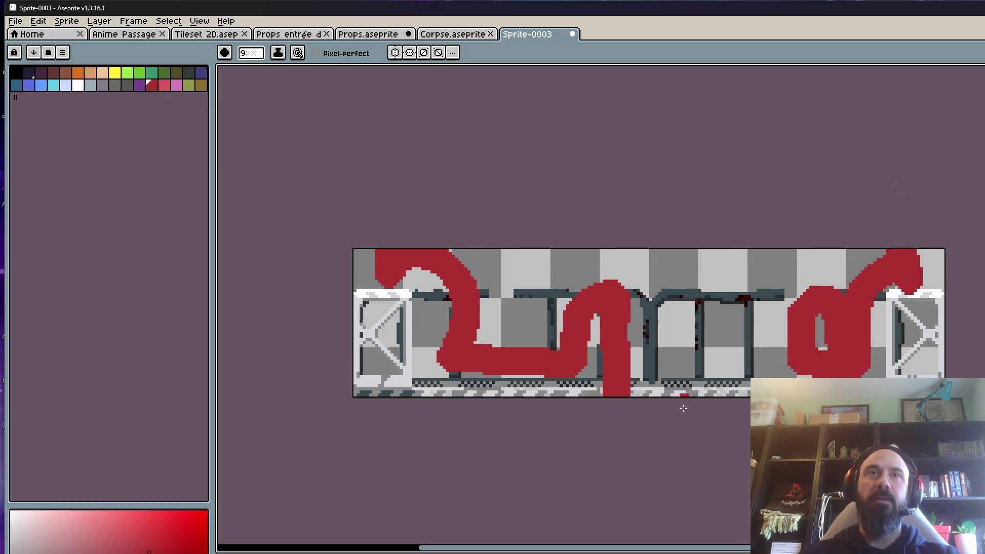
pyautogui.hotkey('ctrl', 'z')
pyautogui.hotkey('ctrl', 'z')
pyautogui.scroll(-1, 683, 408)
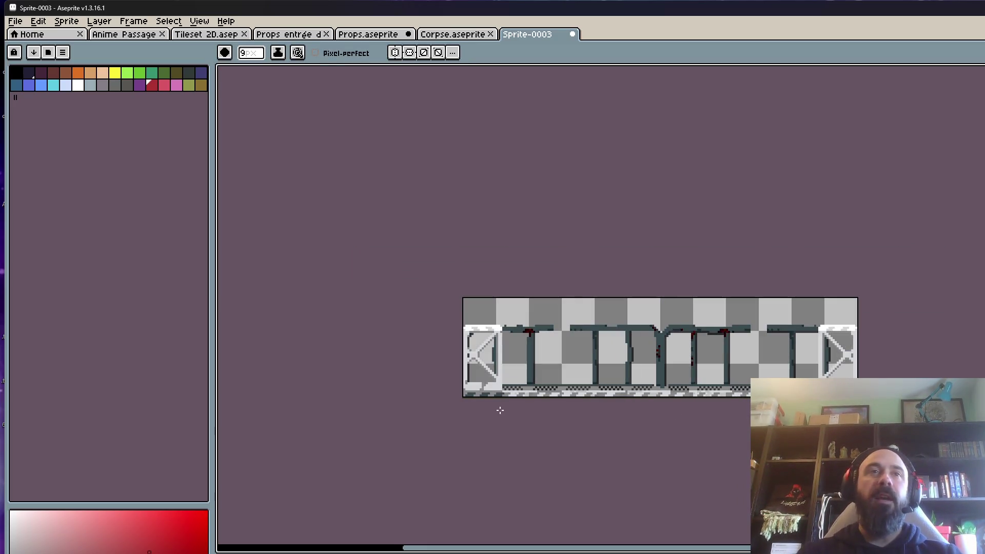
pyautogui.scroll(1, 476, 396)
pyautogui.scroll(1, 531, 303)
pyautogui.scroll(-1, 528, 300)
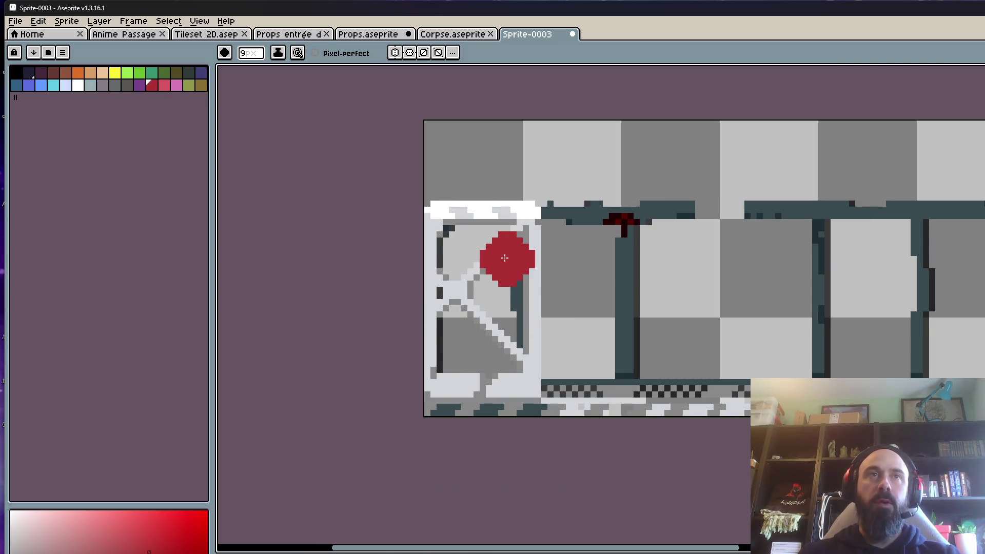
pyautogui.moveTo(446, 223)
pyautogui.mouseDown()
pyautogui.moveTo(506, 329)
pyautogui.moveTo(450, 308)
pyautogui.mouseUp()
pyautogui.hotkey('ctrl', 'z')
pyautogui.moveTo(482, 408)
pyautogui.mouseDown()
pyautogui.moveTo(476, 365)
pyautogui.moveTo(482, 395)
pyautogui.mouseUp()
pyautogui.scroll(-1, 481, 394)
pyautogui.scroll(1, 493, 407)
pyautogui.hotkey('ctrl', 'z')
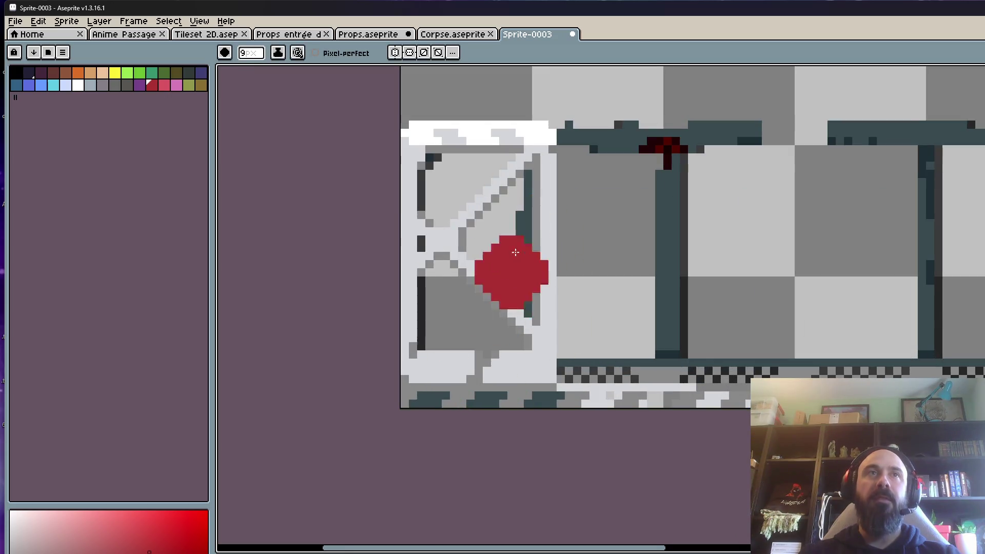
pyautogui.scroll(-1, 576, 213)
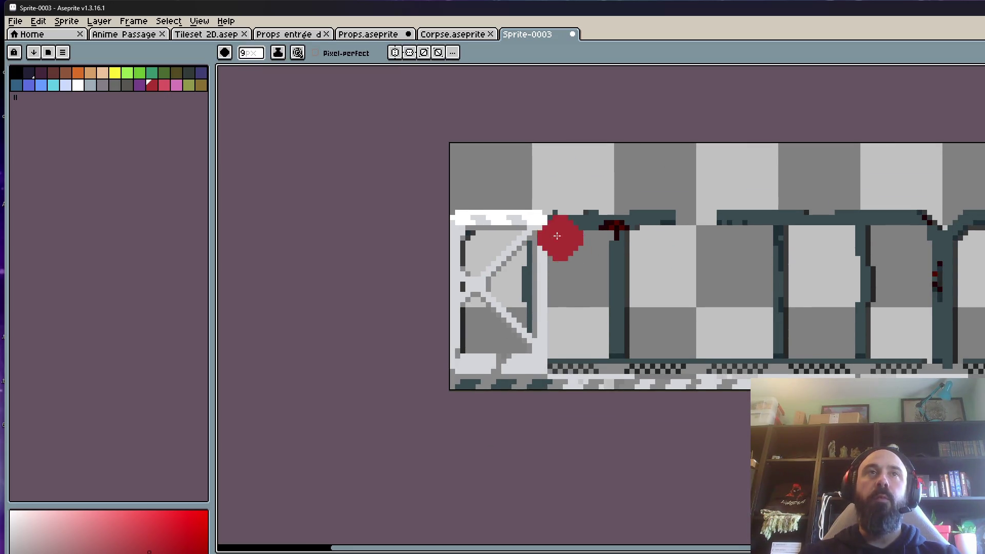
pyautogui.scroll(1, 579, 238)
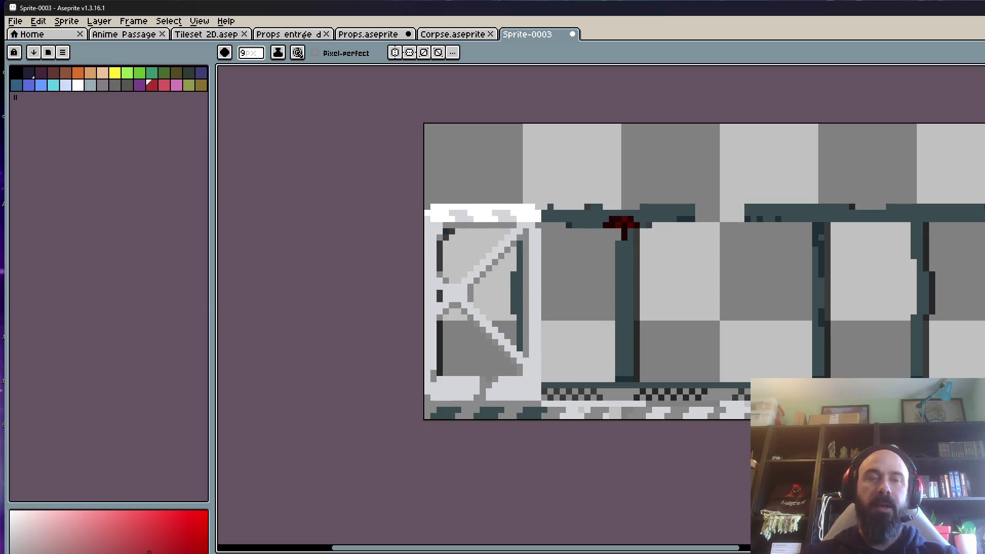
pyautogui.moveTo(467, 302); pyautogui.dragTo(503, 260)
pyautogui.hotkey('ctrl', 'z')
pyautogui.press('v')
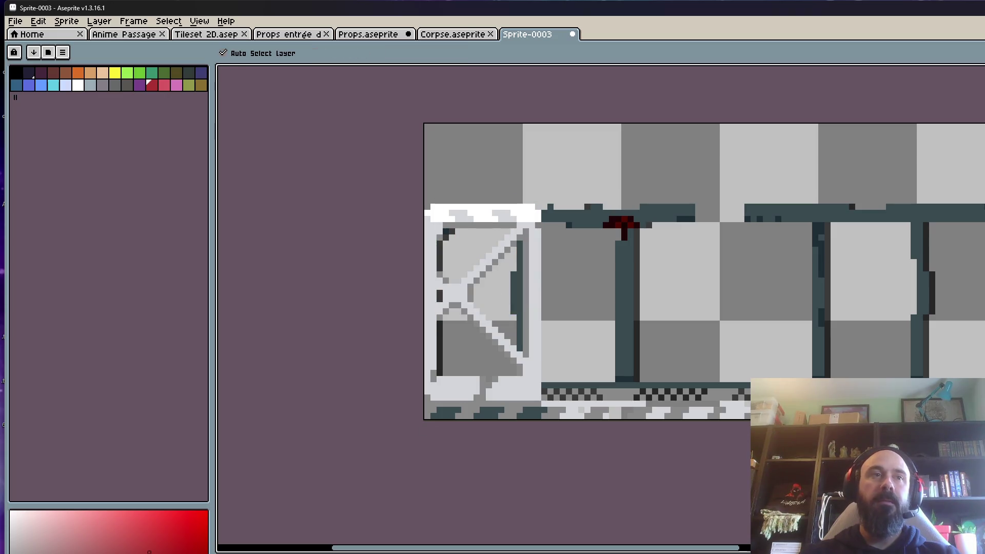
pyautogui.press('b')
pyautogui.scroll(-2, 537, 308)
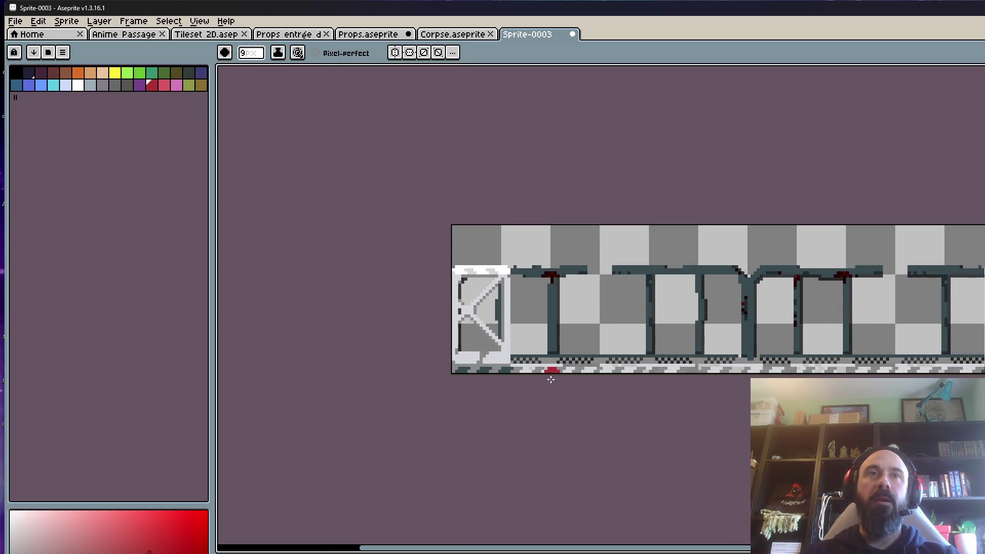
pyautogui.moveTo(535, 371)
pyautogui.mouseDown()
pyautogui.moveTo(761, 365)
pyautogui.moveTo(505, 364)
pyautogui.moveTo(516, 254)
pyautogui.moveTo(455, 264)
pyautogui.mouseUp()
pyautogui.click(623, 325)
pyautogui.hotkey('ctrl', 'z')
pyautogui.hscroll(3, 722, 354)
pyautogui.moveTo(646, 365)
pyautogui.mouseDown()
pyautogui.moveTo(872, 365)
pyautogui.moveTo(886, 260)
pyautogui.mouseUp()
pyautogui.scroll(-3, 728, 467)
pyautogui.scroll(2, 711, 403)
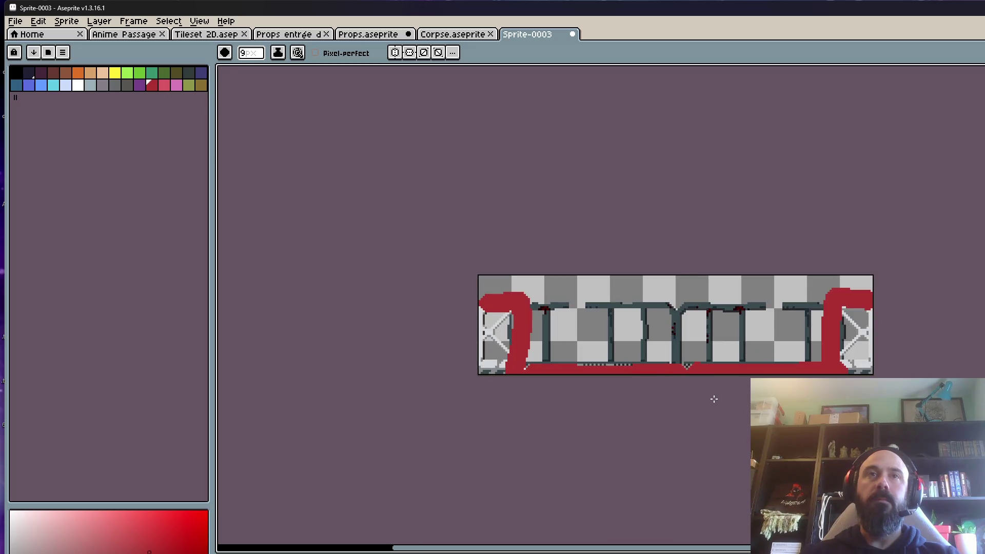
pyautogui.hotkey('ctrl', 'z')
pyautogui.hotkey('ctrl', 'z')
pyautogui.hotkey('ctrl', 'z')
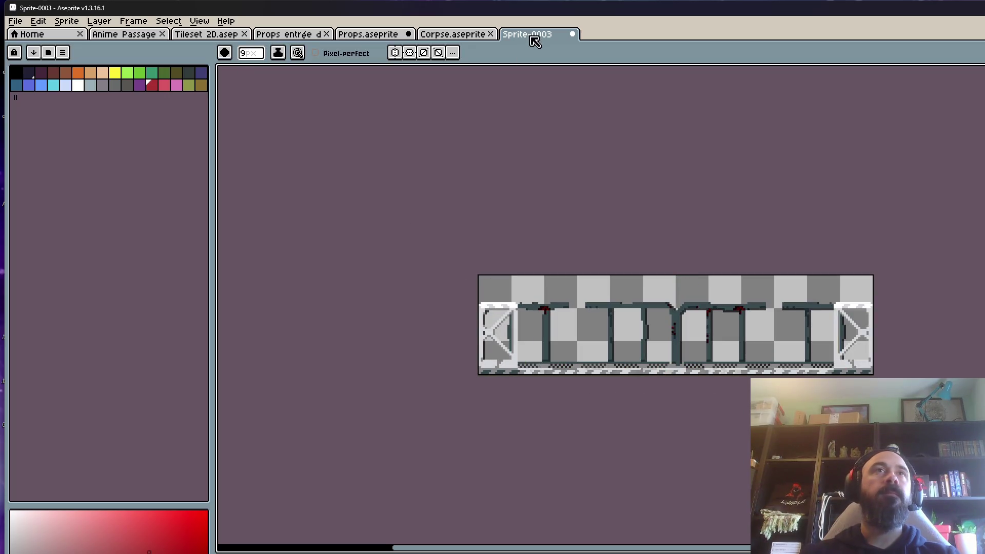
pyautogui.click(15, 21)
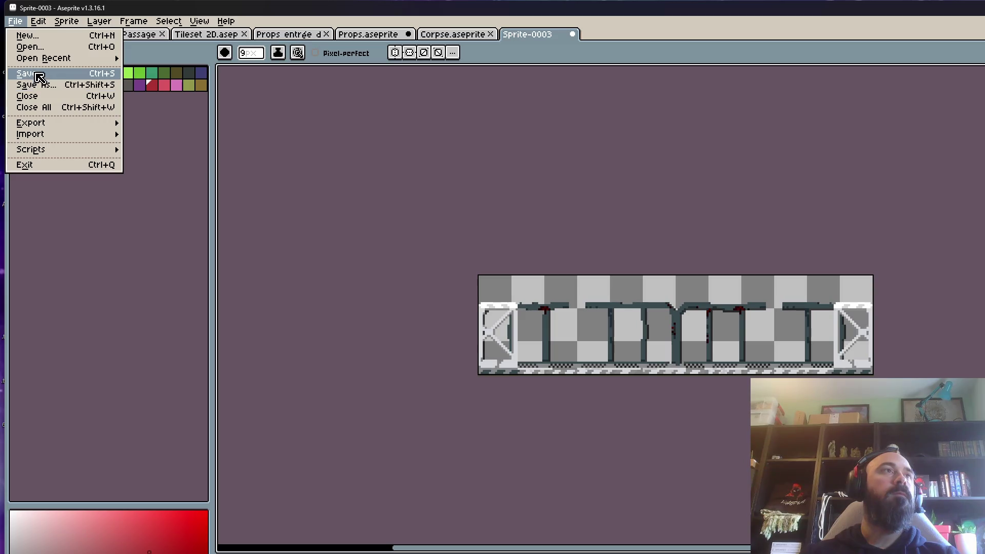
# - Save the railing strip as Footbridge.aseprite with the aseprite file type
pyautogui.click(41, 86)
pyautogui.write('Footbridge')
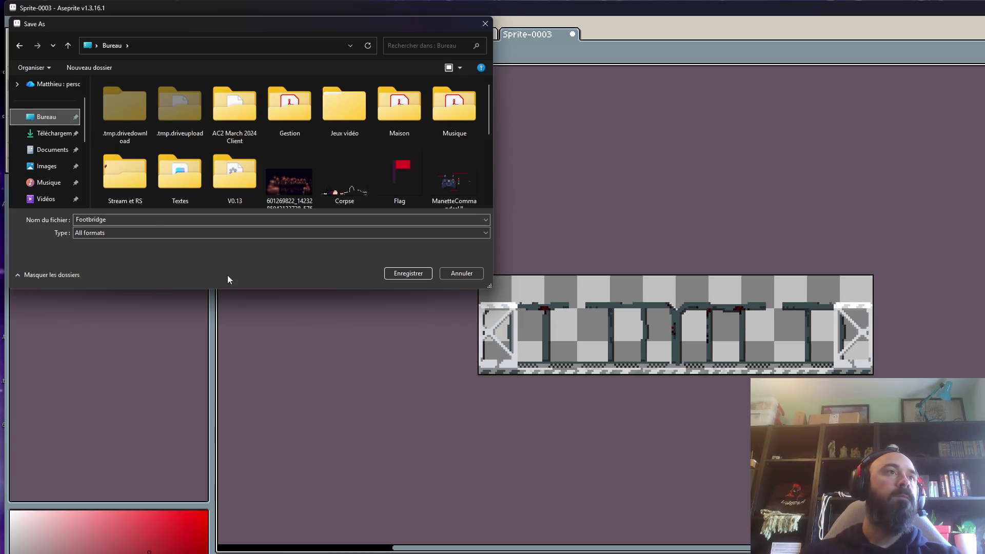
pyautogui.click(82, 233)
pyautogui.click(91, 264)
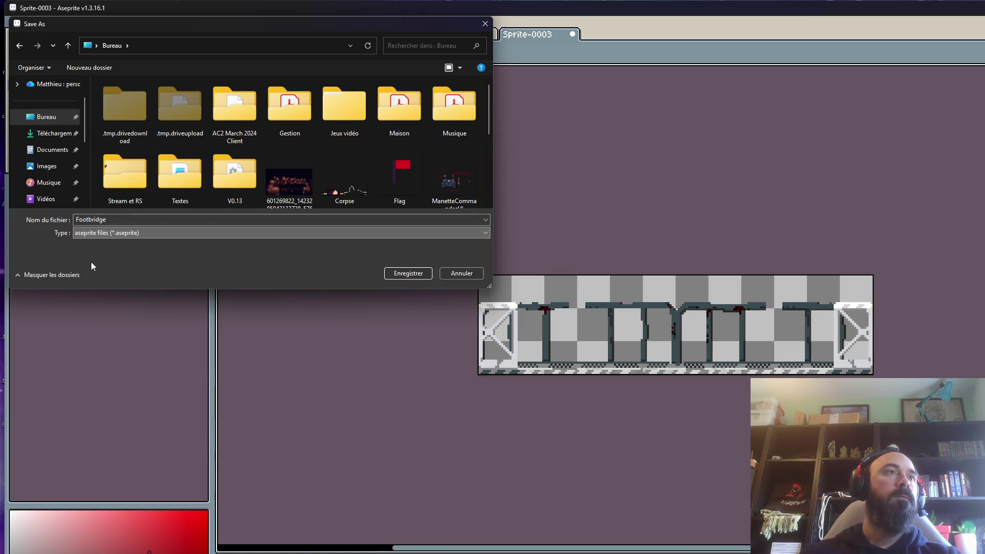
pyautogui.click(405, 274)
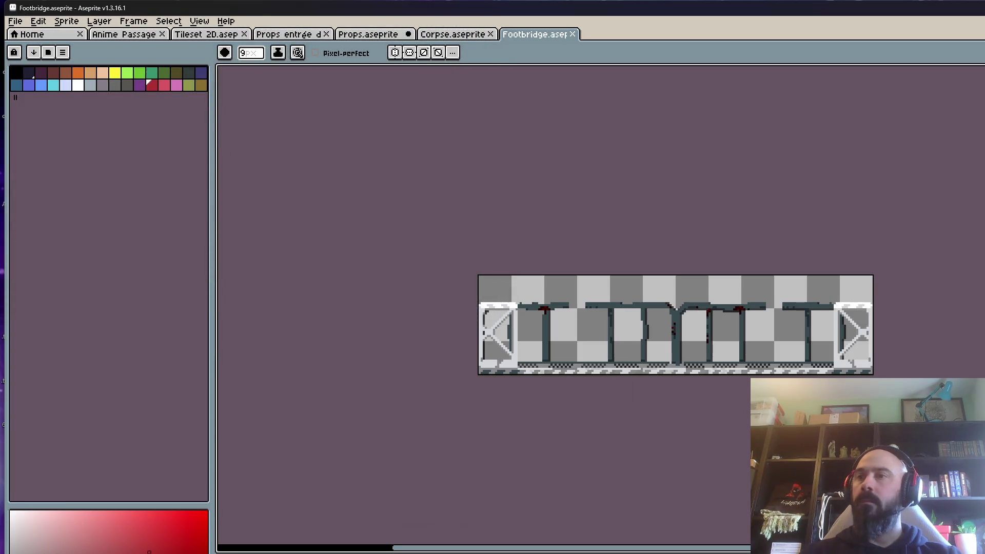
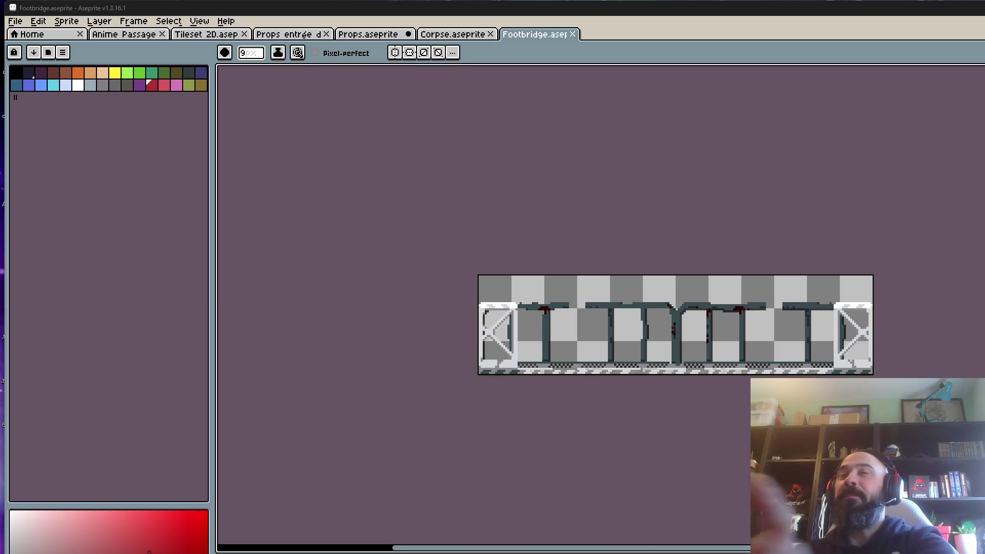
# - Clear the selection on the Props sprite and close it without saving its changes
pyautogui.click(464, 34)
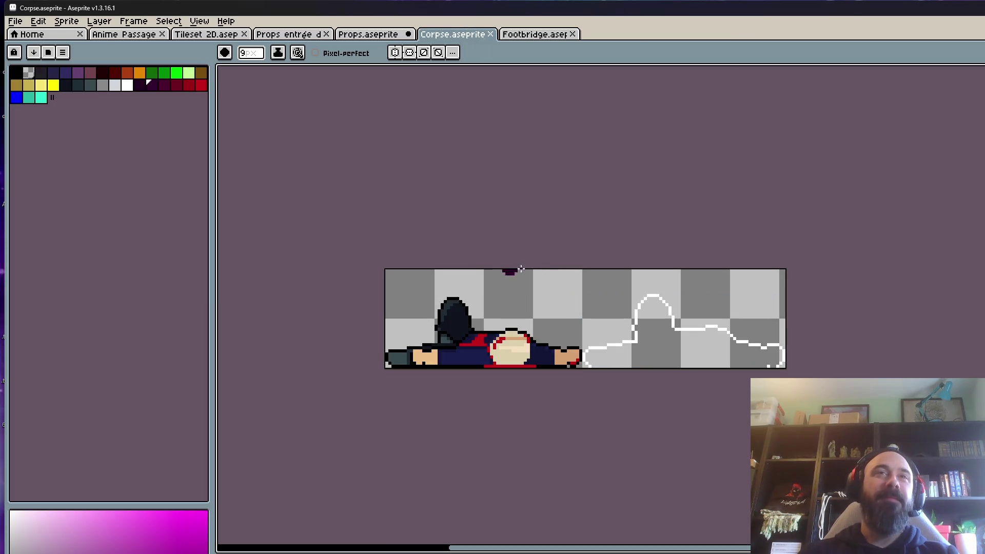
pyautogui.click(383, 35)
pyautogui.hotkey('ctrl', 'd')
pyautogui.scroll(-1, 569, 190)
pyautogui.scroll(1, 568, 190)
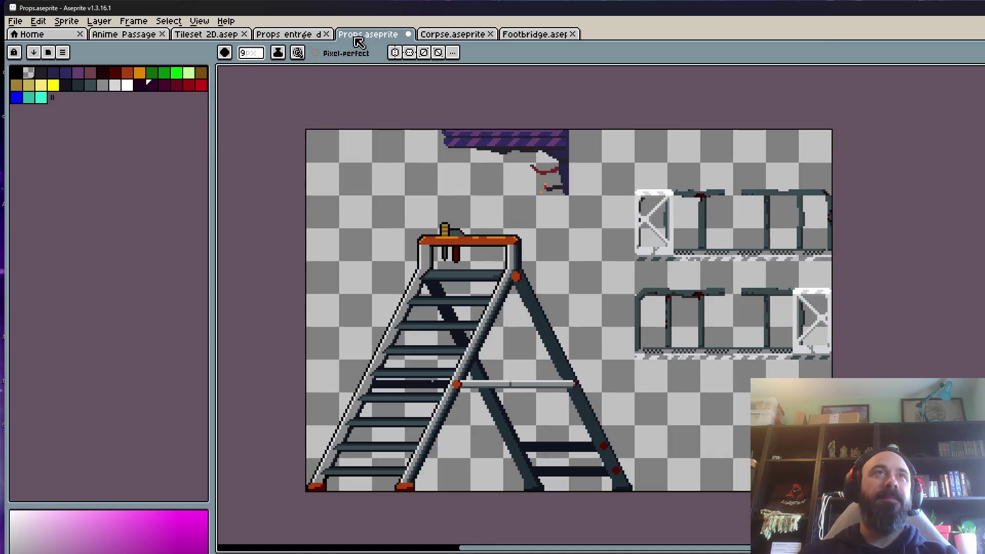
pyautogui.click(409, 34)
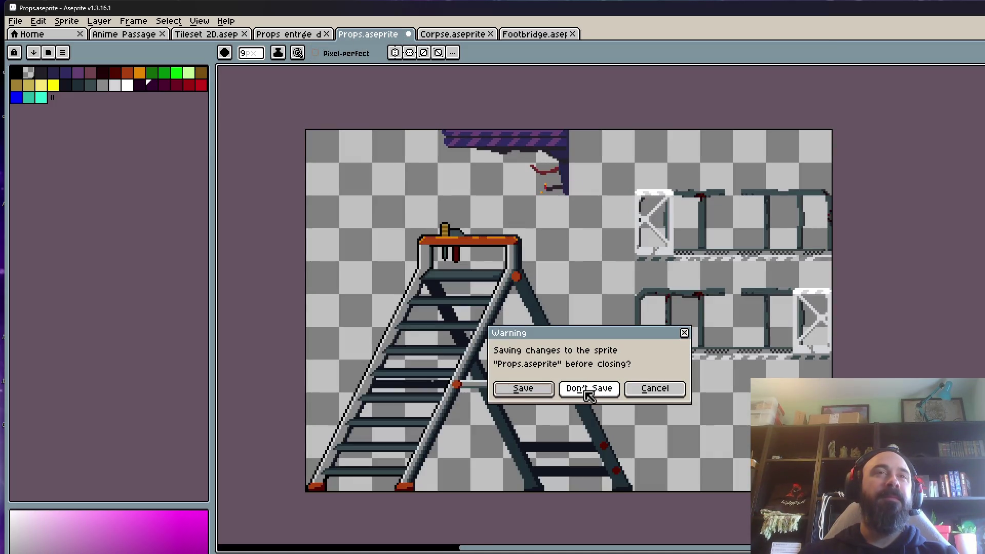
pyautogui.click(587, 389)
# - Switch to Footbridge, start Export As, cancel it, and bring the Milanote browser forward
pyautogui.click(304, 37)
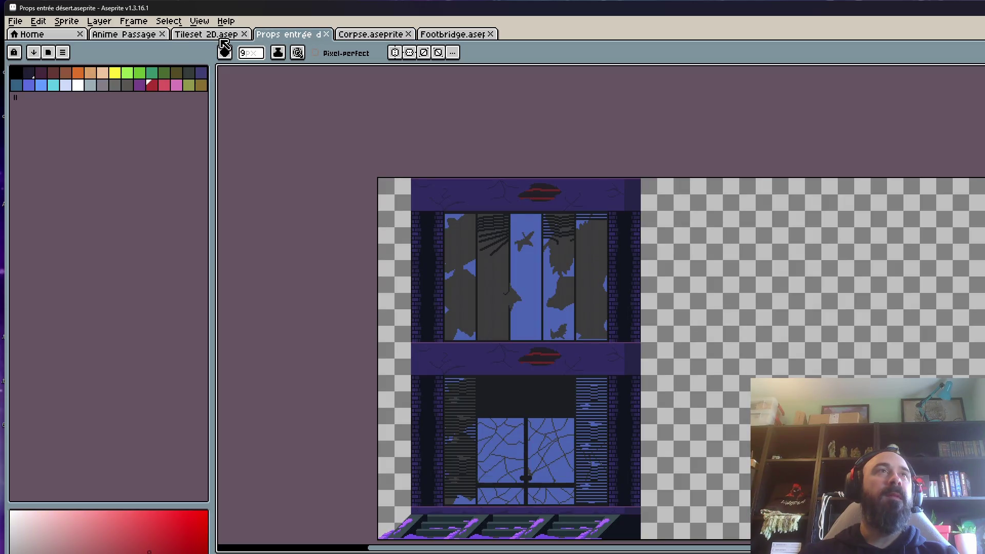
pyautogui.click(224, 39)
pyautogui.click(377, 36)
pyautogui.click(441, 36)
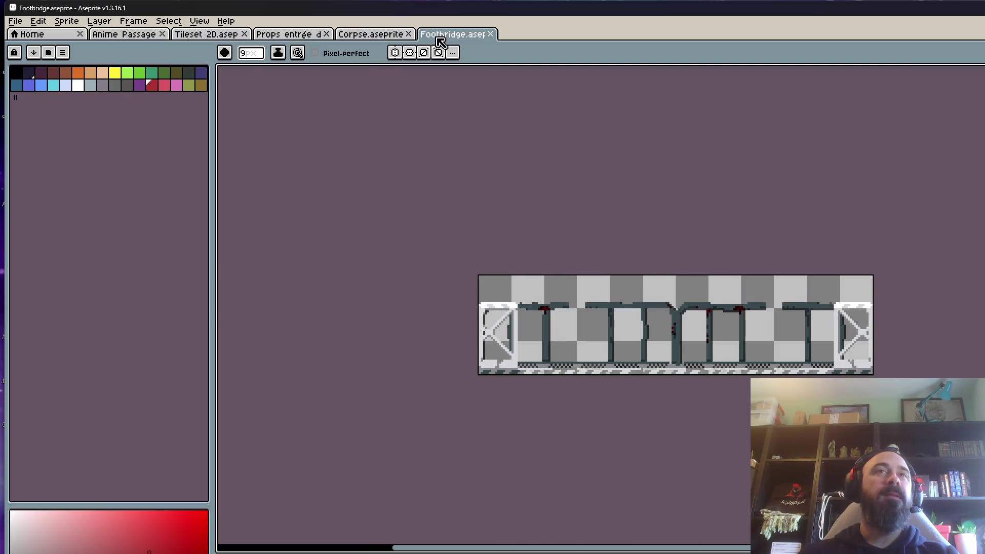
pyautogui.click(15, 21)
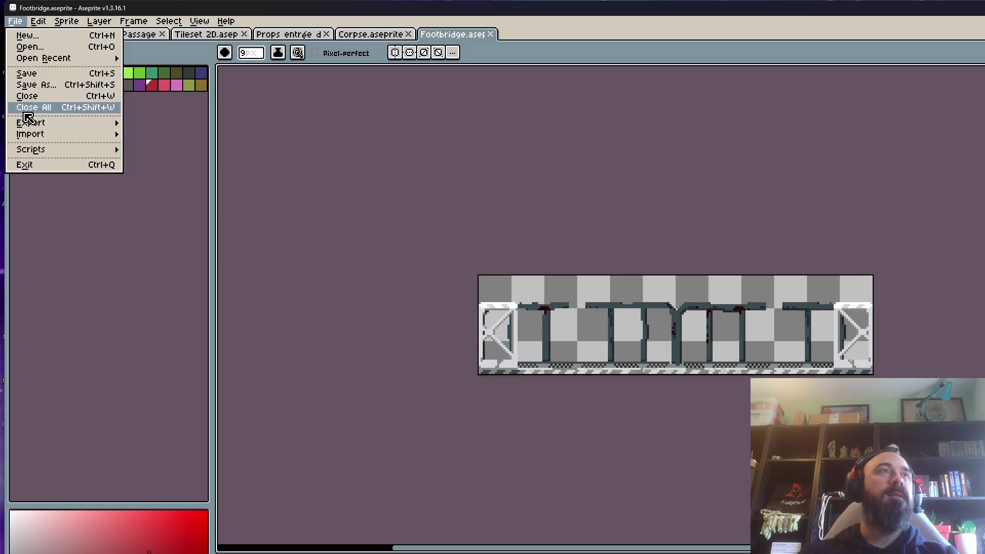
pyautogui.moveTo(32, 124)
pyautogui.click(153, 126)
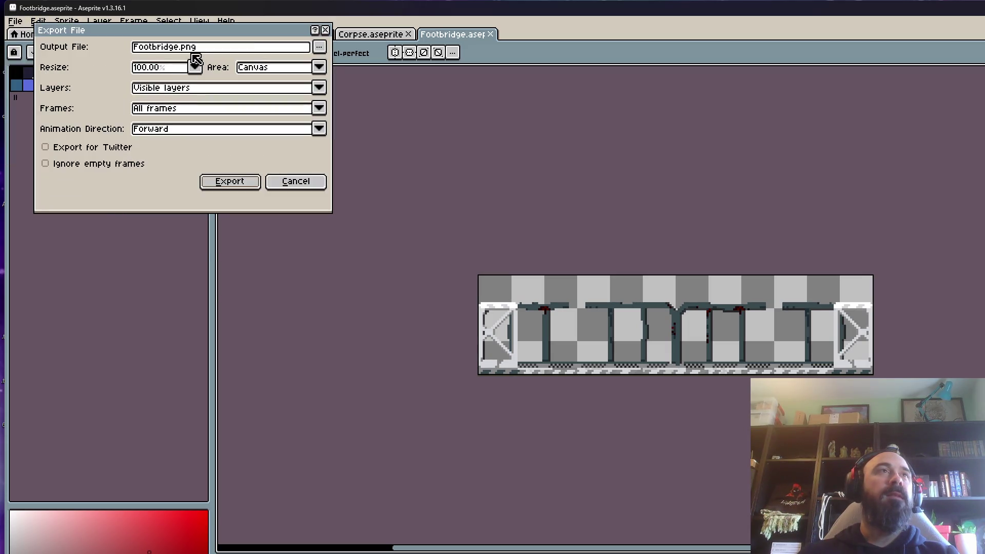
pyautogui.click(294, 181)
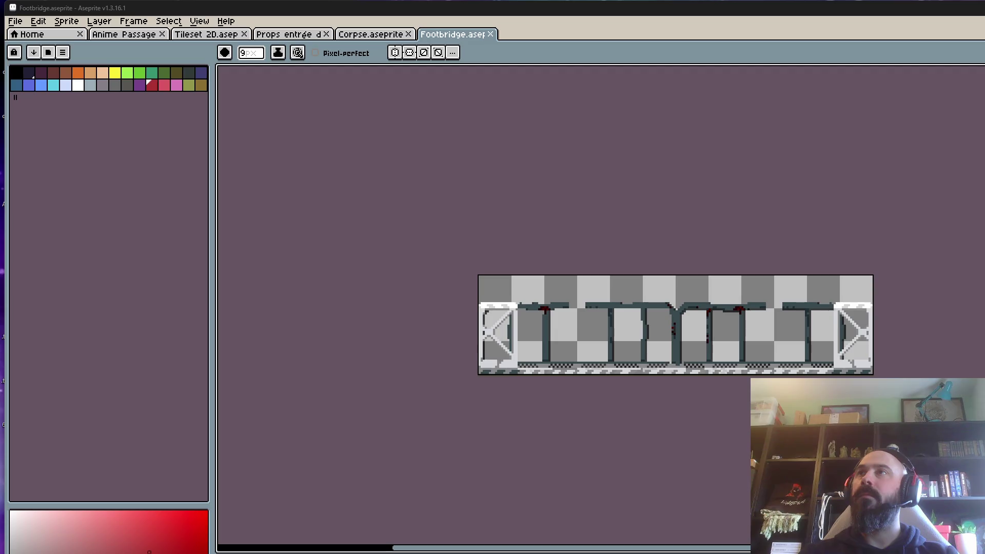
pyautogui.hotkey('alt', 'Tab')
# - Open the 0.2 board and move the two comment cards further left
pyautogui.moveTo(903, 94); pyautogui.dragTo(515, 54)
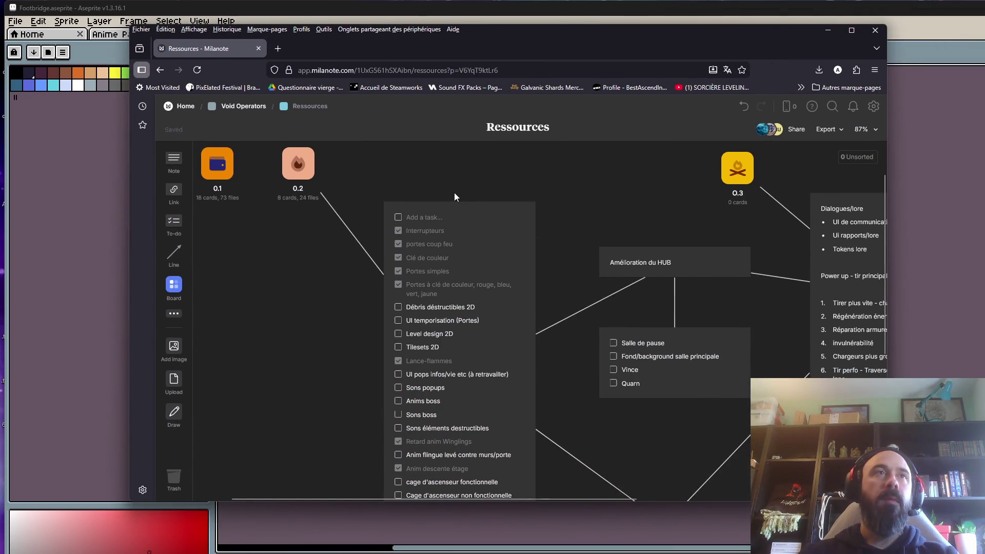
pyautogui.click(297, 161)
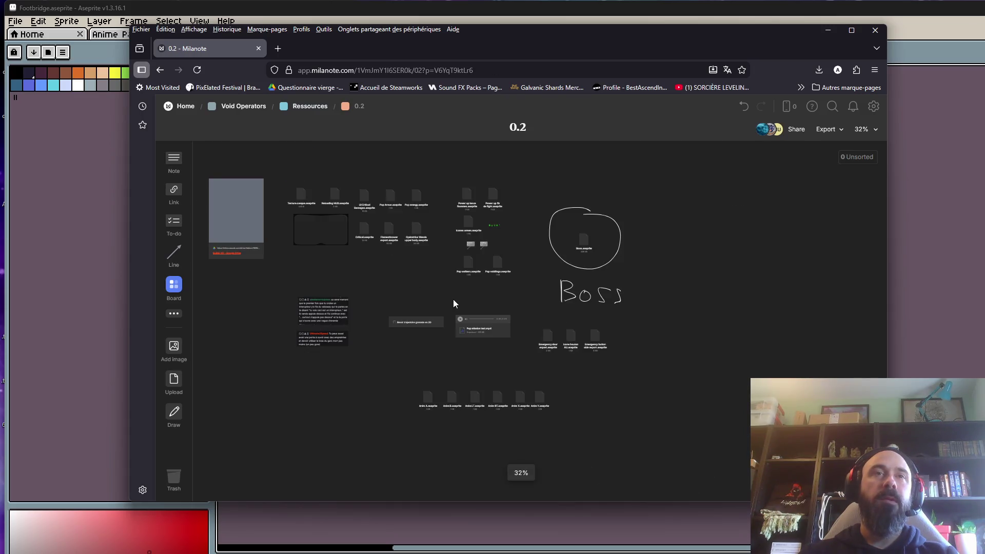
pyautogui.scroll(5, 528, 290)
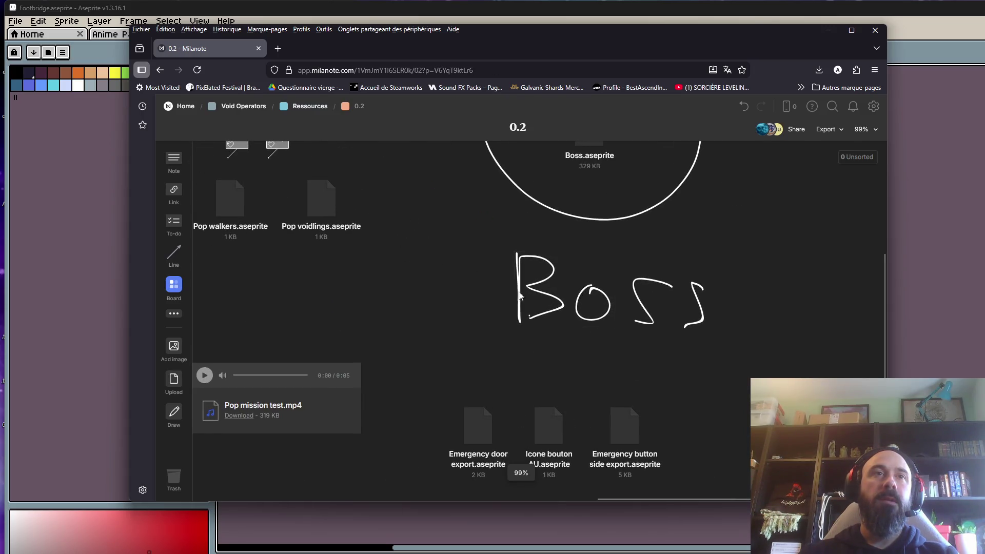
pyautogui.scroll(-5, 492, 291)
pyautogui.scroll(4, 578, 436)
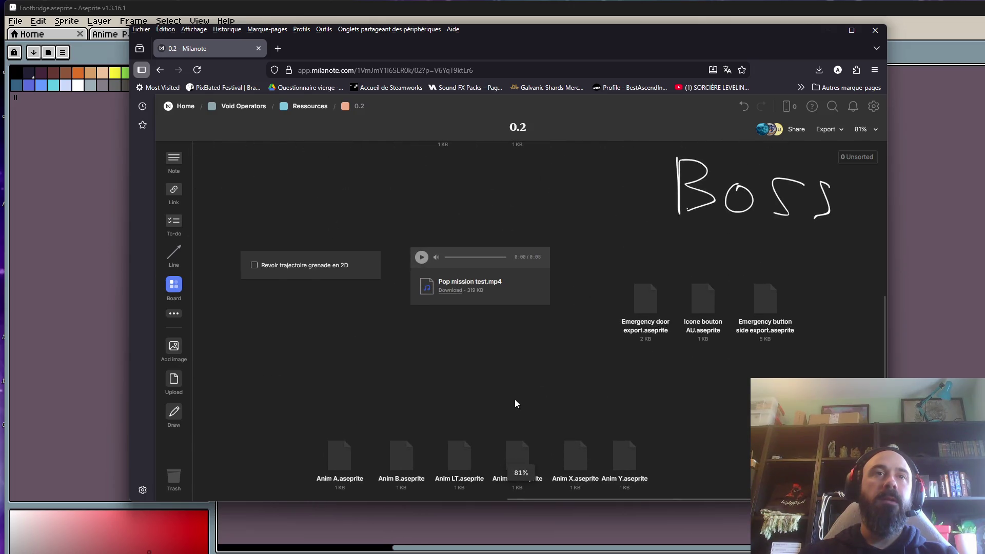
pyautogui.scroll(-1, 498, 290)
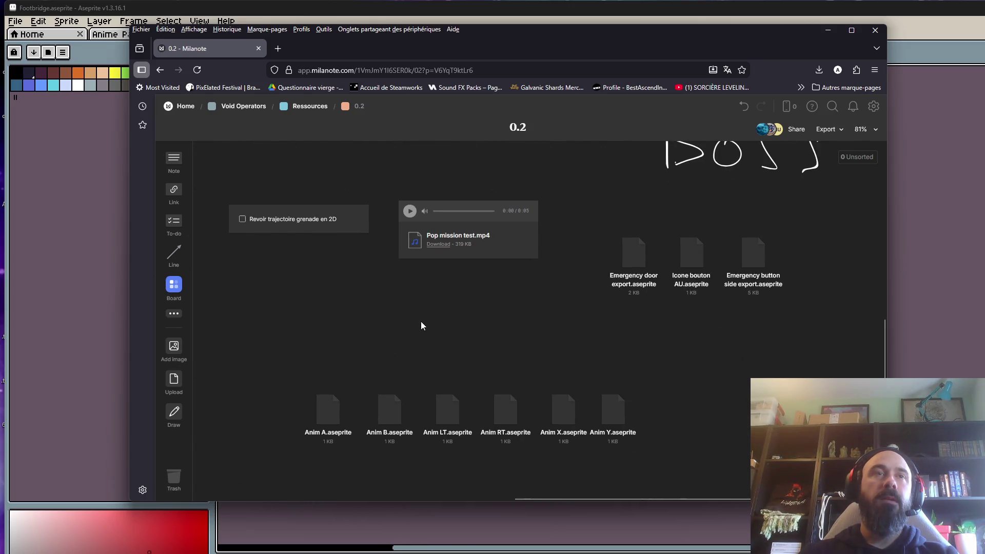
pyautogui.scroll(-3, 421, 321)
pyautogui.scroll(2, 441, 334)
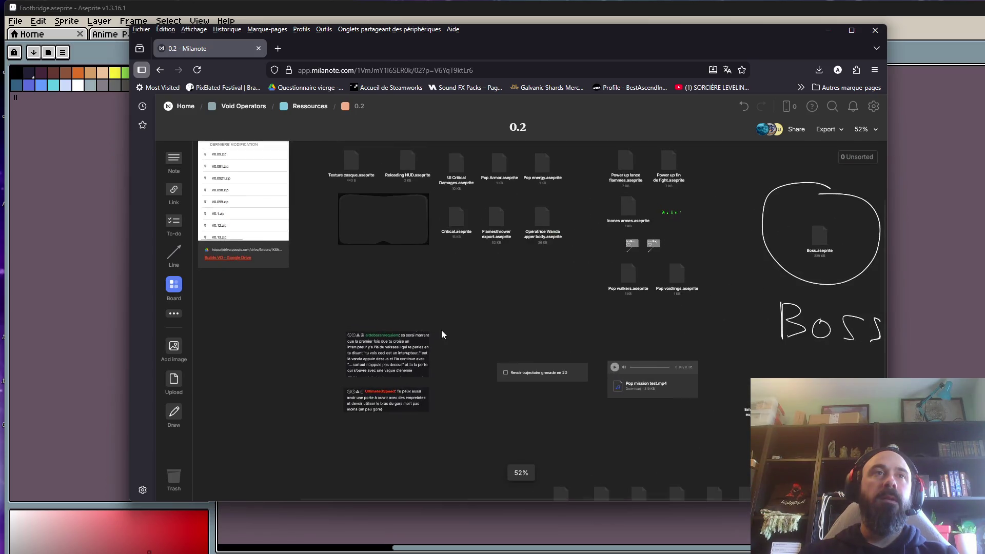
pyautogui.moveTo(314, 311); pyautogui.dragTo(403, 436)
pyautogui.moveTo(351, 362)
pyautogui.mouseDown()
pyautogui.moveTo(248, 334)
pyautogui.moveTo(257, 335)
pyautogui.mouseUp()
pyautogui.moveTo(472, 322); pyautogui.dragTo(416, 377)
# - Shift the lower-right card group up-left and relocate the Boss drawing to the lower left
pyautogui.scroll(-5, 485, 323)
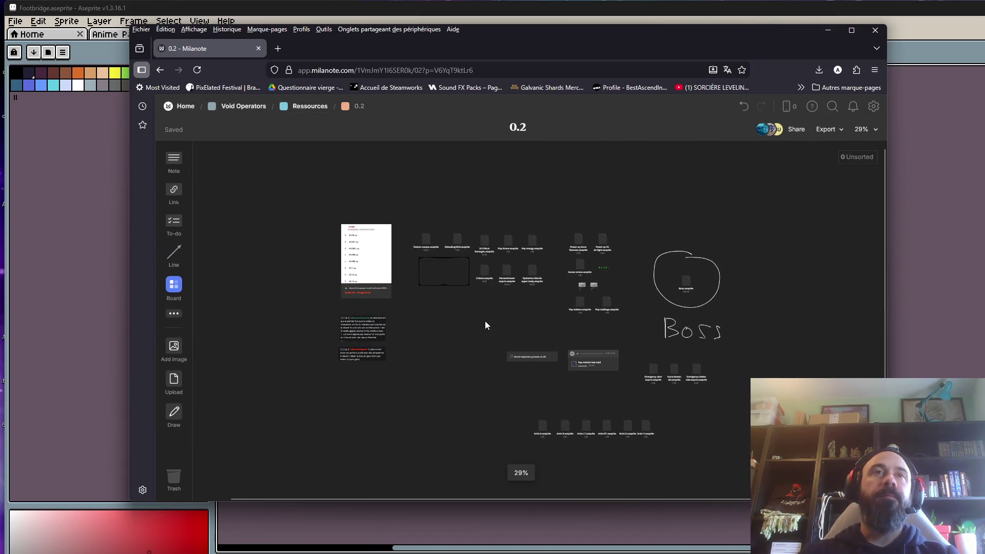
pyautogui.moveTo(484, 353); pyautogui.dragTo(726, 459)
pyautogui.moveTo(482, 354); pyautogui.dragTo(744, 449)
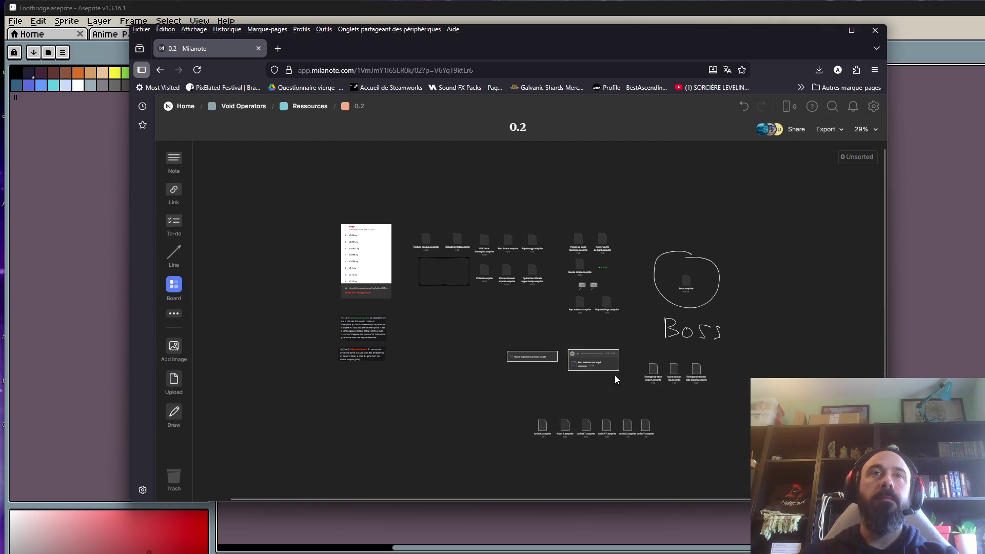
pyautogui.moveTo(584, 361)
pyautogui.mouseDown()
pyautogui.moveTo(500, 354)
pyautogui.moveTo(480, 341)
pyautogui.moveTo(483, 352)
pyautogui.mouseUp()
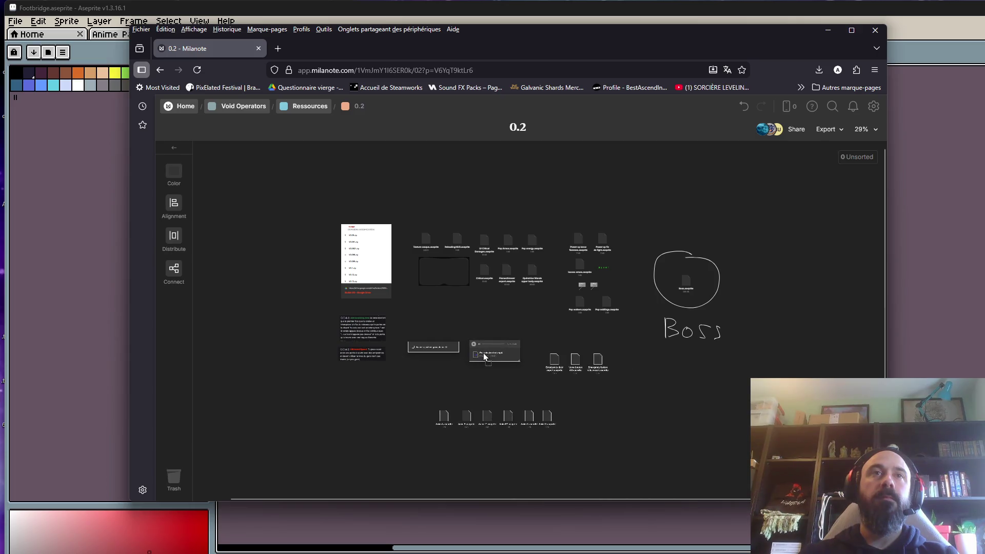
pyautogui.moveTo(638, 229)
pyautogui.mouseDown()
pyautogui.moveTo(714, 322)
pyautogui.moveTo(696, 292)
pyautogui.moveTo(694, 194)
pyautogui.moveTo(690, 213)
pyautogui.moveTo(374, 372)
pyautogui.moveTo(368, 424)
pyautogui.mouseUp()
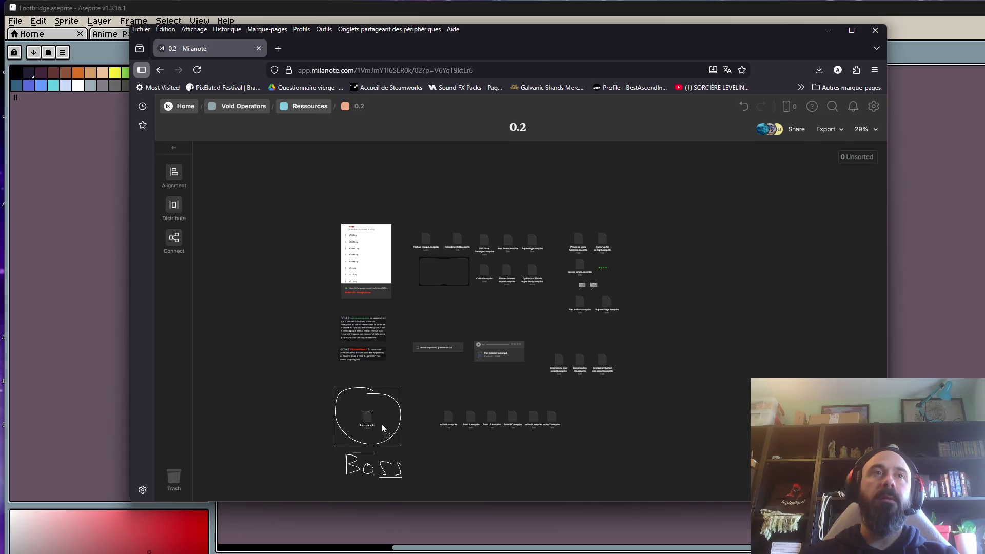
pyautogui.click(714, 340)
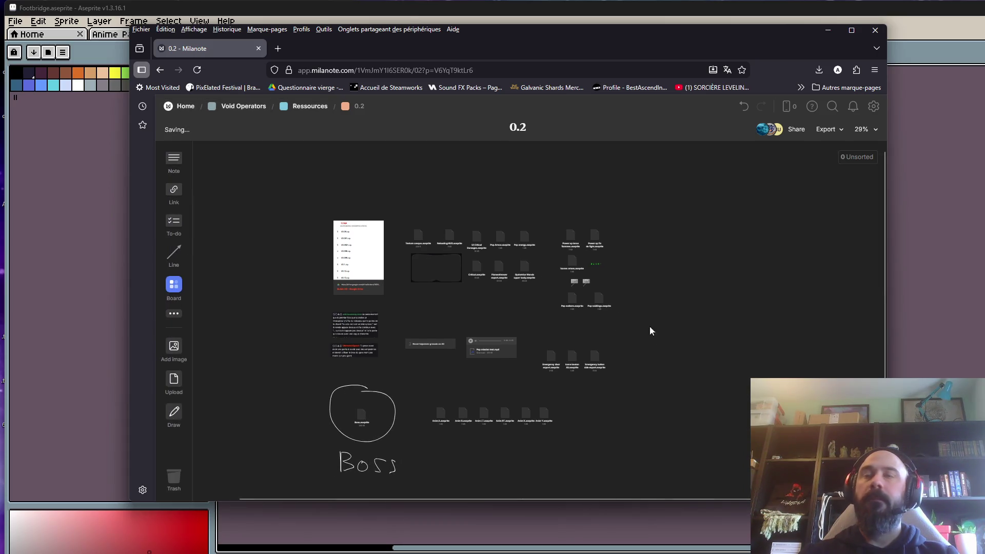
# - Zoom around the 0.2 board, selecting then deselecting the right-hand file cards
pyautogui.scroll(5, 652, 293)
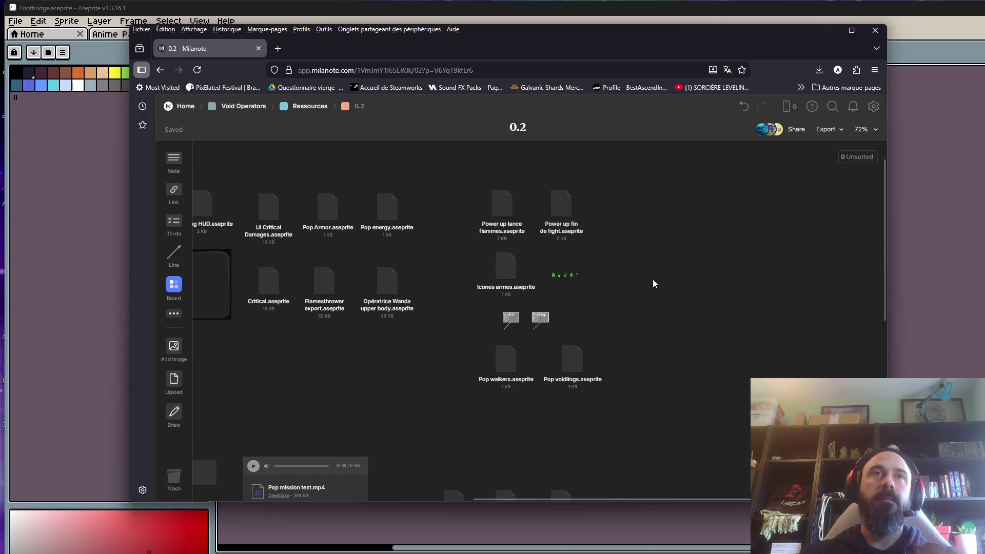
pyautogui.scroll(-2, 653, 280)
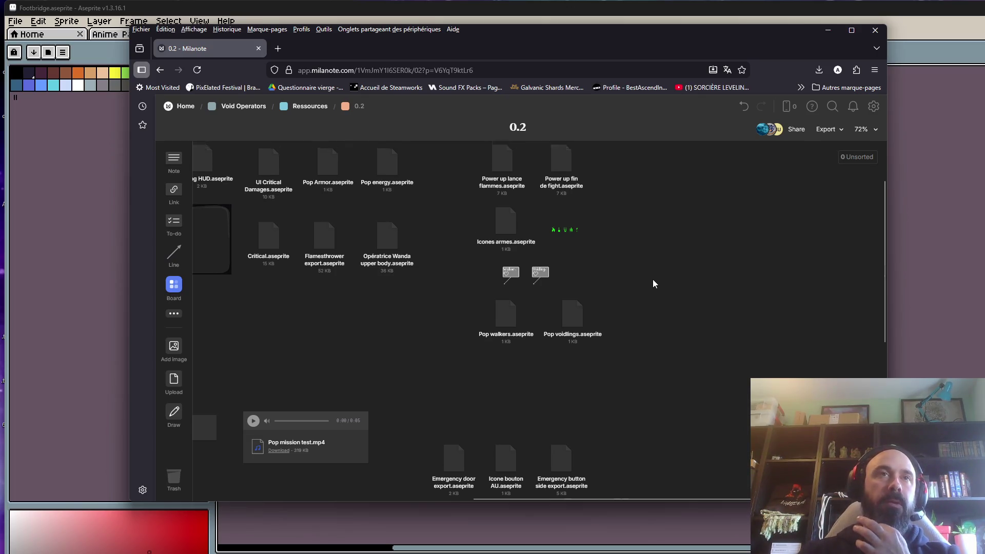
pyautogui.scroll(2, 654, 282)
pyautogui.moveTo(489, 243); pyautogui.dragTo(636, 467)
pyautogui.click(436, 383)
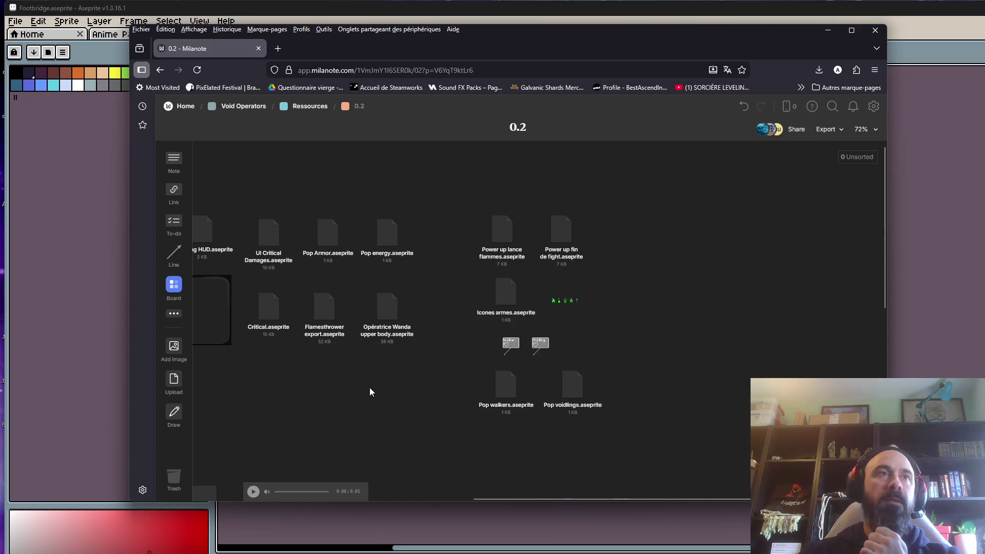
# - Pan across the board, then bring Aseprite back in front with Footbridge showing
pyautogui.scroll(-4, 418, 318)
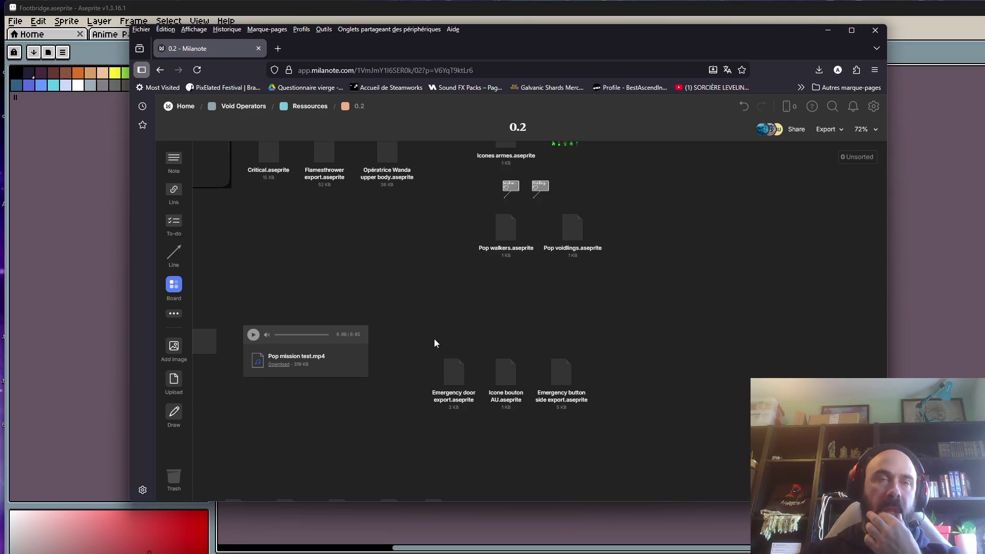
pyautogui.scroll(-1, 454, 377)
pyautogui.scroll(-1, 452, 386)
pyautogui.scroll(5, 352, 377)
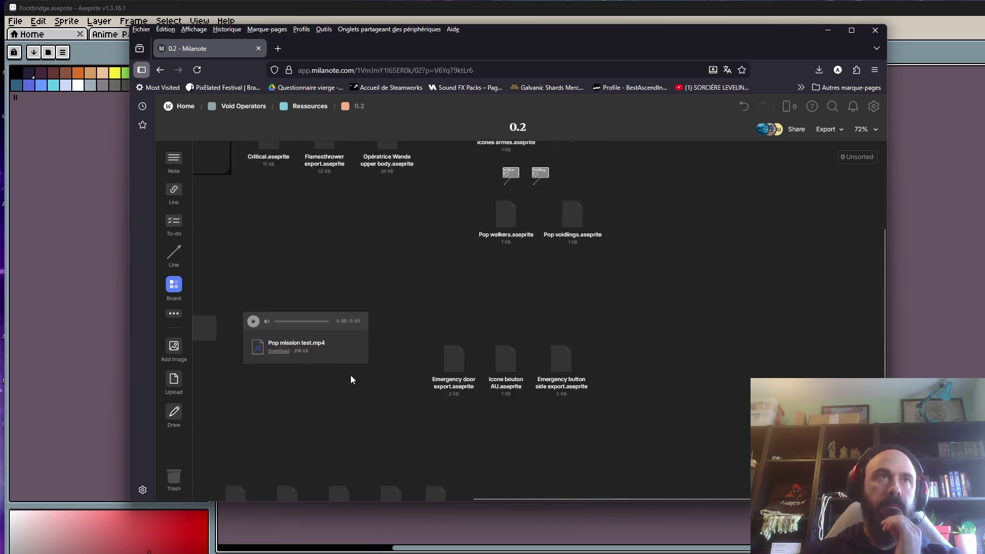
pyautogui.scroll(-3, 381, 363)
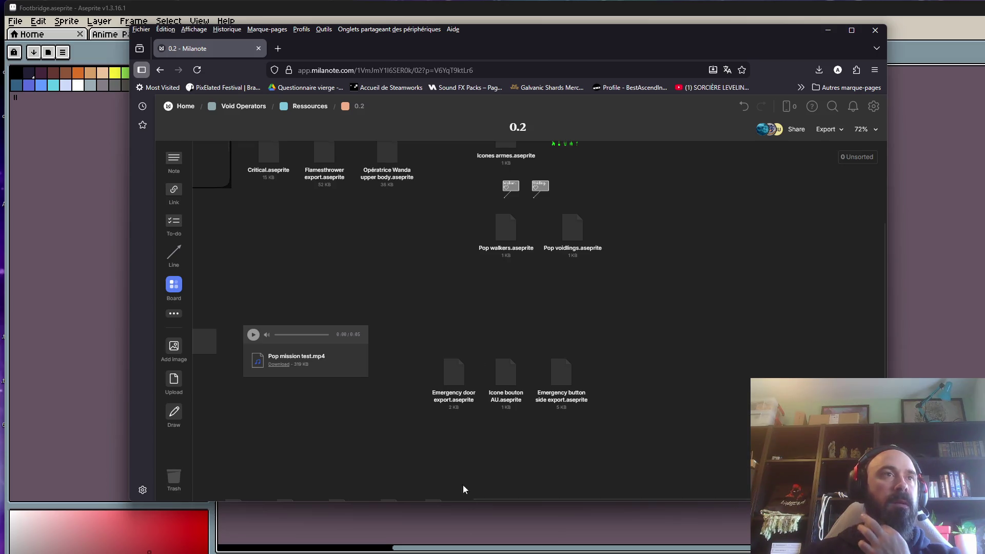
pyautogui.moveTo(486, 499); pyautogui.dragTo(224, 507)
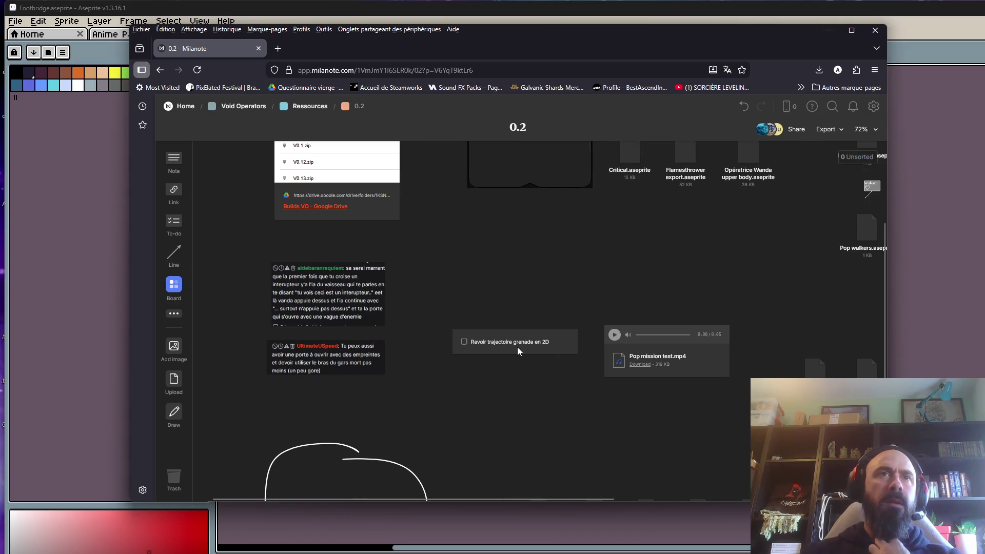
pyautogui.scroll(-2, 517, 347)
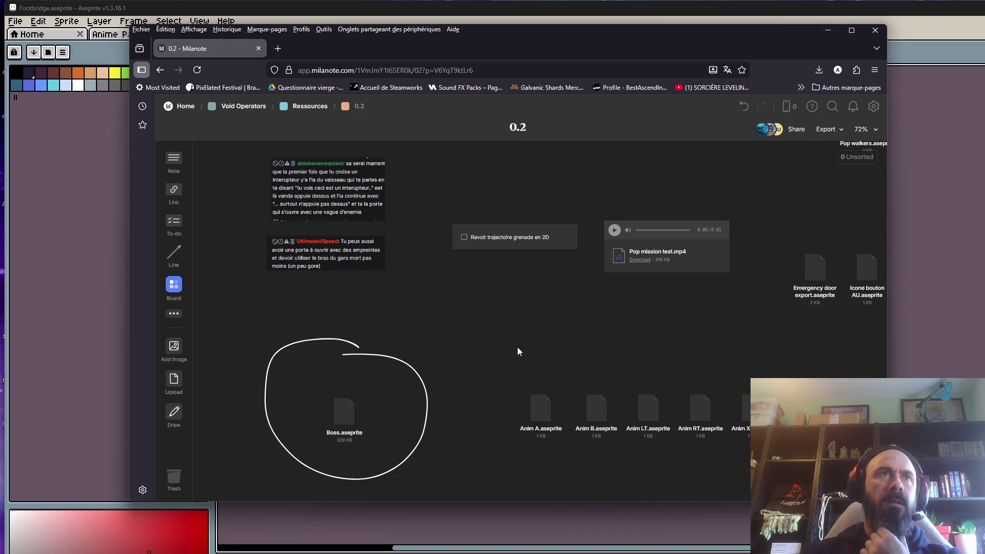
pyautogui.scroll(5, 518, 347)
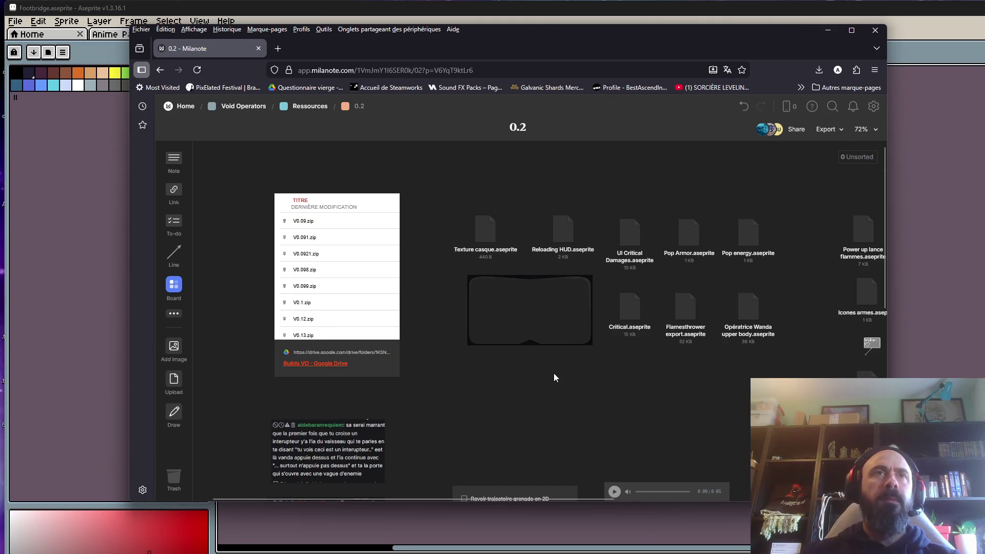
pyautogui.hscroll(2, 475, 392)
pyautogui.hscroll(2, 475, 392)
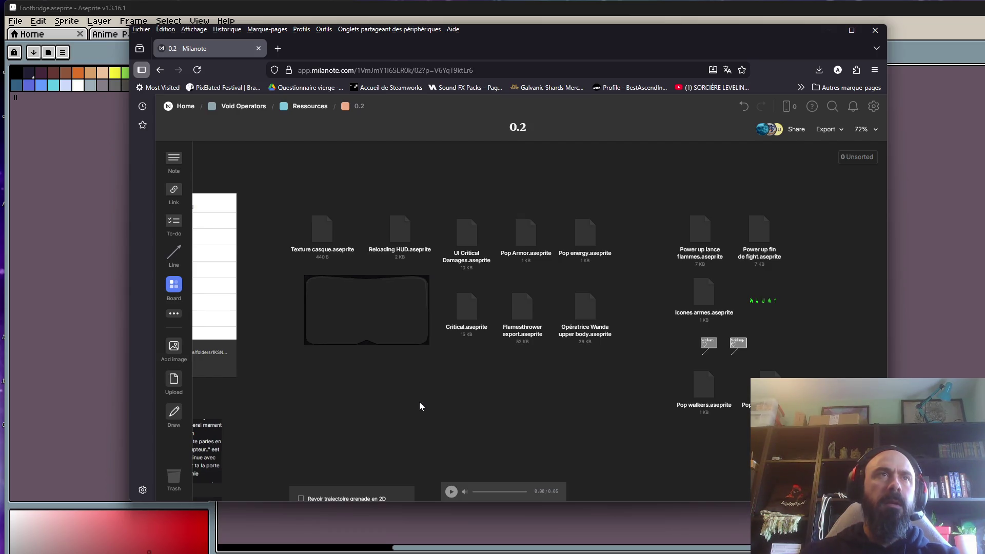
pyautogui.click(758, 20)
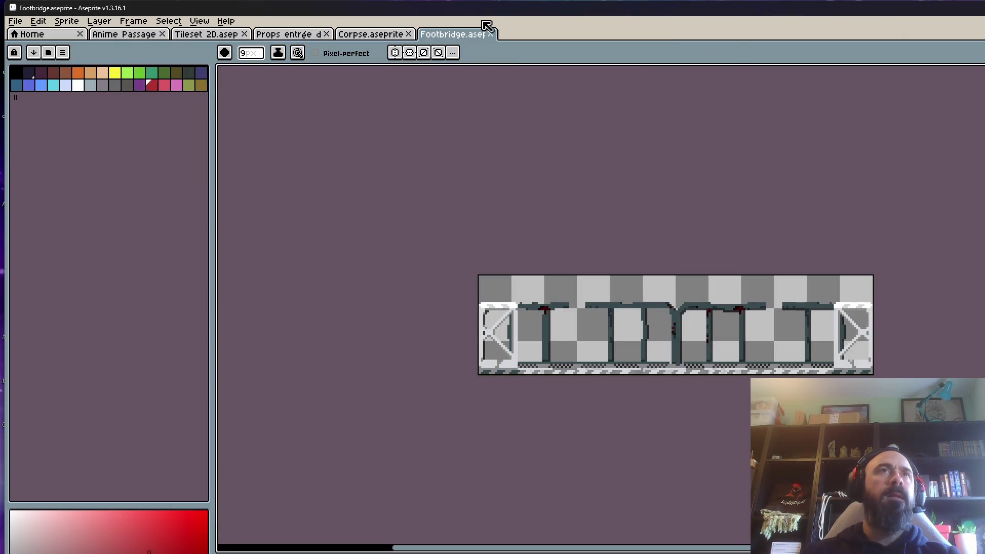
# - Export the Footbridge sprite as Footbridge.png
pyautogui.click(16, 21)
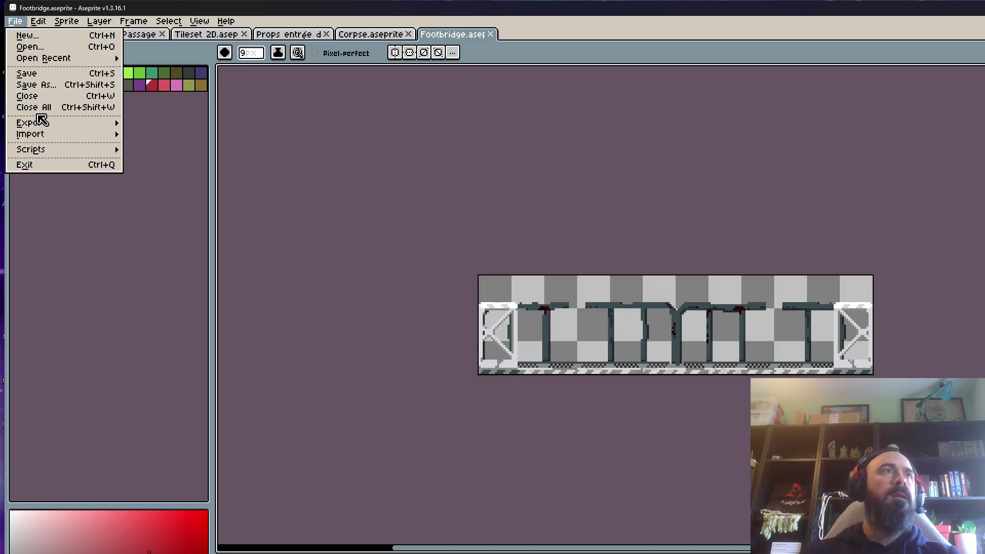
pyautogui.moveTo(85, 129)
pyautogui.click(176, 128)
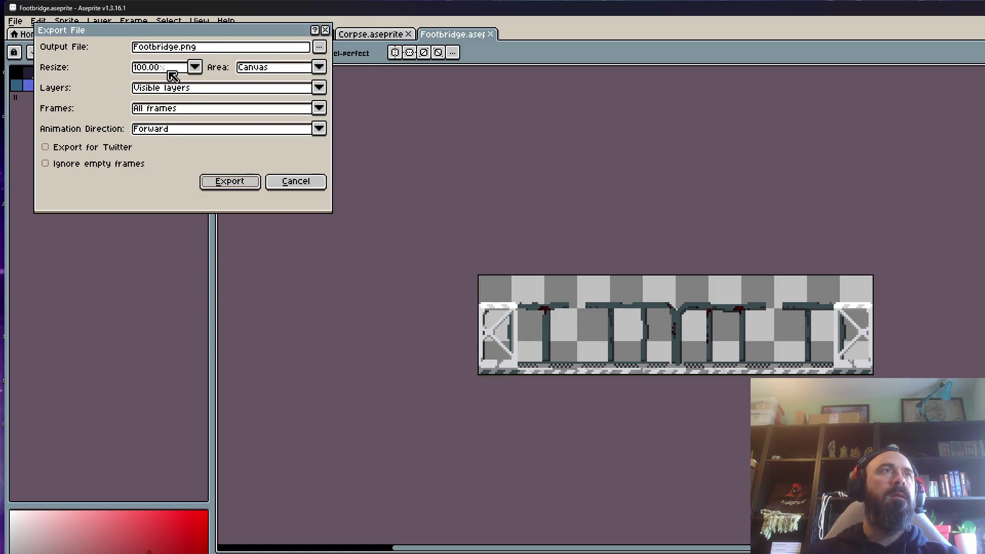
pyautogui.click(235, 180)
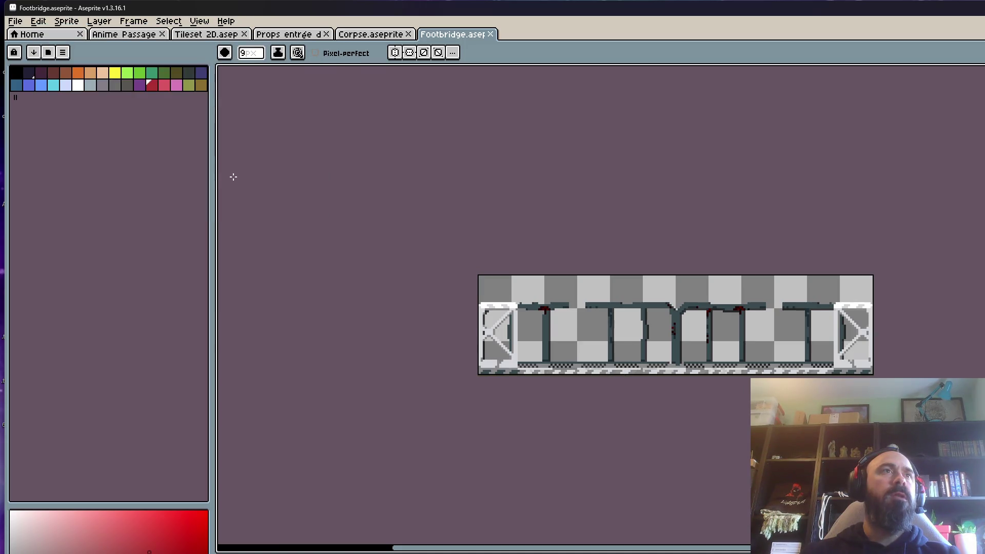
# - Export the Corpse sprite as Corpse.png
pyautogui.click(376, 37)
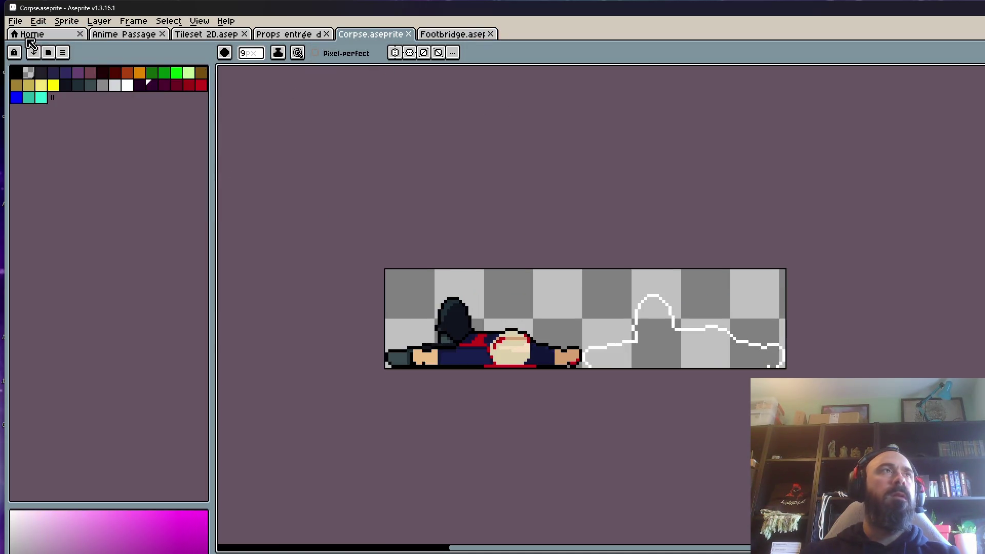
pyautogui.click(15, 21)
pyautogui.moveTo(44, 124)
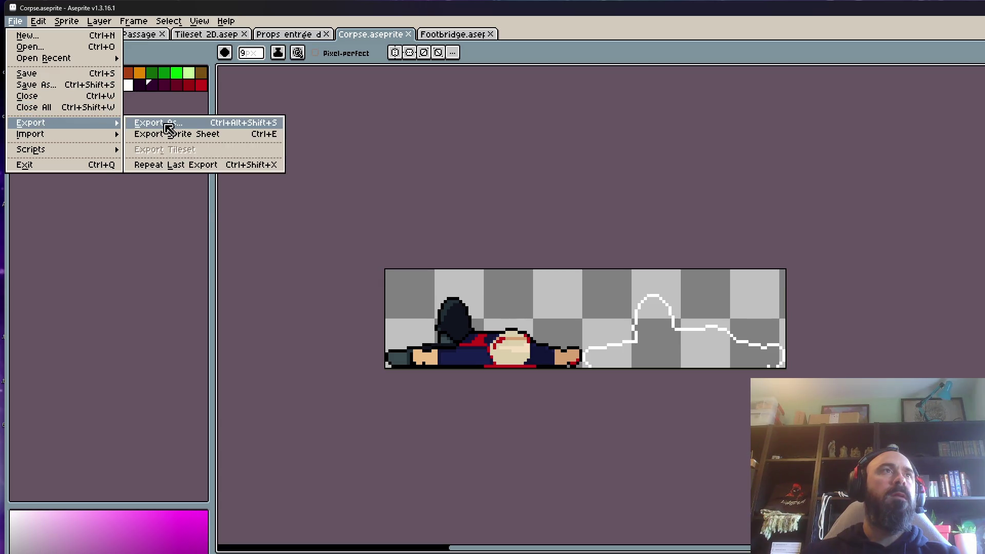
pyautogui.click(166, 124)
pyautogui.click(229, 180)
# - Export the Tileset 2D sprite as Tileset 2D.png
pyautogui.click(301, 35)
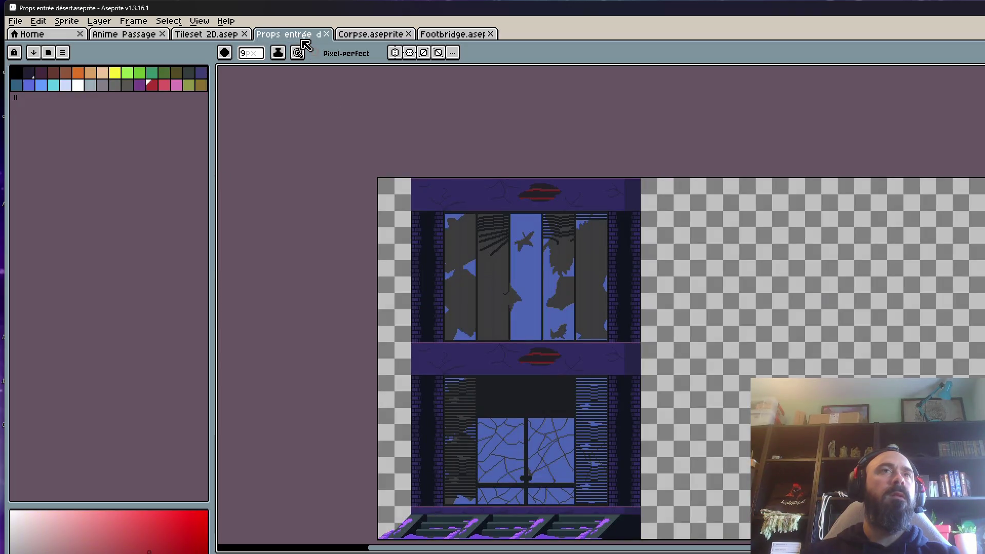
pyautogui.click(202, 36)
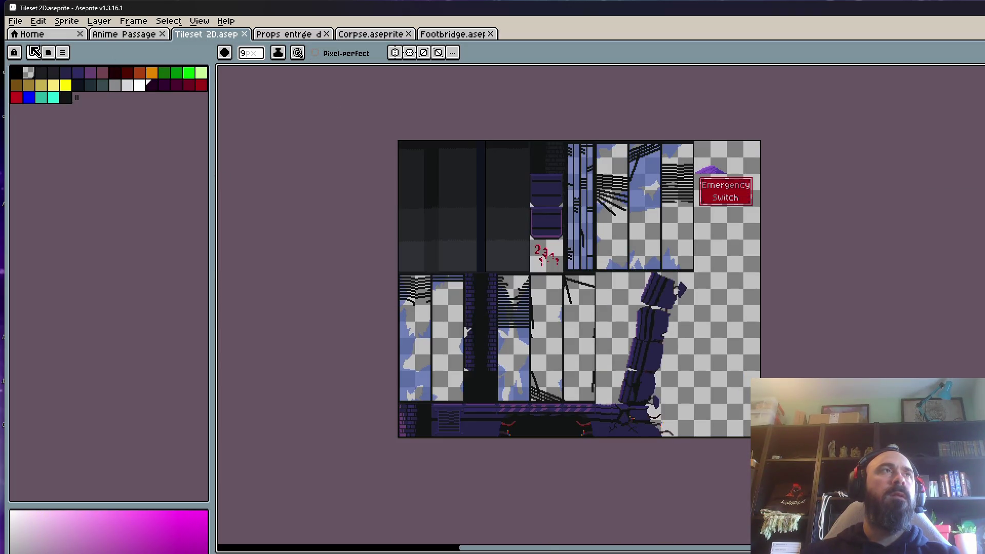
pyautogui.click(15, 23)
pyautogui.moveTo(42, 126)
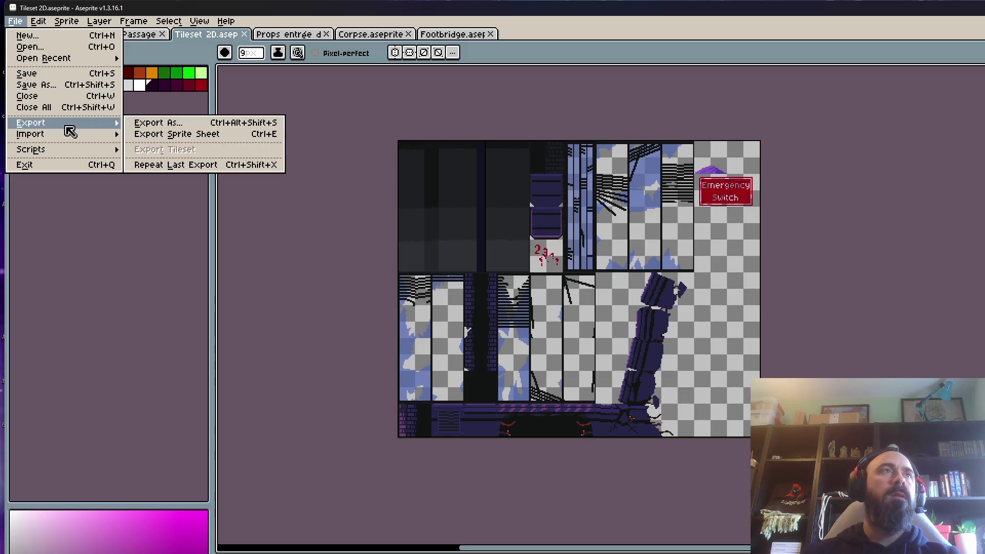
pyautogui.click(157, 124)
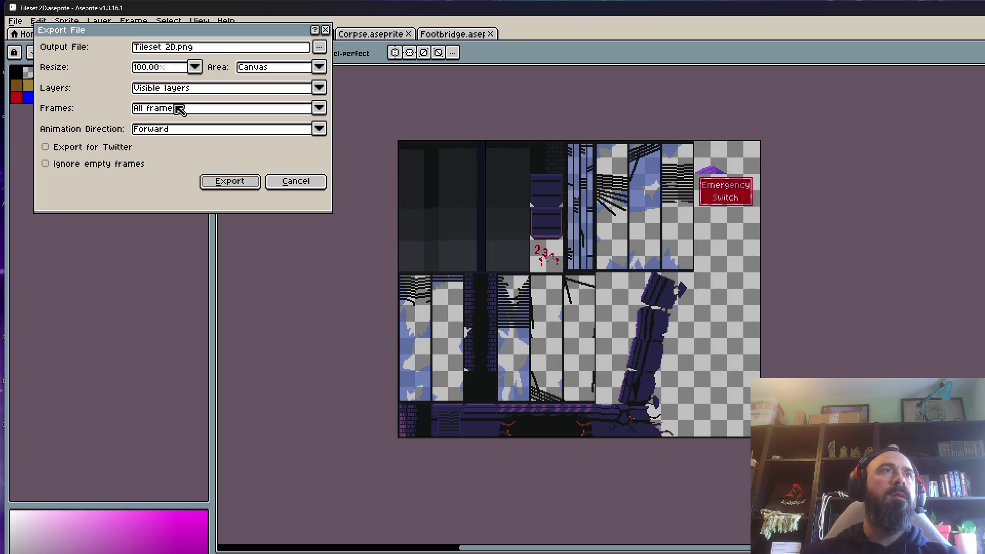
pyautogui.click(228, 186)
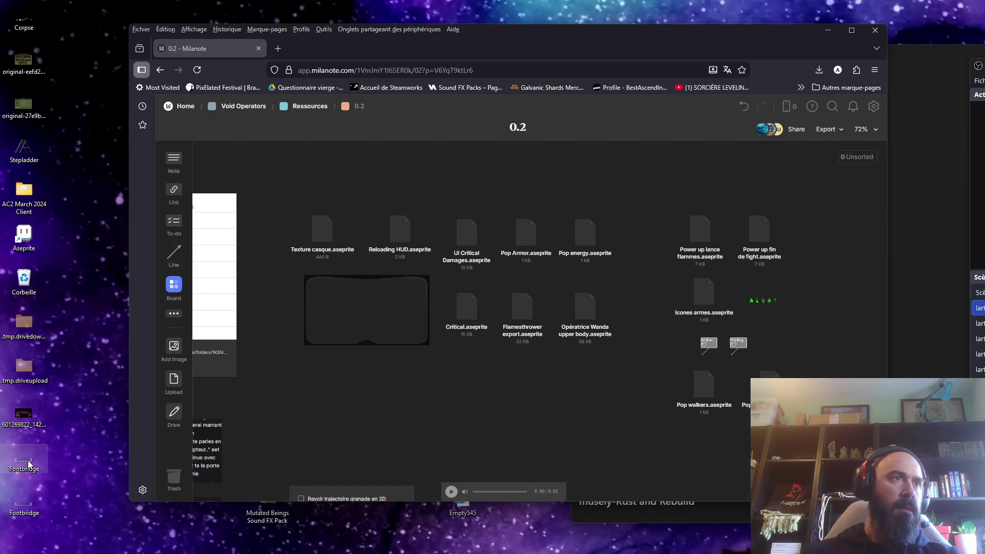
# - Cancel deleting the Footbridge sprite file and preview the exported Footbridge.png
pyautogui.press('Delete')
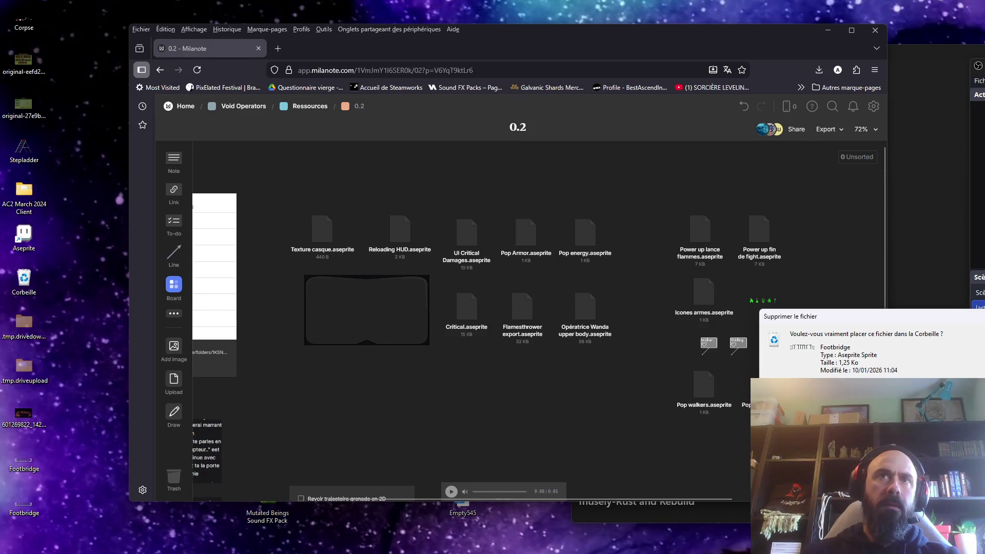
pyautogui.press('Return')
pyautogui.doubleClick(24, 508)
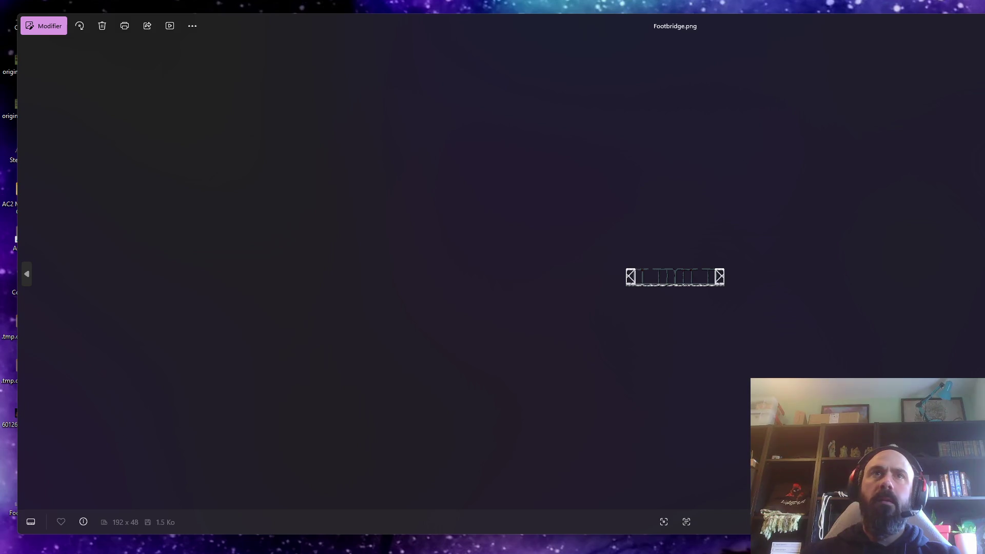
pyautogui.hotkey('alt', 'F4')
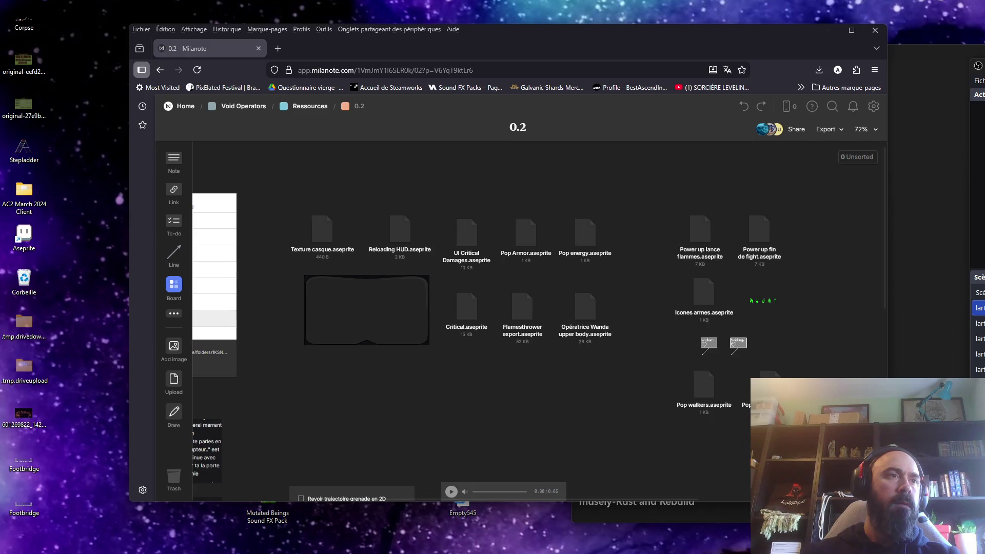
# - Check the Recycle Bin, then open and close Footbridge.aseprite in Aseprite
pyautogui.doubleClick(16, 289)
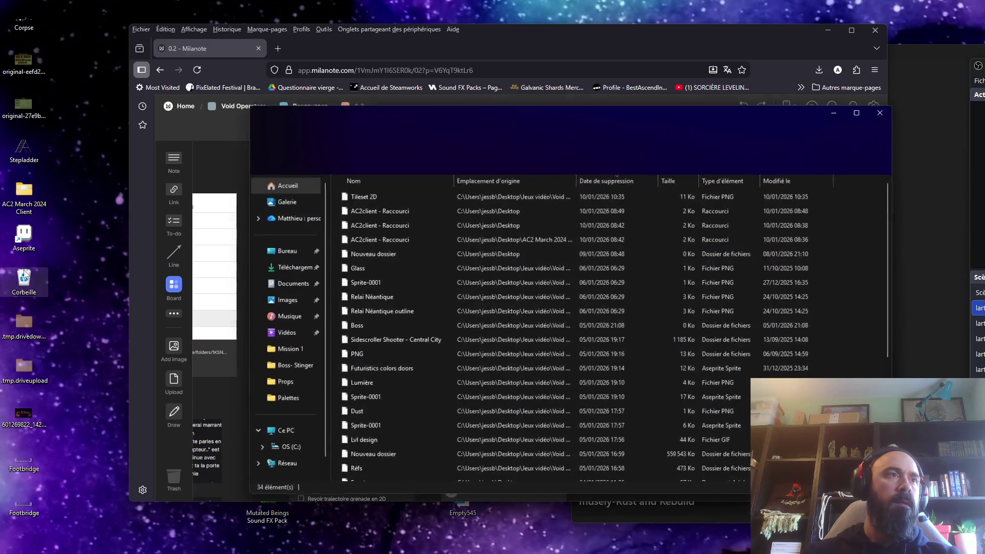
pyautogui.click(882, 112)
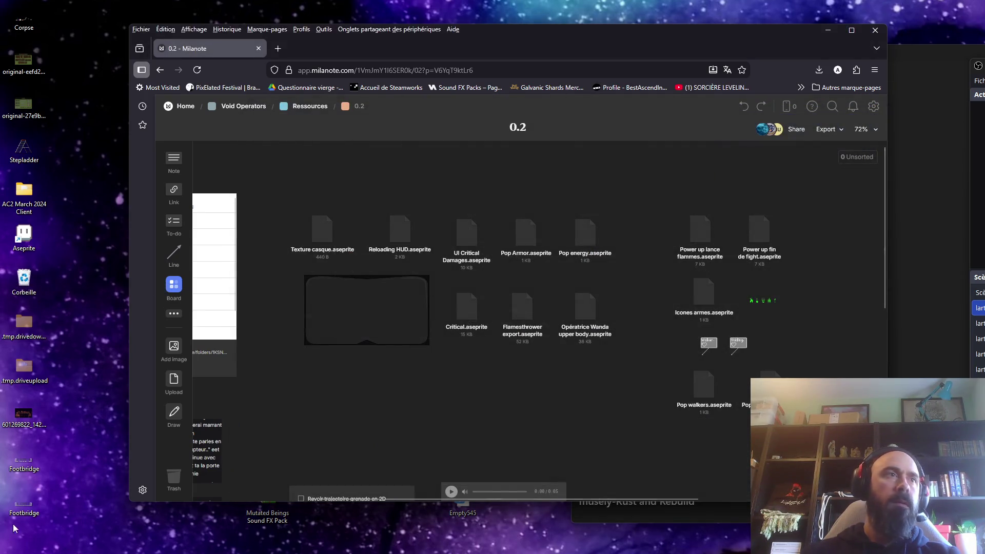
pyautogui.doubleClick(33, 464)
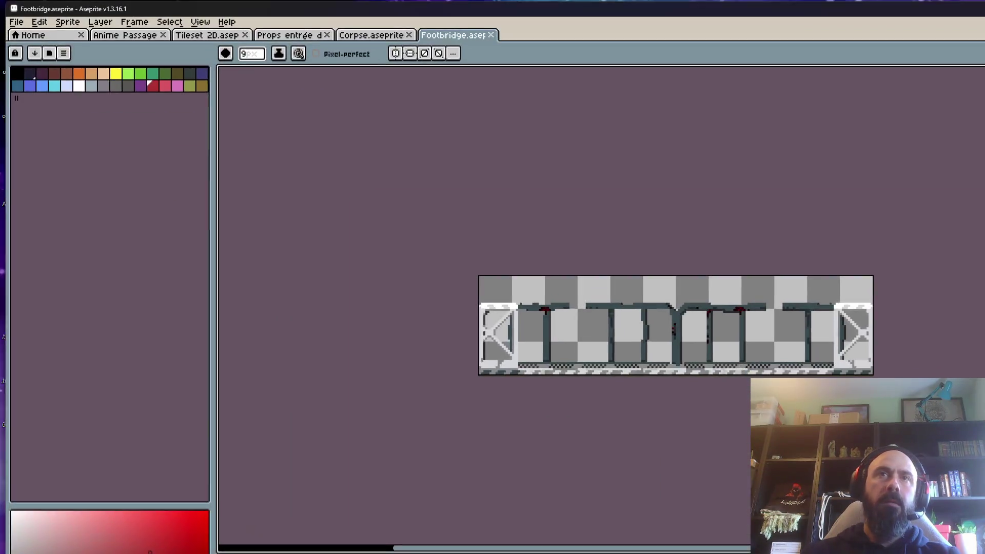
pyautogui.click(491, 34)
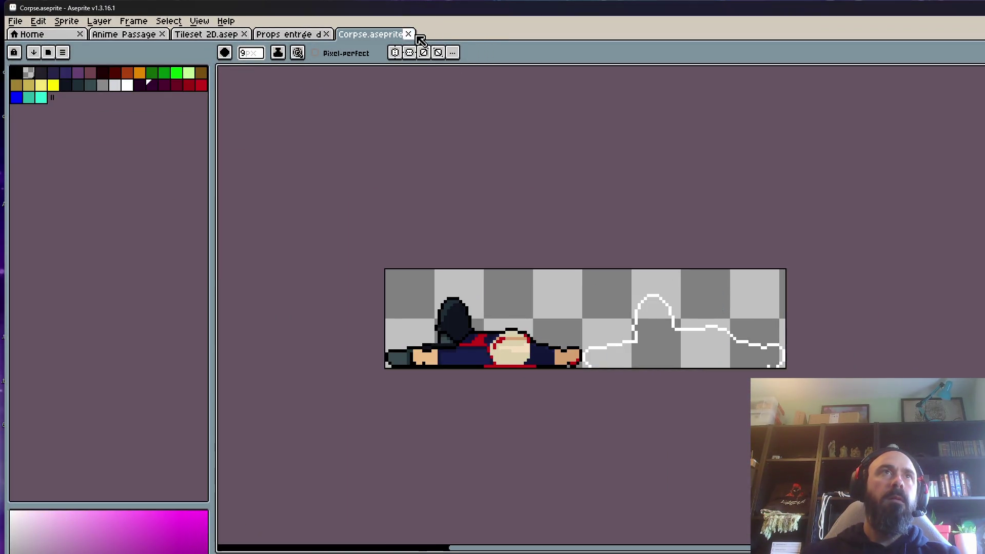
# - Close the Corpse sprite, hide Aseprite, preview Footbridge.png again, and minimize the browser
pyautogui.click(409, 34)
pyautogui.hotkey('ctrl', 'q')
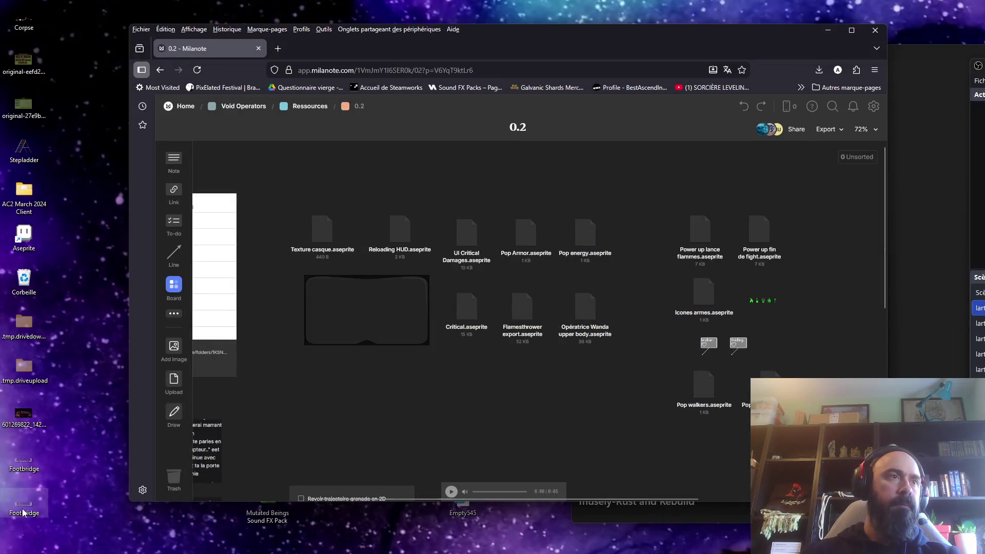
pyautogui.doubleClick(24, 509)
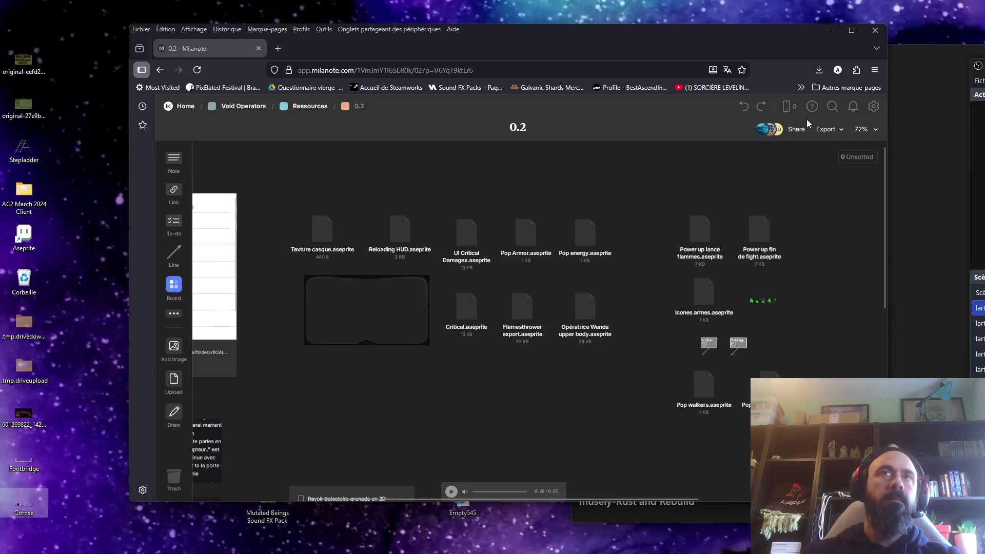
pyautogui.click(828, 29)
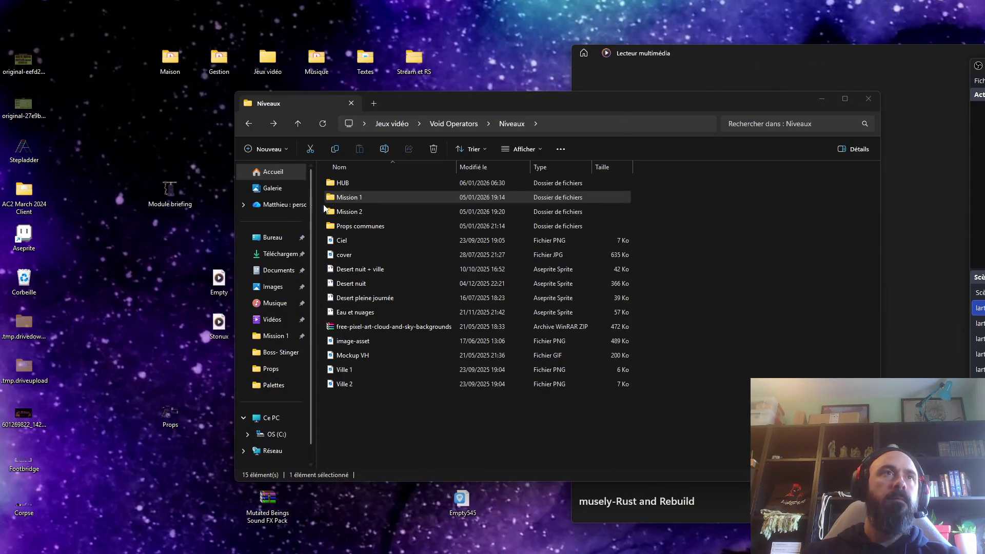
# - Open the Mission 1 folder and move the Footbridge and Corpse files into it
pyautogui.doubleClick(350, 198)
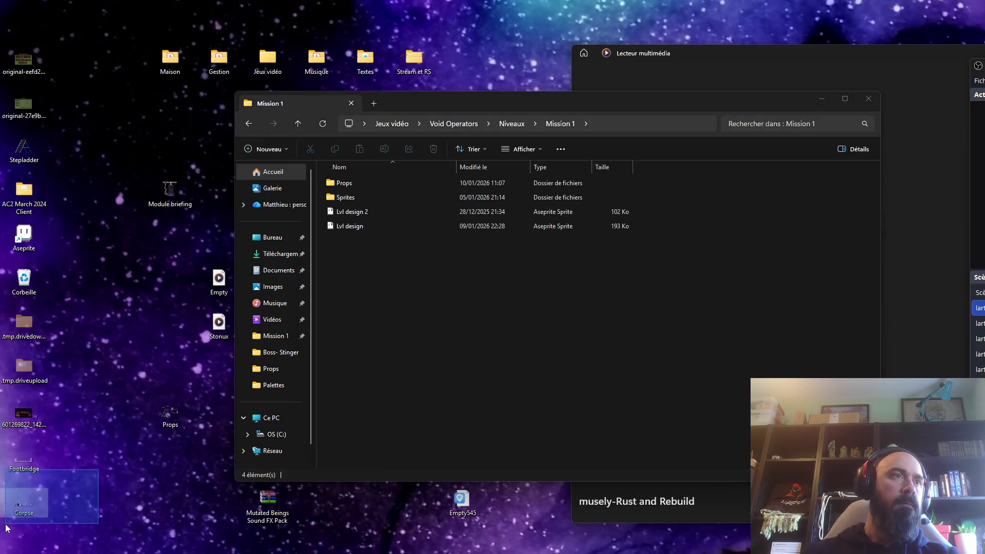
pyautogui.moveTo(91, 454); pyautogui.dragTo(10, 528)
pyautogui.moveTo(23, 462); pyautogui.dragTo(478, 342)
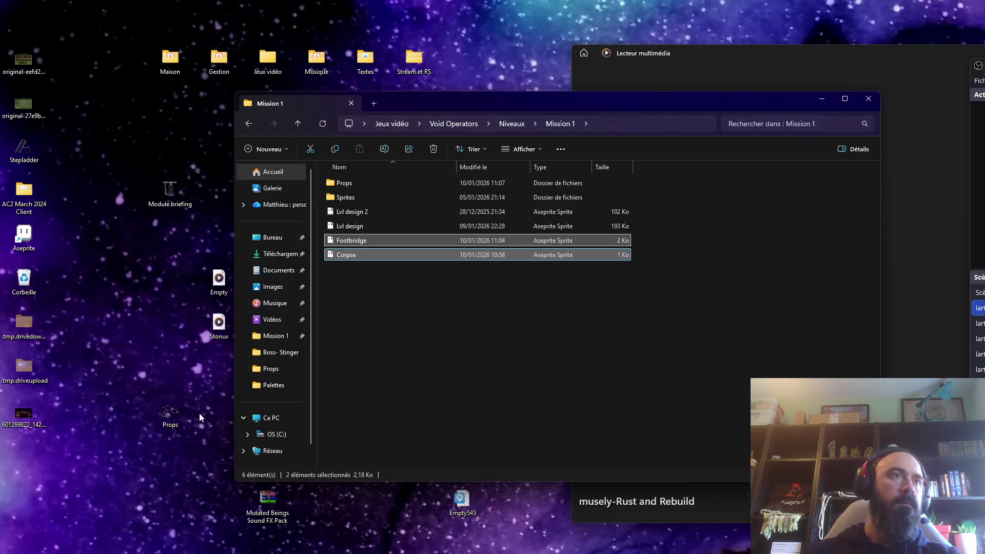
# - Open the desktop Stepladder sprite in Aseprite and export it as Stepladder.png
pyautogui.click(30, 151)
pyautogui.doubleClick(24, 149)
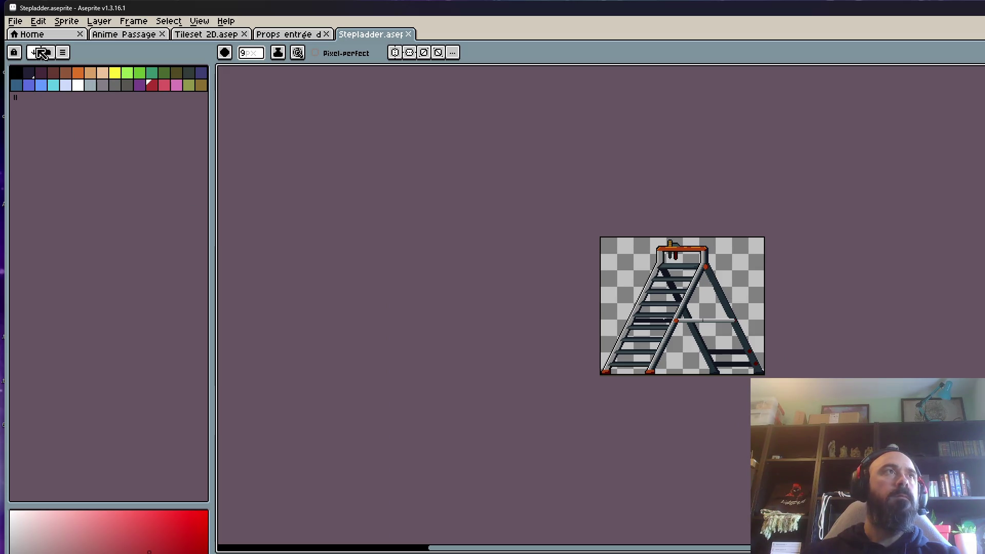
pyautogui.click(15, 21)
pyautogui.moveTo(39, 125)
pyautogui.click(158, 123)
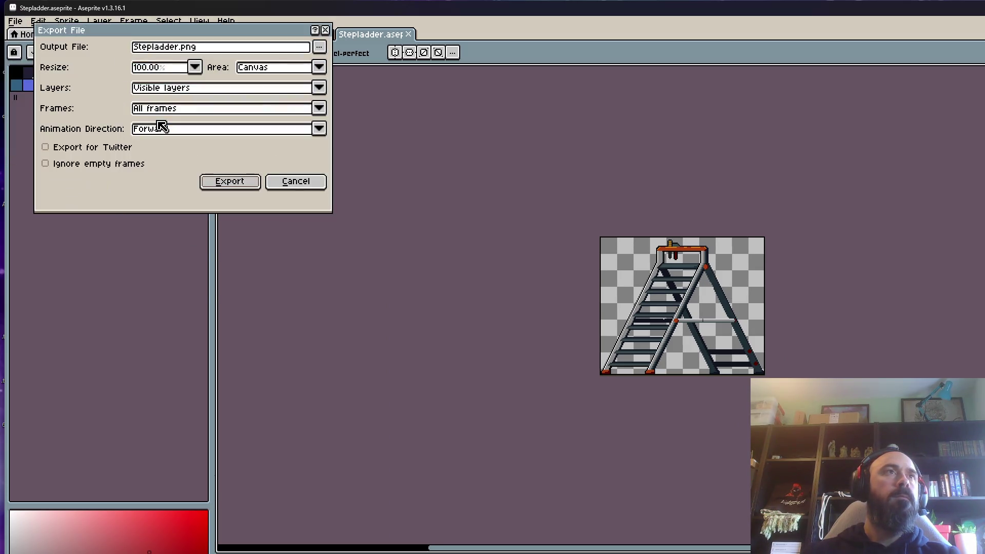
pyautogui.click(221, 183)
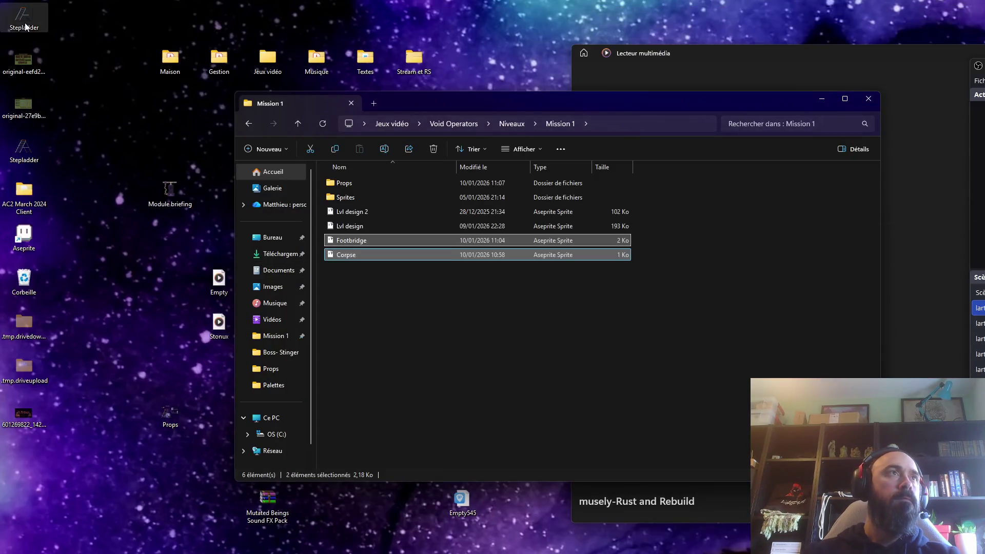
# - Preview Stepladder.png and move the Stepladder sprite into the Mission 1 folder
pyautogui.doubleClick(25, 18)
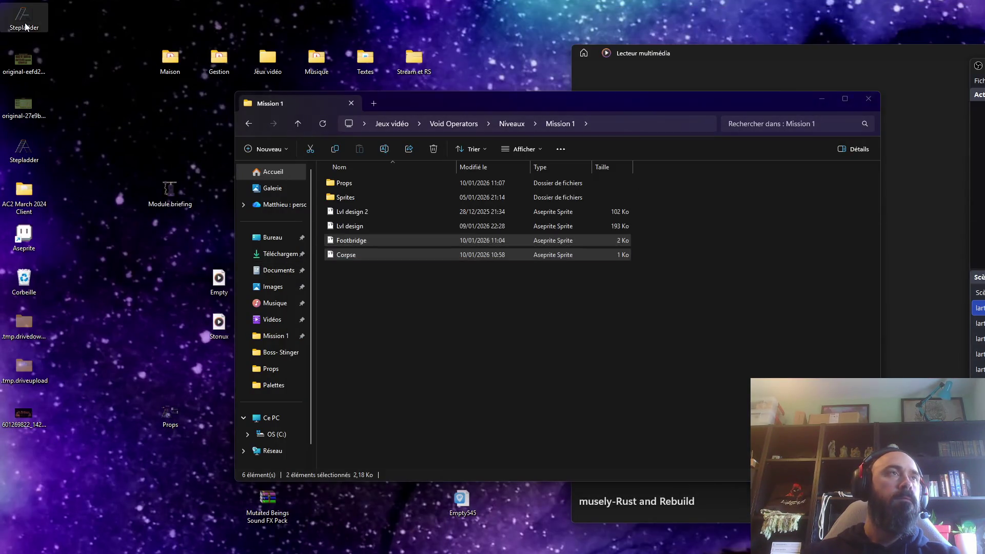
pyautogui.hotkey('alt', 'F4')
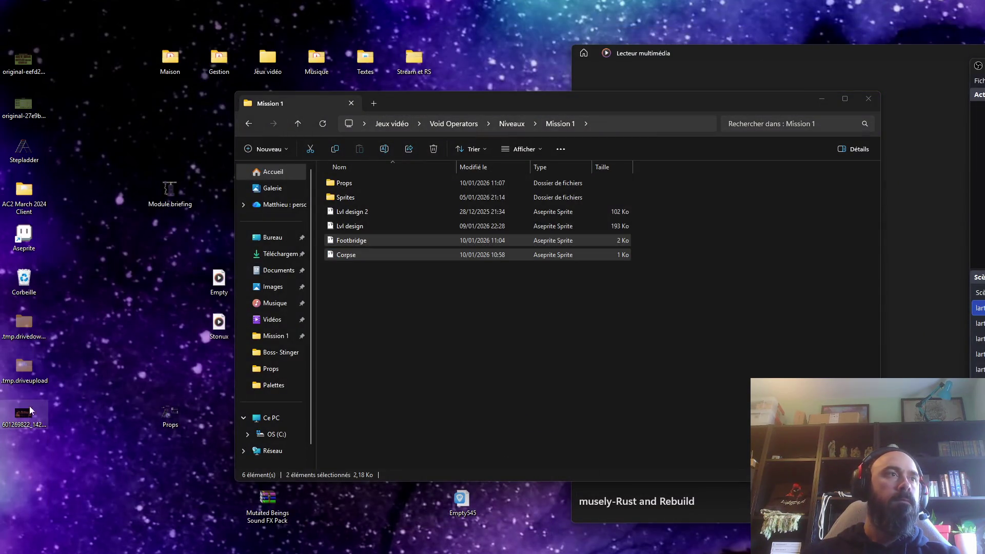
pyautogui.moveTo(23, 151)
pyautogui.mouseDown()
pyautogui.moveTo(431, 320)
pyautogui.moveTo(406, 334)
pyautogui.mouseUp()
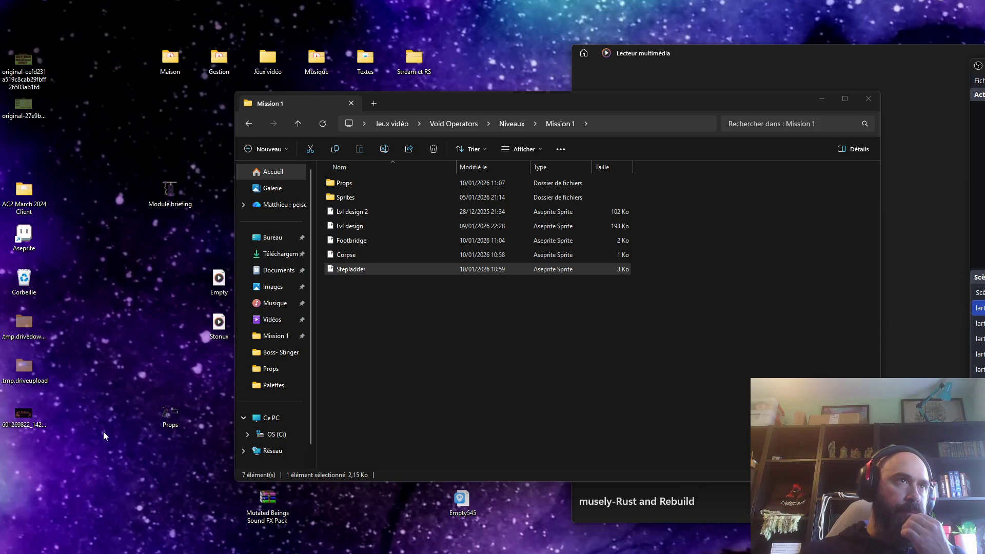
pyautogui.moveTo(498, 107)
pyautogui.mouseDown()
pyautogui.moveTo(539, 92)
pyautogui.moveTo(484, 116)
pyautogui.mouseUp()
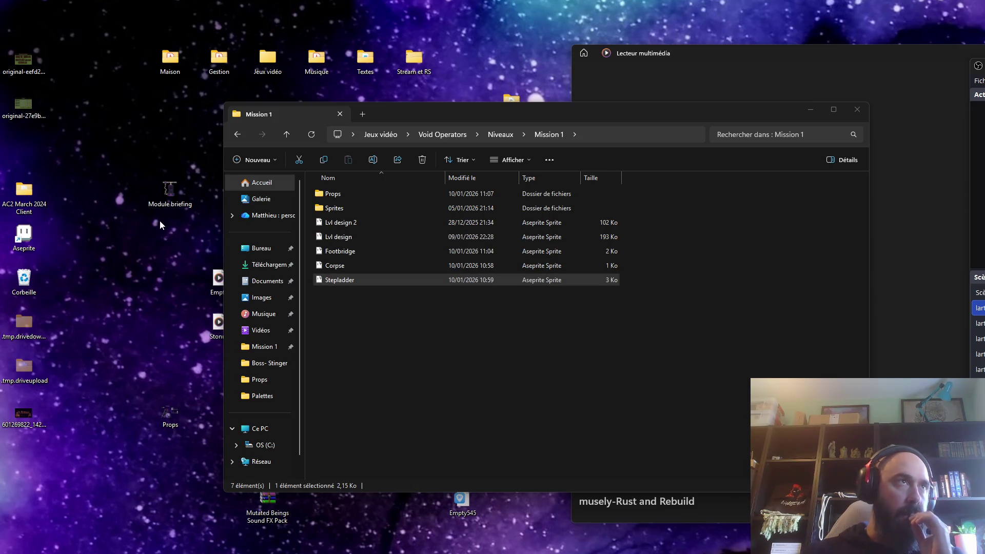
# - In Mission 1's Props folder, preview Tileset 2D and delete the duplicate Tileset 2D file
pyautogui.click(343, 218)
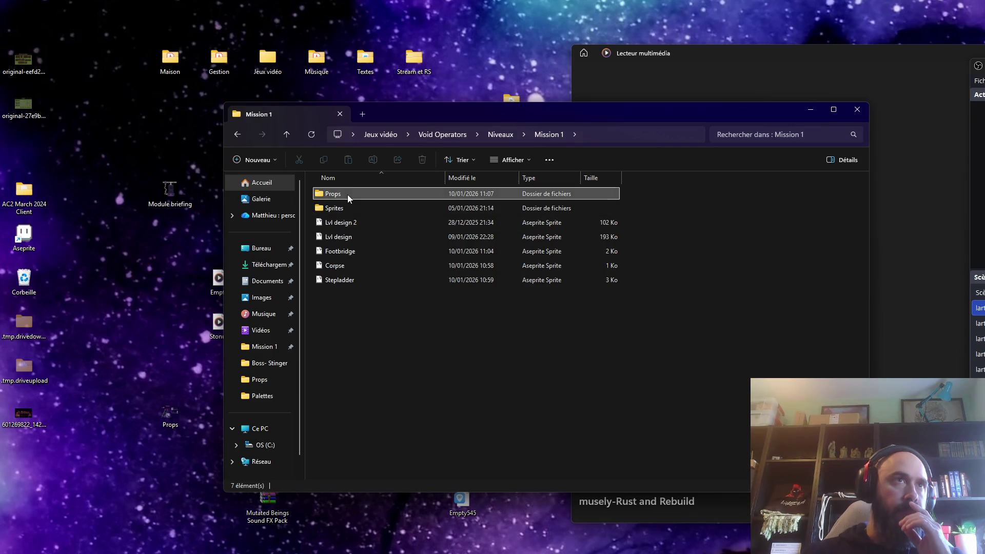
pyautogui.doubleClick(347, 195)
pyautogui.doubleClick(564, 211)
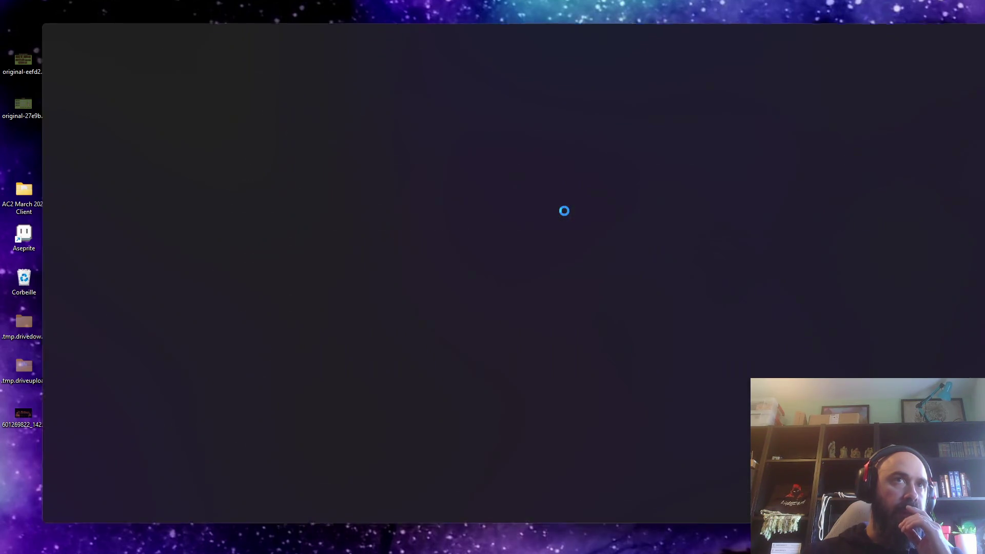
pyautogui.hotkey('alt', 'F4')
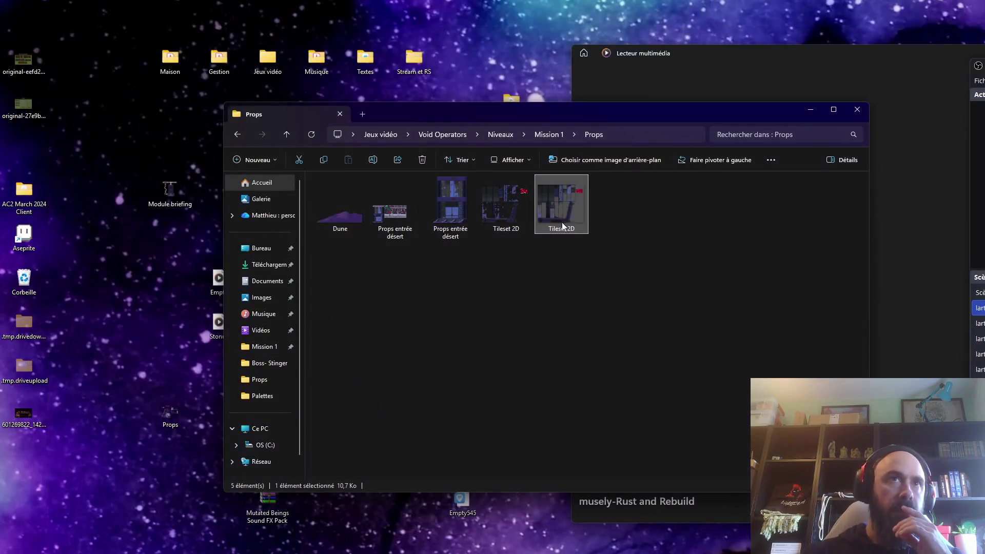
pyautogui.press('Delete')
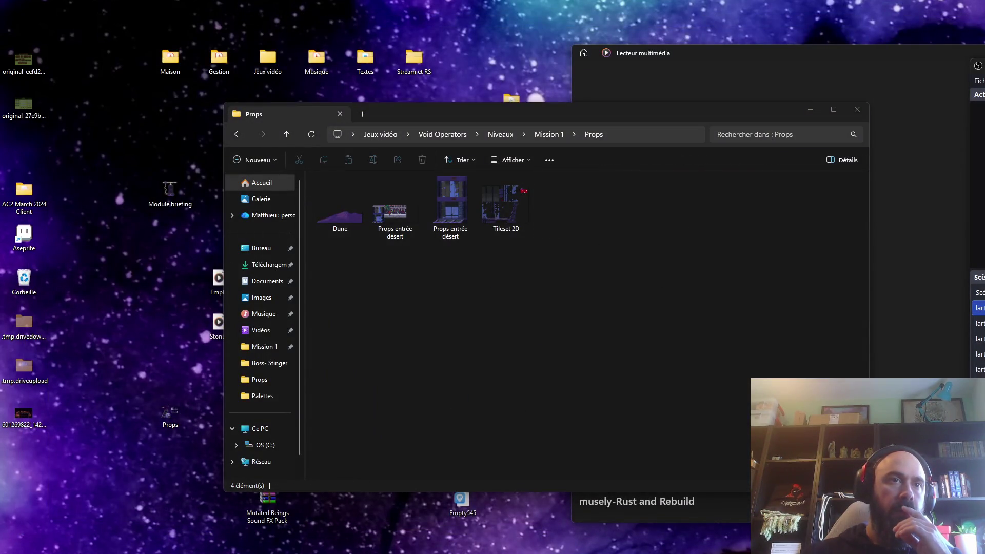
# - Browse Mission 1's Sprites and Props folders and reposition the Explorer window
pyautogui.click(231, 134)
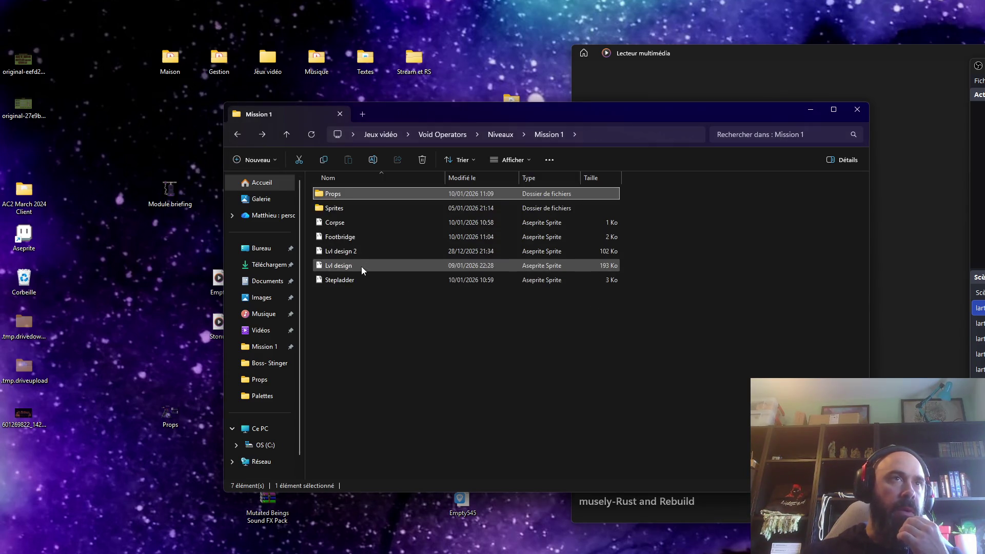
pyautogui.doubleClick(350, 207)
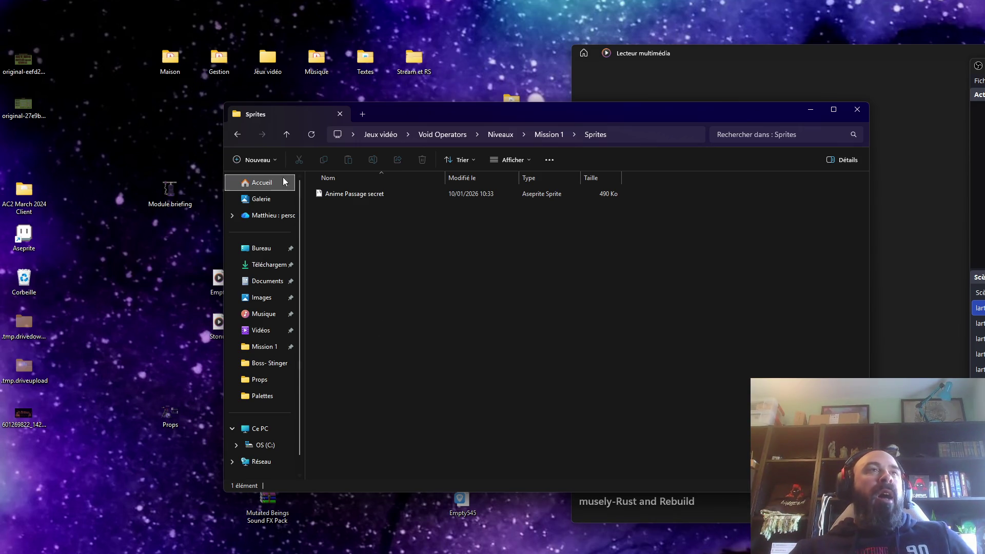
pyautogui.click(238, 135)
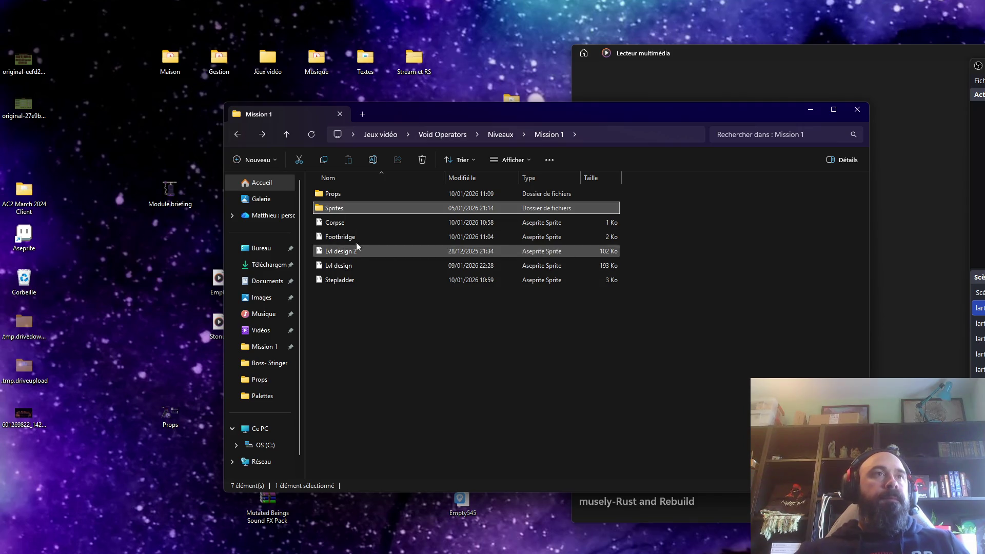
pyautogui.doubleClick(361, 194)
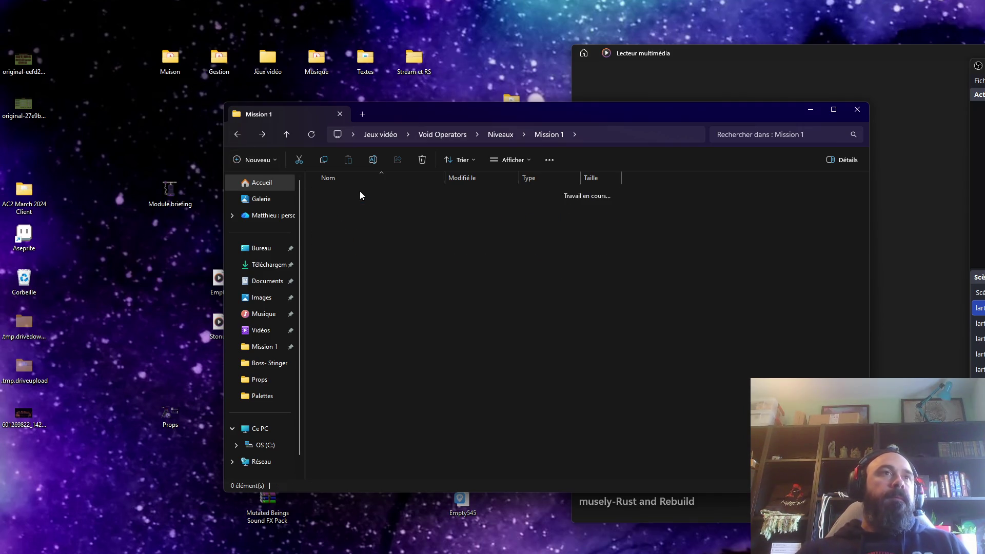
pyautogui.click(238, 134)
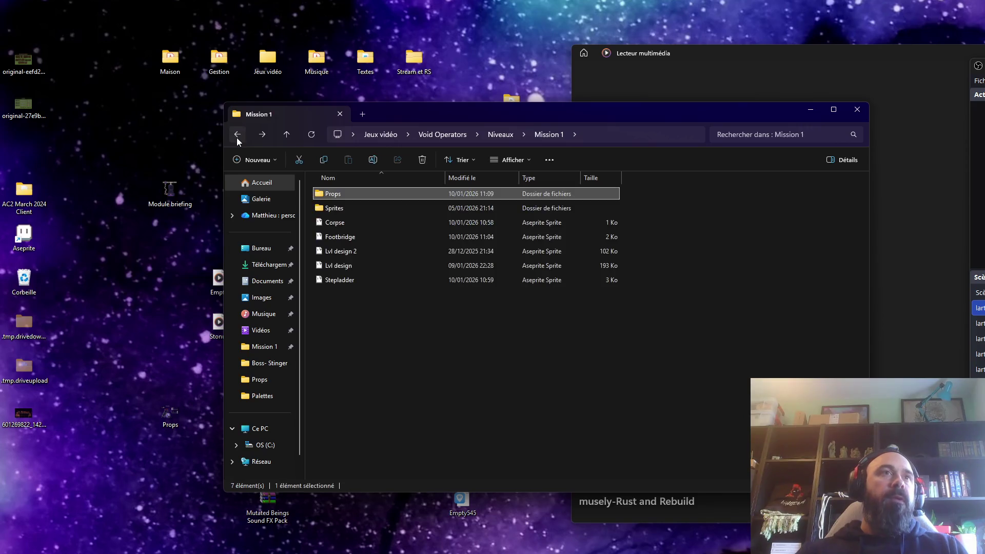
pyautogui.moveTo(665, 110)
pyautogui.mouseDown()
pyautogui.moveTo(683, 101)
pyautogui.moveTo(639, 124)
pyautogui.moveTo(589, 117)
pyautogui.moveTo(598, 140)
pyautogui.mouseUp()
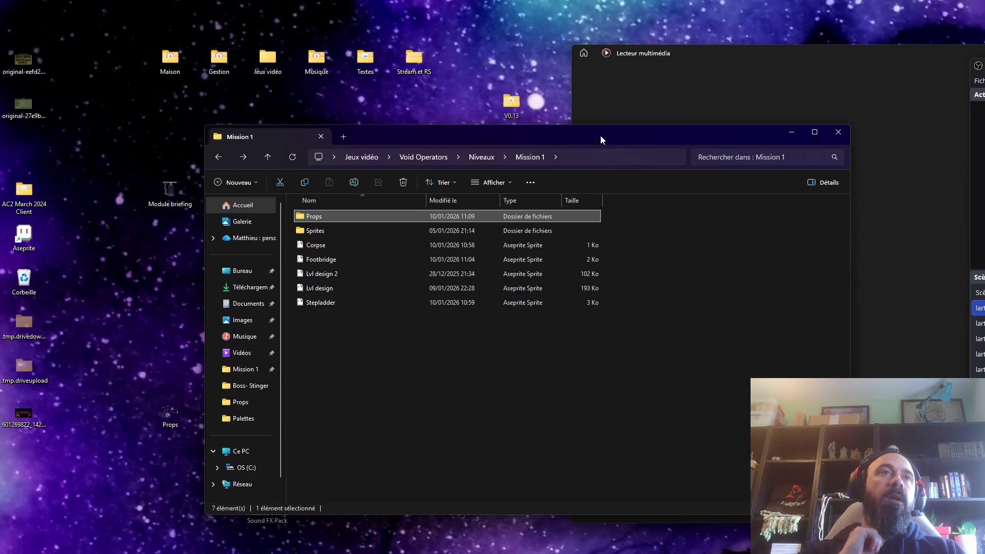
pyautogui.moveTo(600, 136)
pyautogui.mouseDown()
pyautogui.moveTo(583, 131)
pyautogui.moveTo(595, 146)
pyautogui.mouseUp()
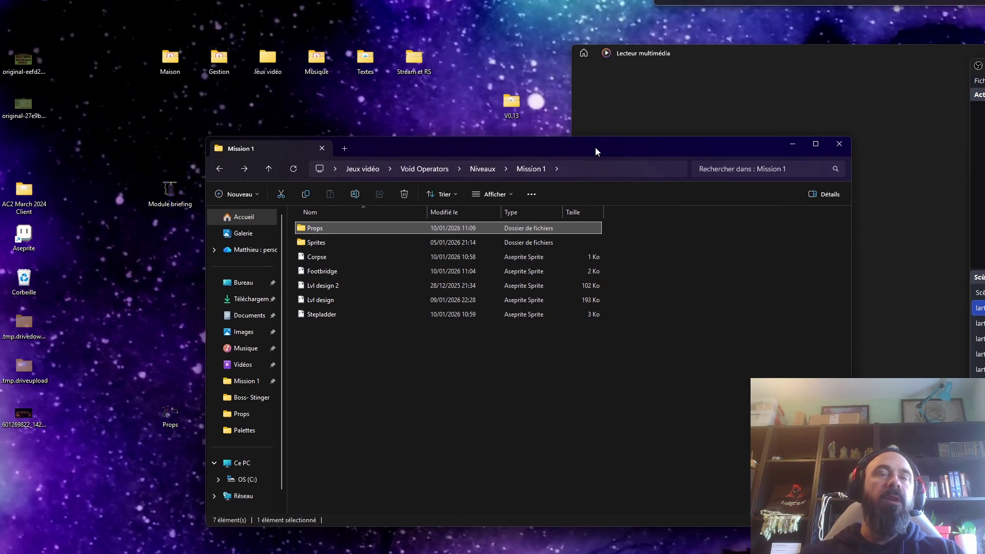
pyautogui.doubleClick(356, 242)
pyautogui.hotkey('alt', 'Left')
# - Close the Corpse and Stepladder sprites, leaving Anime Passage secret showing
pyautogui.click(340, 255)
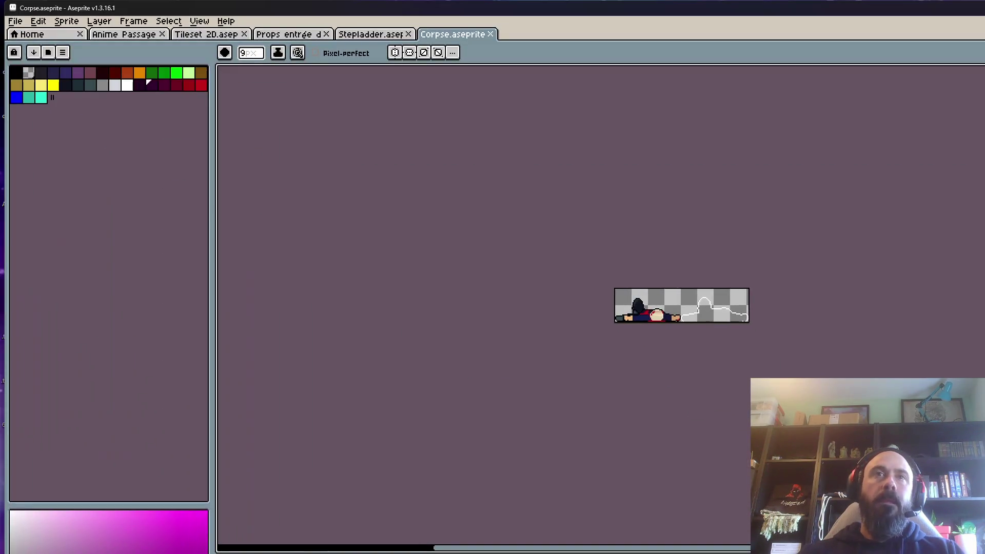
pyautogui.click(495, 35)
pyautogui.click(409, 34)
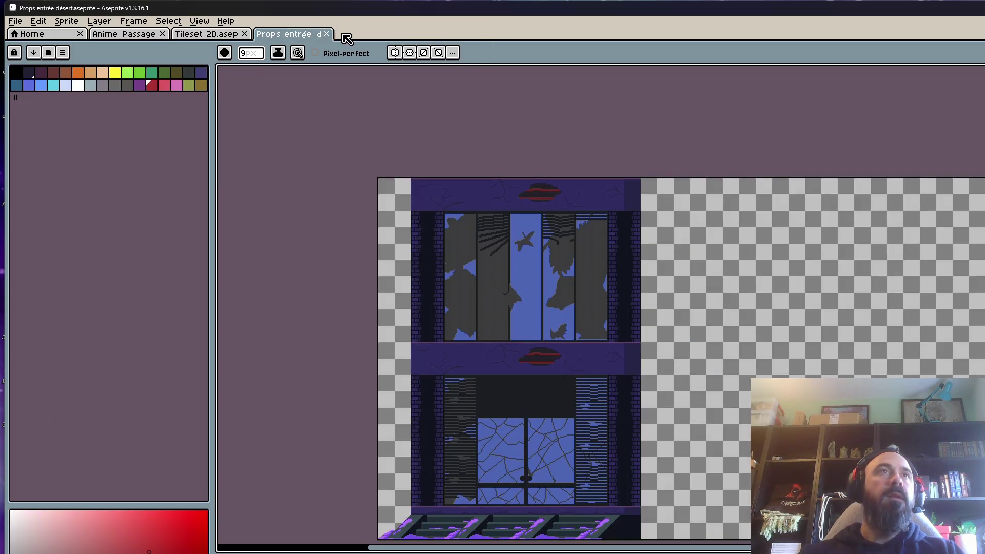
pyautogui.click(209, 34)
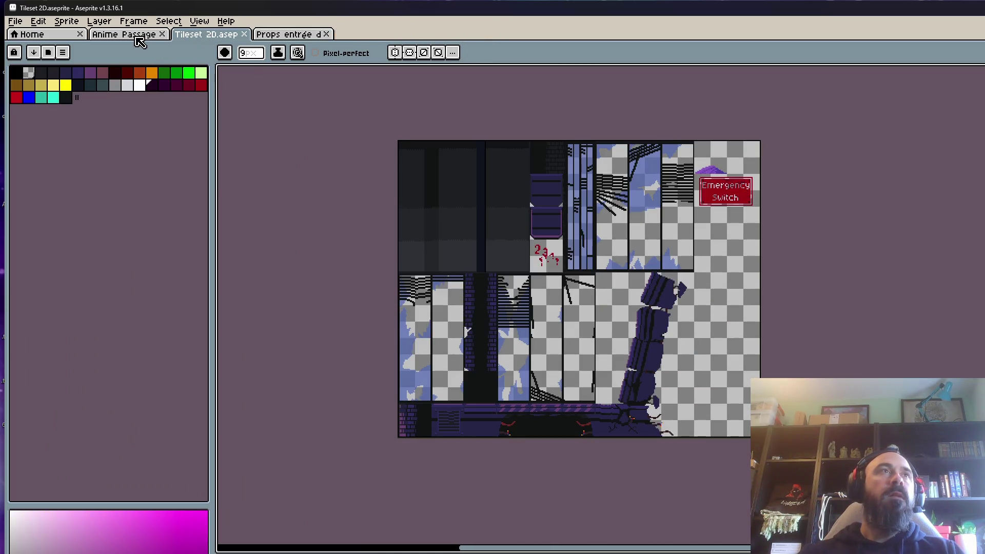
pyautogui.click(139, 36)
# - Minimize Aseprite and the media player, then select the Props file on the desktop
pyautogui.press('super+Down')
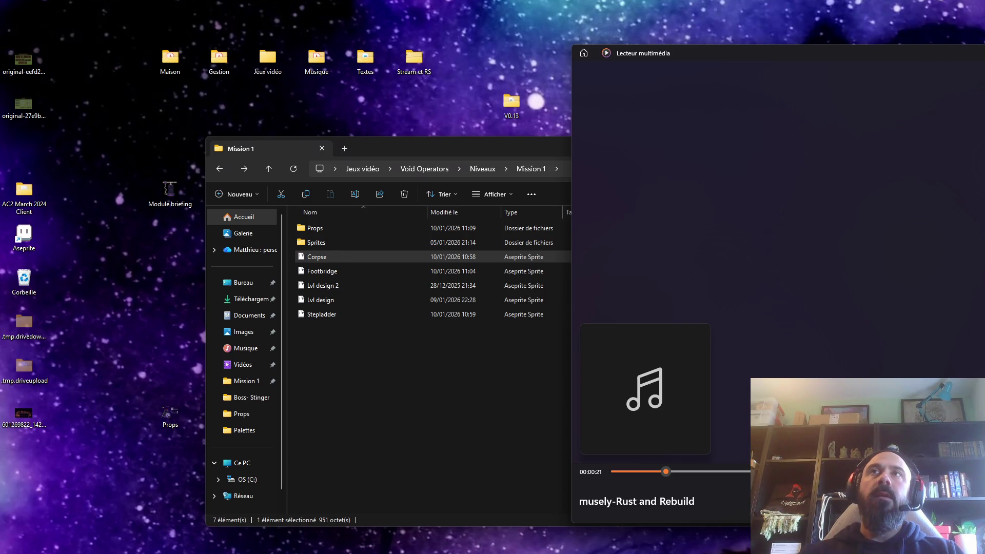
pyautogui.press('super+Down')
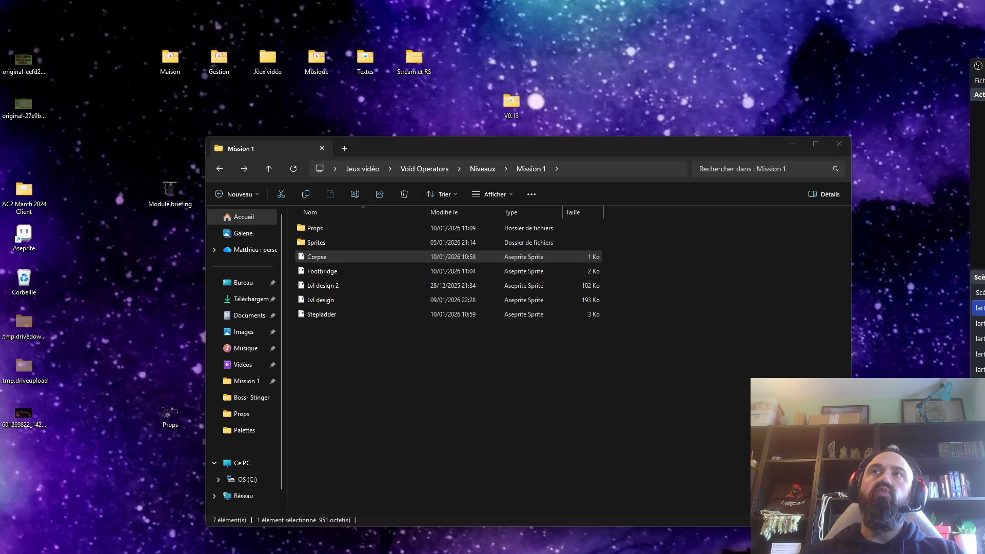
pyautogui.click(651, 152)
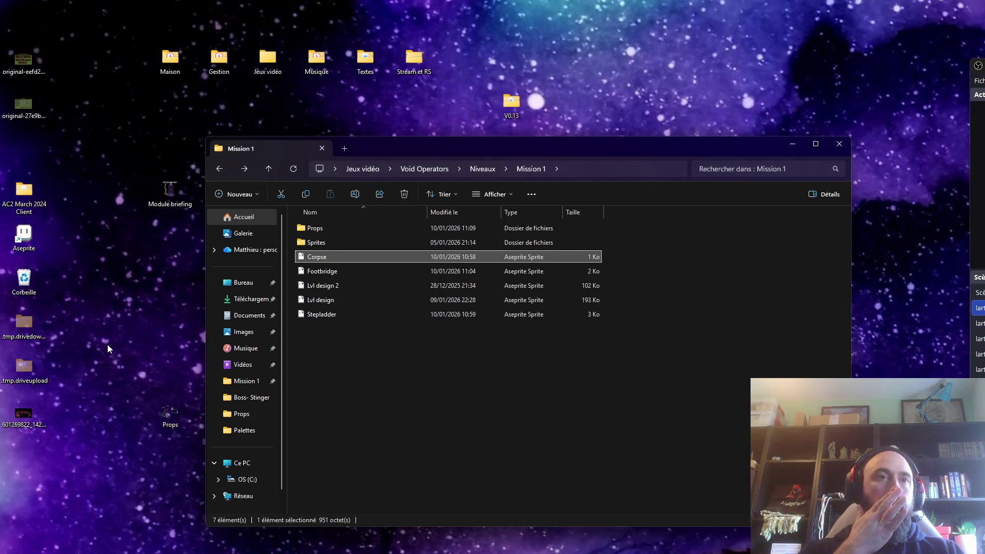
pyautogui.click(169, 413)
# - Open and close the desktop Props sprite, delete it to the Recycle Bin, and return to Void Operators
pyautogui.doubleClick(171, 413)
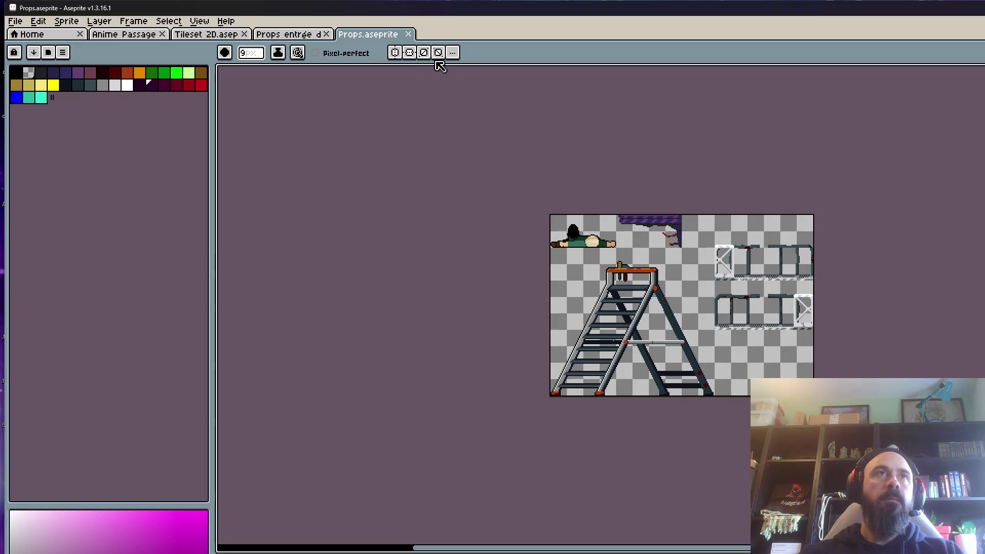
pyautogui.click(408, 34)
pyautogui.hotkey('ctrl', 'q')
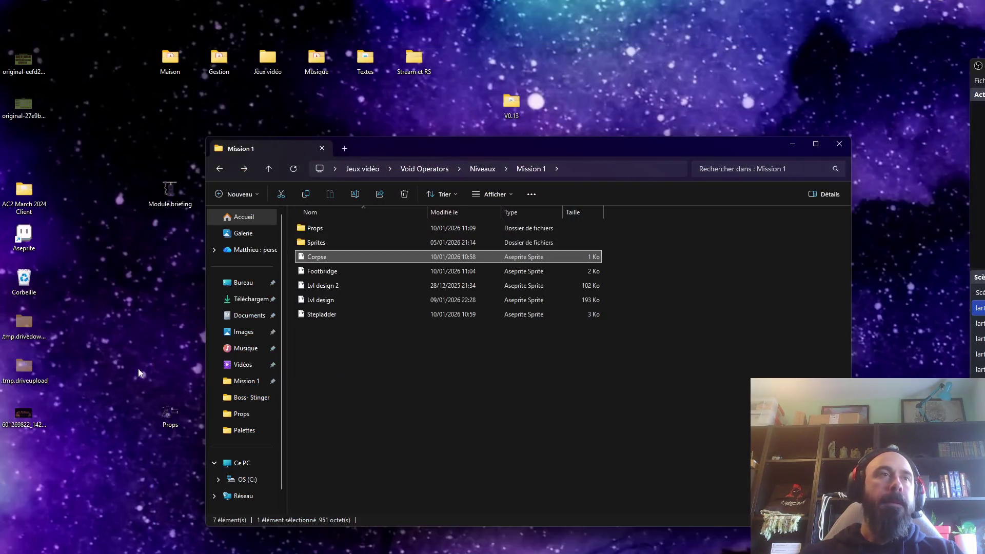
pyautogui.press('Delete')
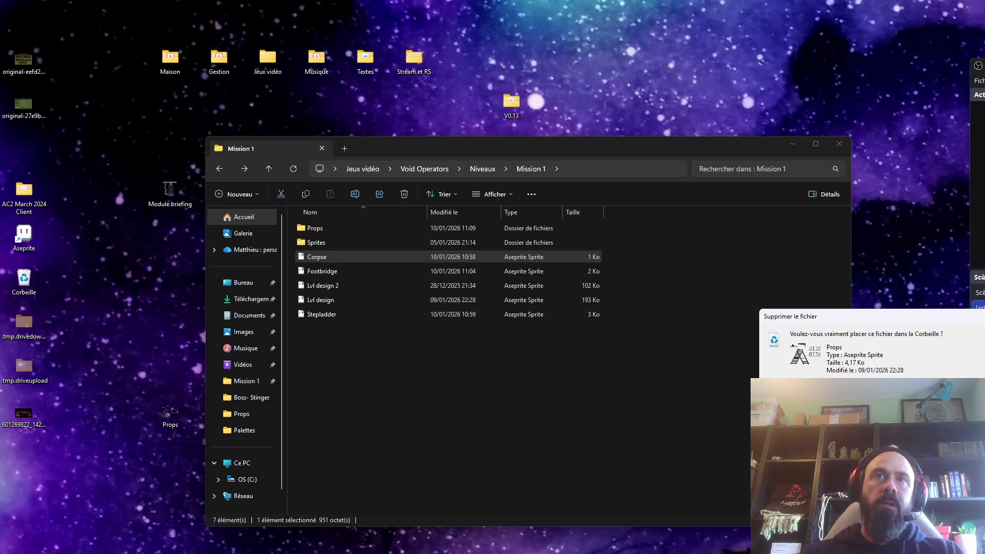
pyautogui.press('Return')
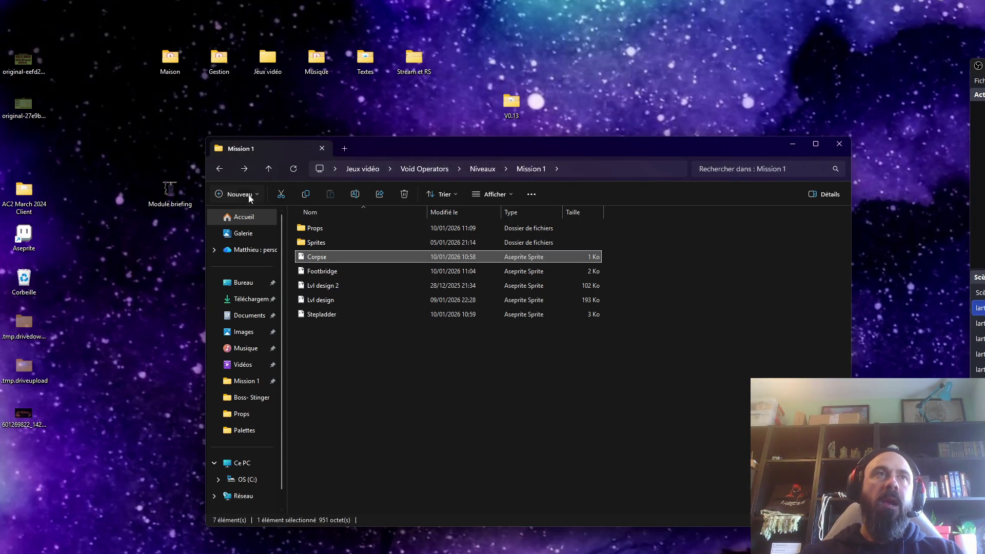
pyautogui.click(221, 175)
pyautogui.click(221, 175)
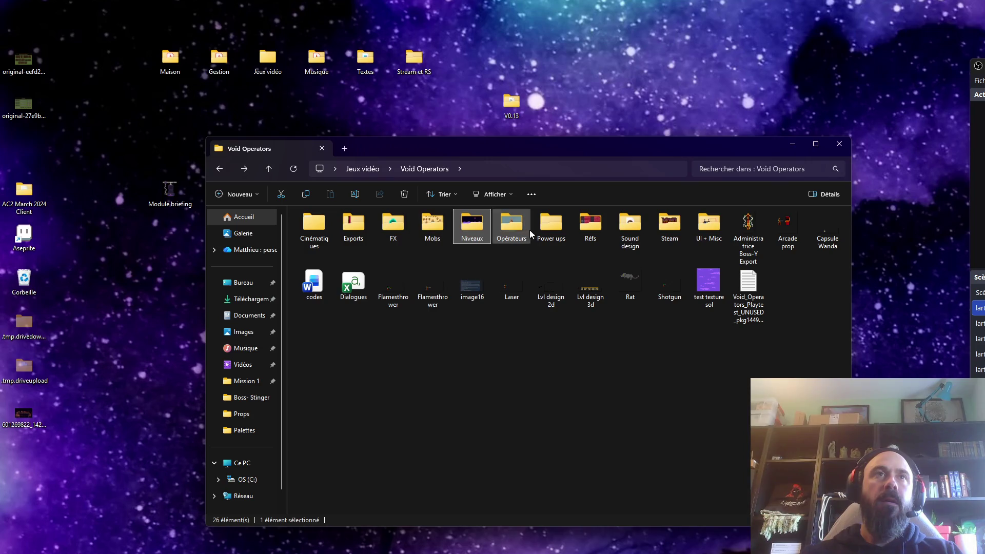
# - Open the UI + Misc folder and nudge the Explorer window slightly up and left
pyautogui.doubleClick(698, 232)
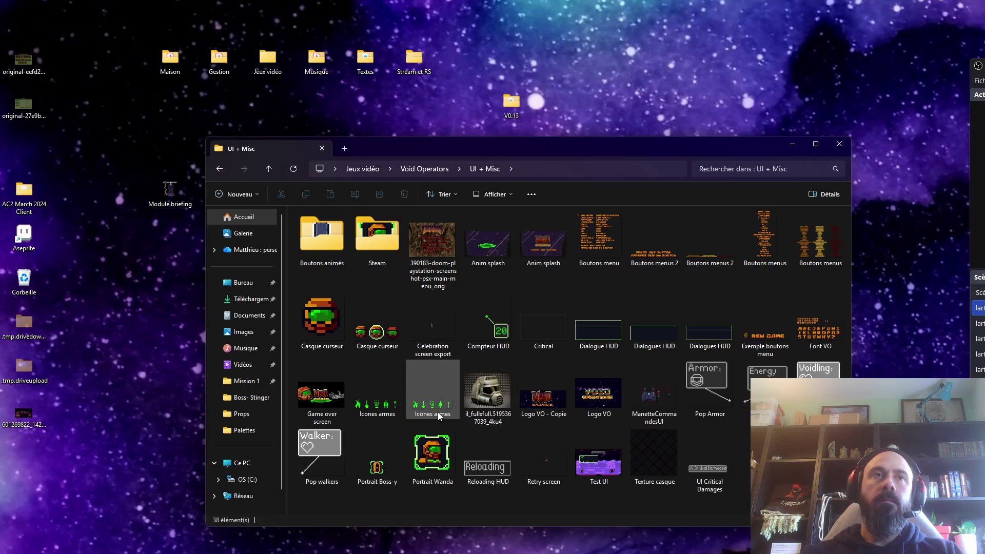
pyautogui.moveTo(604, 302)
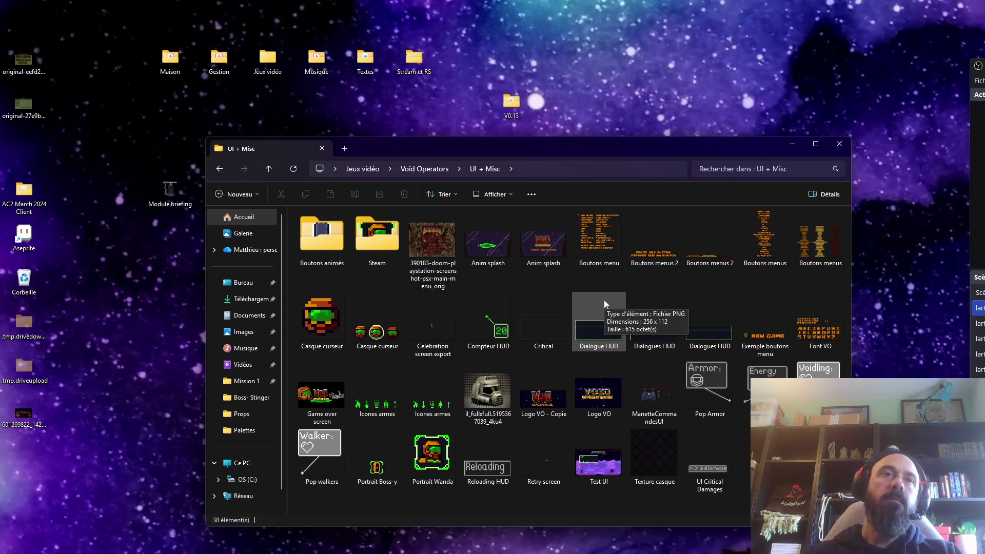
pyautogui.moveTo(538, 149); pyautogui.dragTo(520, 152)
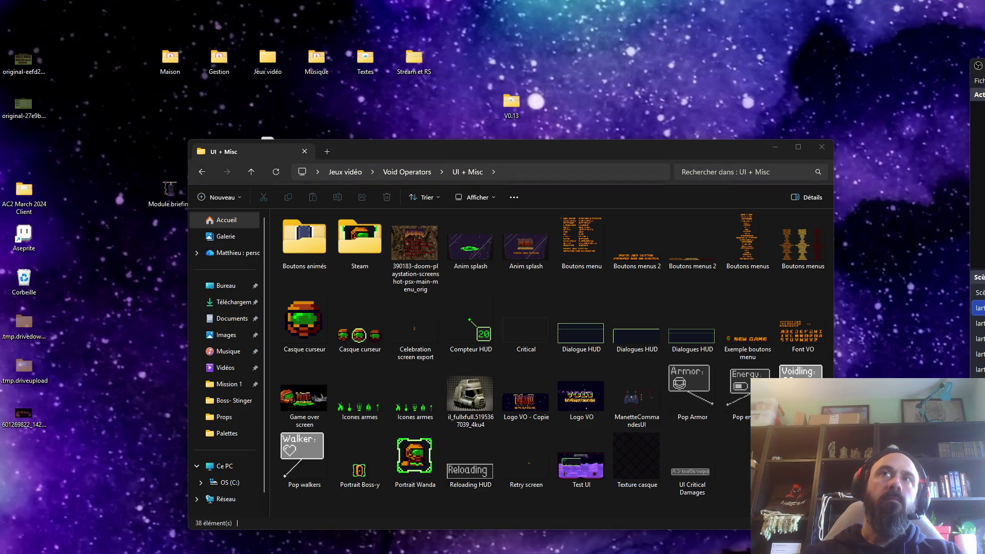
pyautogui.moveTo(620, 147); pyautogui.dragTo(614, 123)
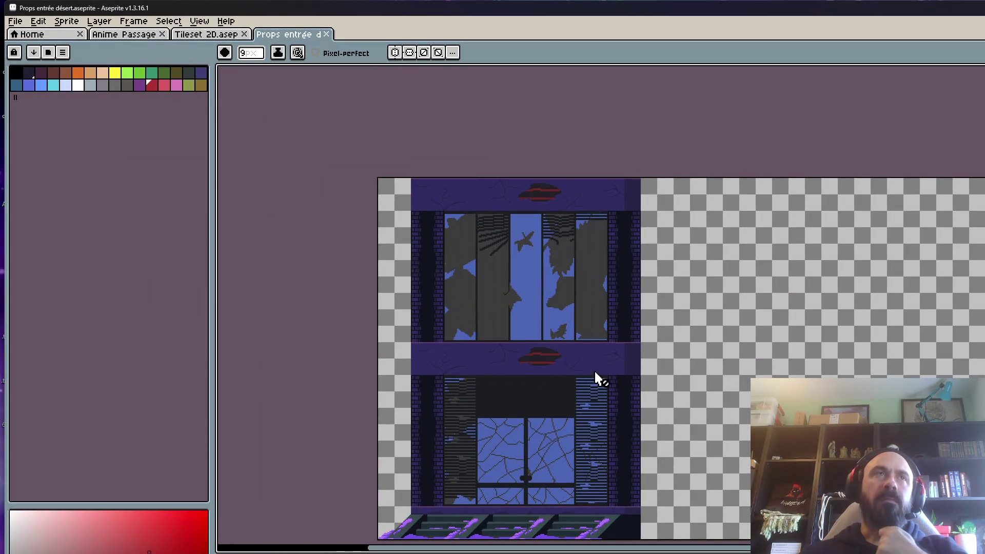
# - Switch Aseprite to the Tileset 2D sprite tab
pyautogui.click(219, 34)
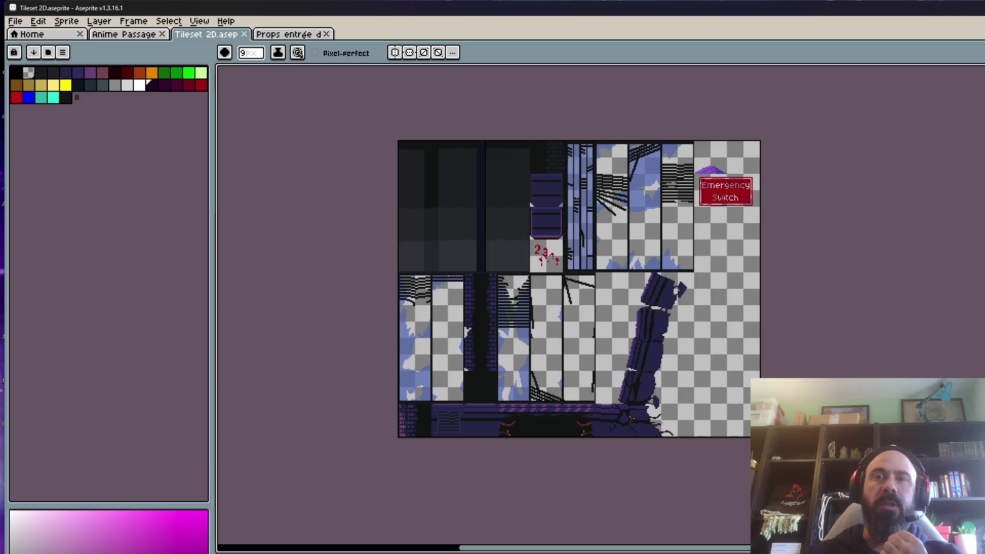
# - Bring Aseprite forward, view Props entrée désert, then Anime Passage secret, and return to Explorer
pyautogui.hotkey('alt', 'Tab')
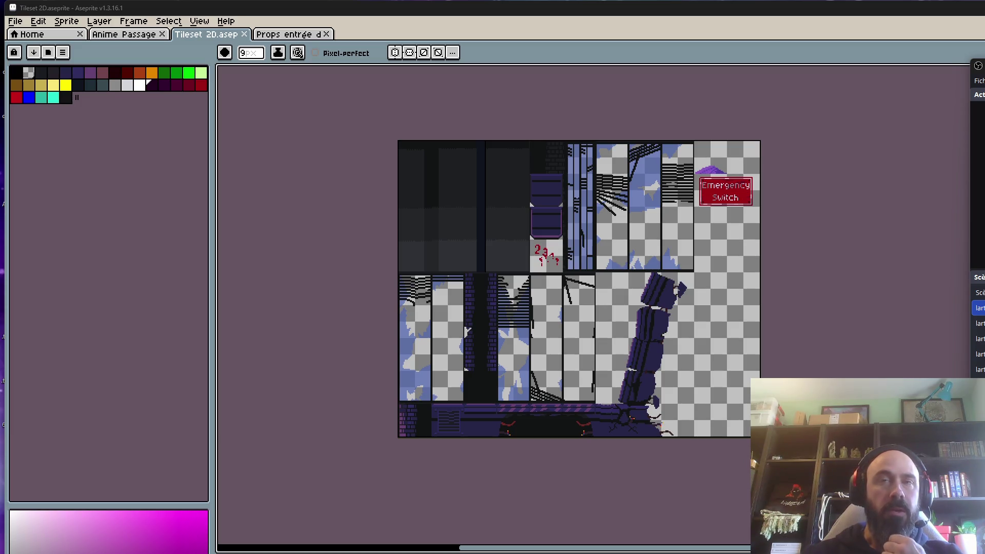
pyautogui.click(688, 26)
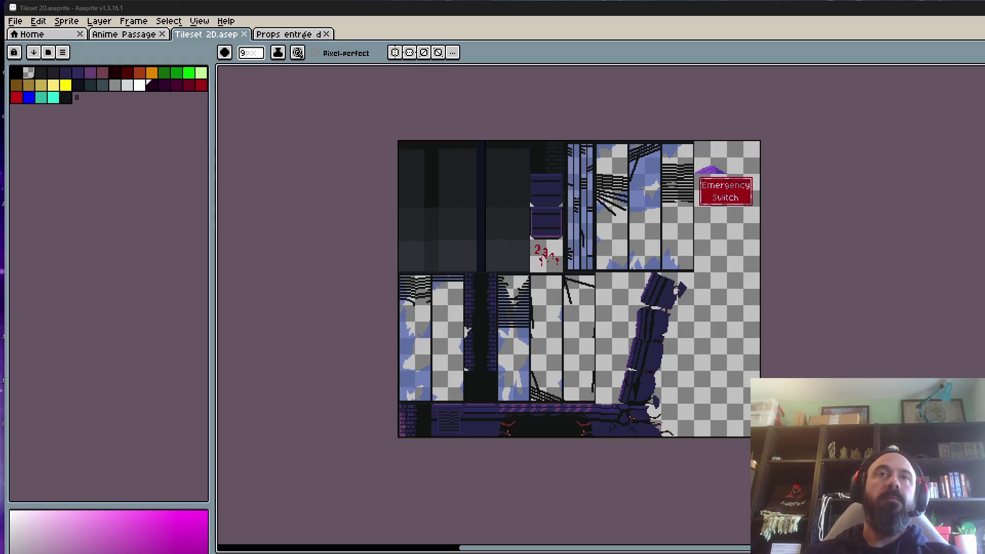
pyautogui.click(269, 37)
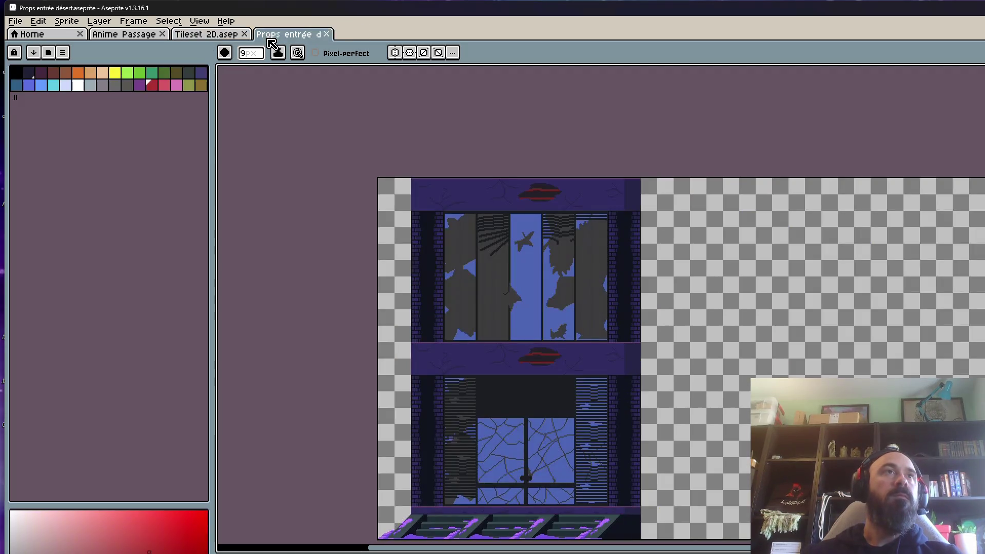
pyautogui.click(134, 21)
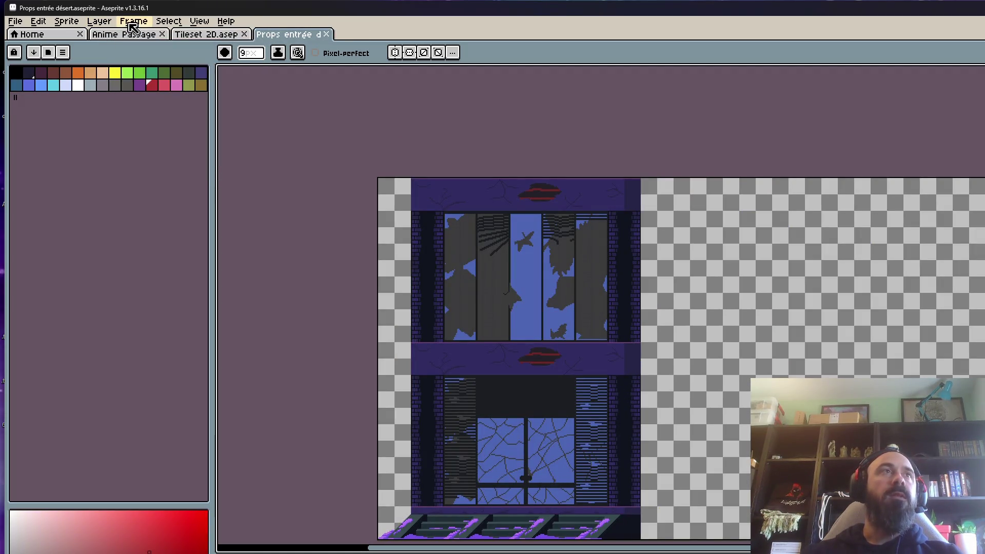
pyautogui.click(125, 36)
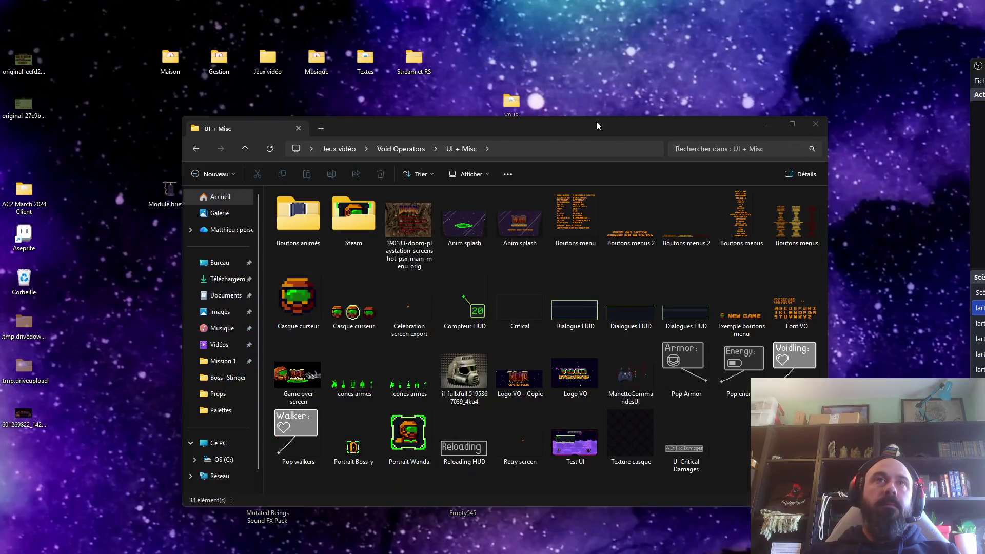
pyautogui.click(597, 123)
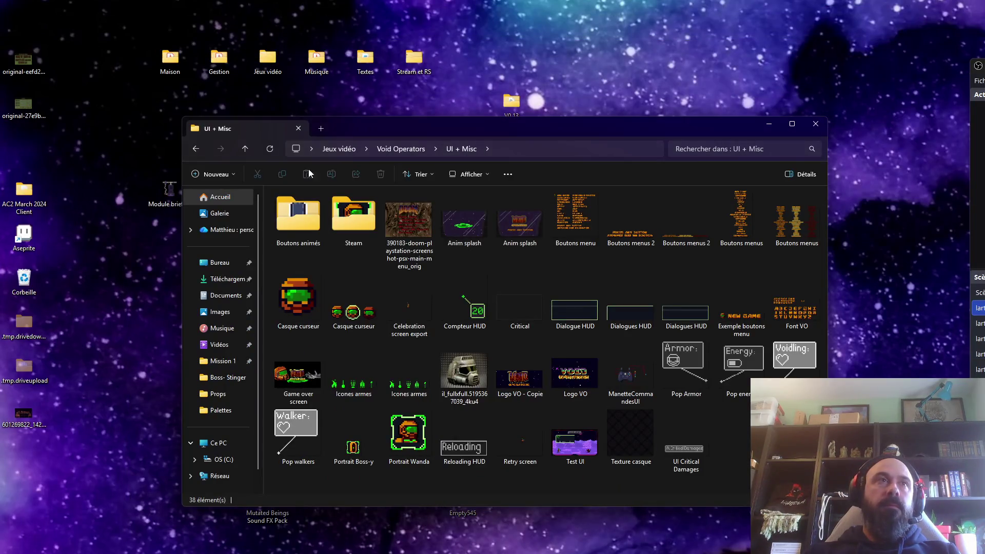
# - Go back to Void Operators and open Niveaux › Props communes
pyautogui.click(197, 150)
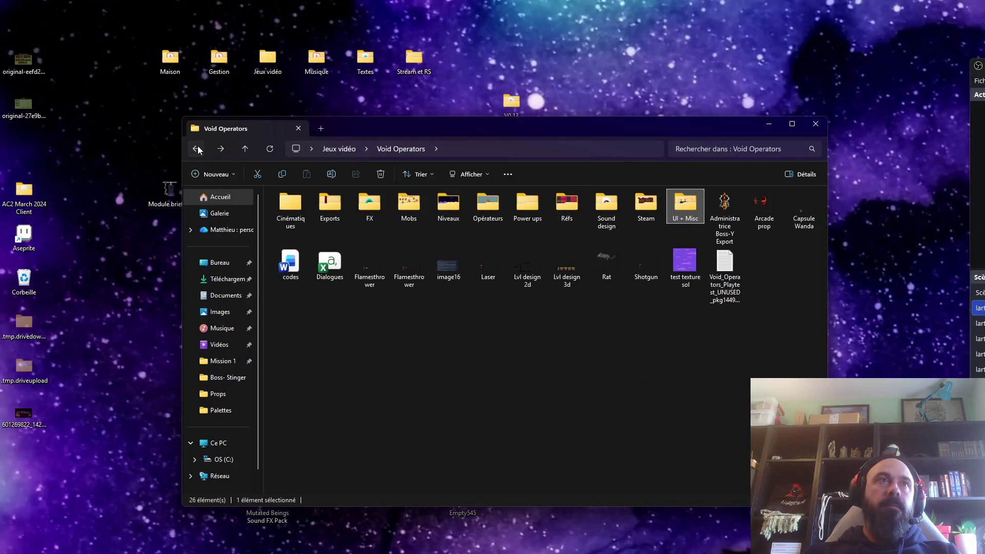
pyautogui.doubleClick(449, 206)
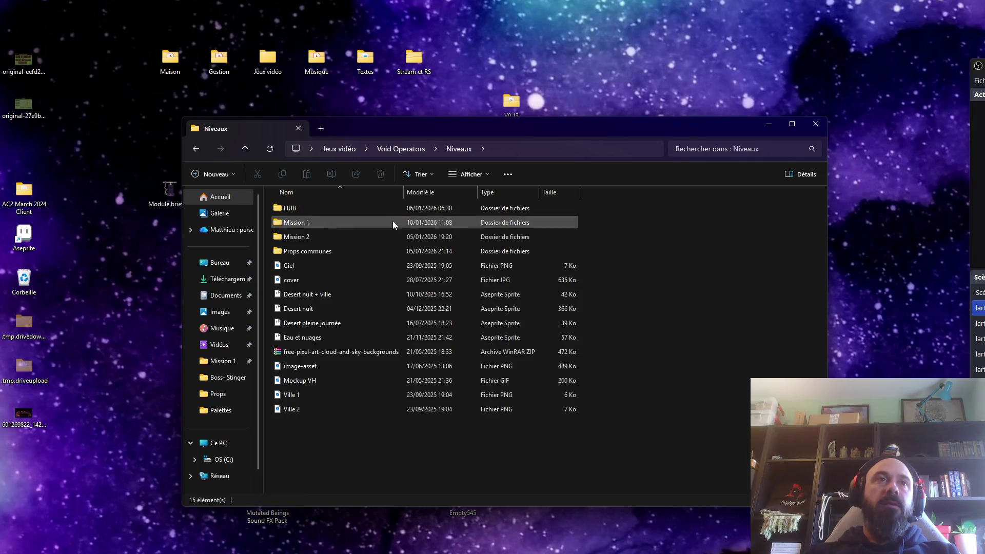
pyautogui.doubleClick(315, 254)
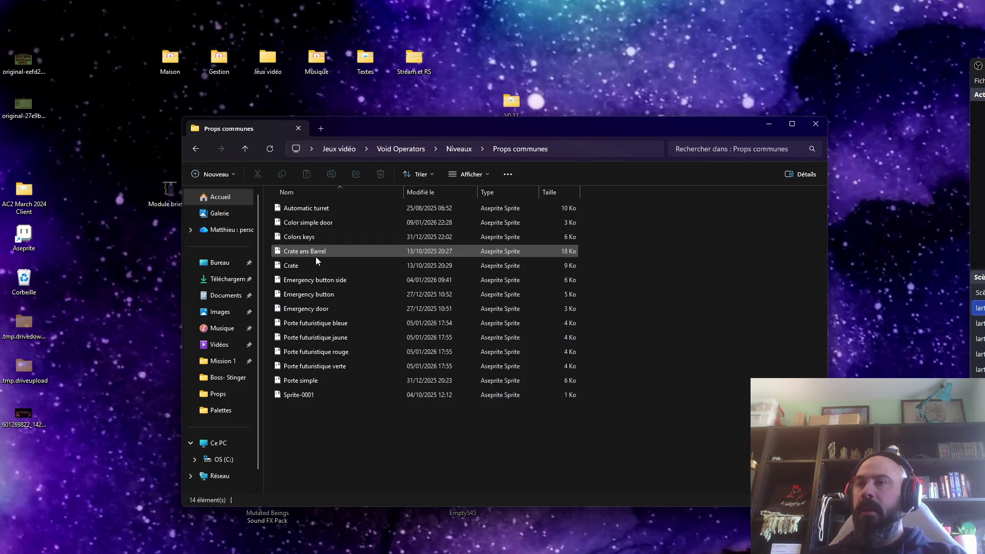
pyautogui.click(412, 41)
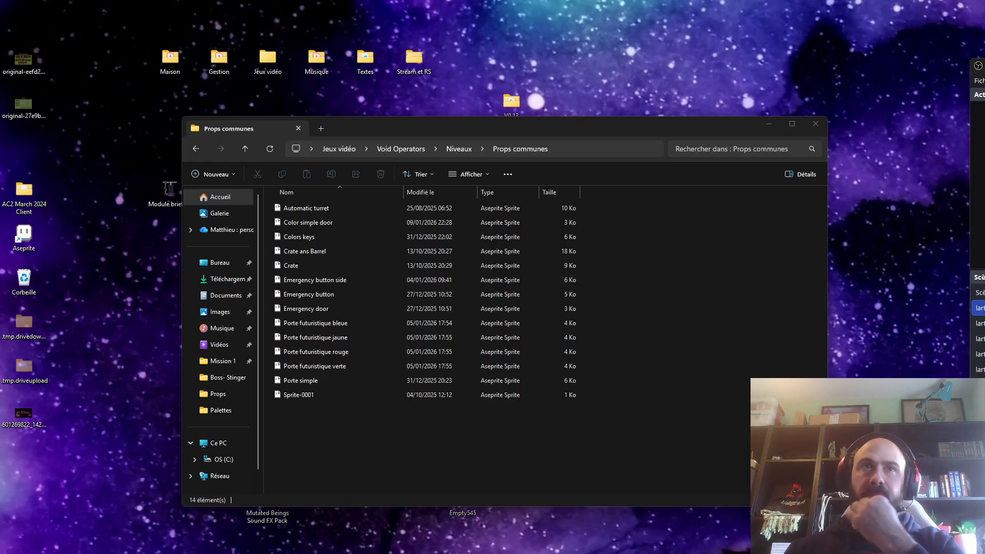
pyautogui.click(351, 310)
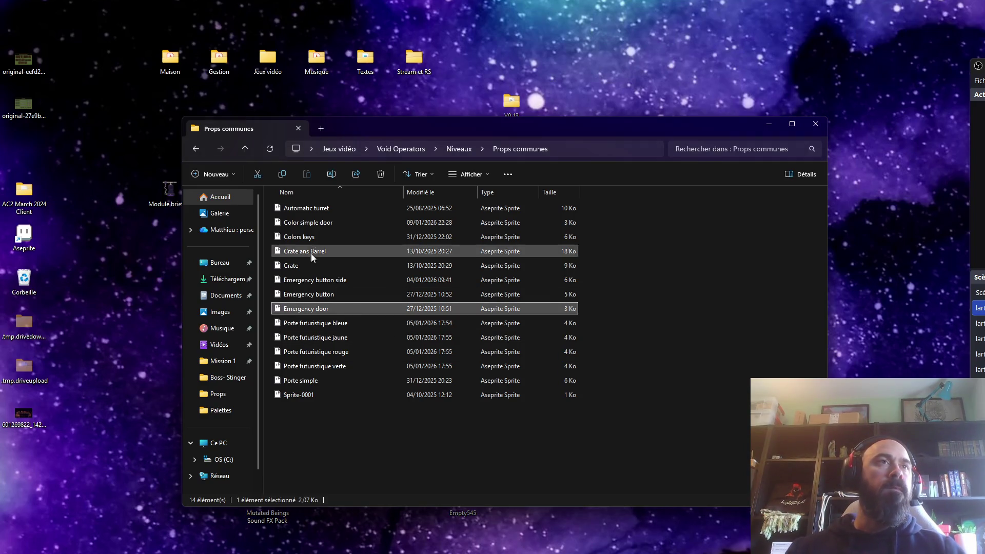
pyautogui.click(313, 208)
pyautogui.click(315, 223)
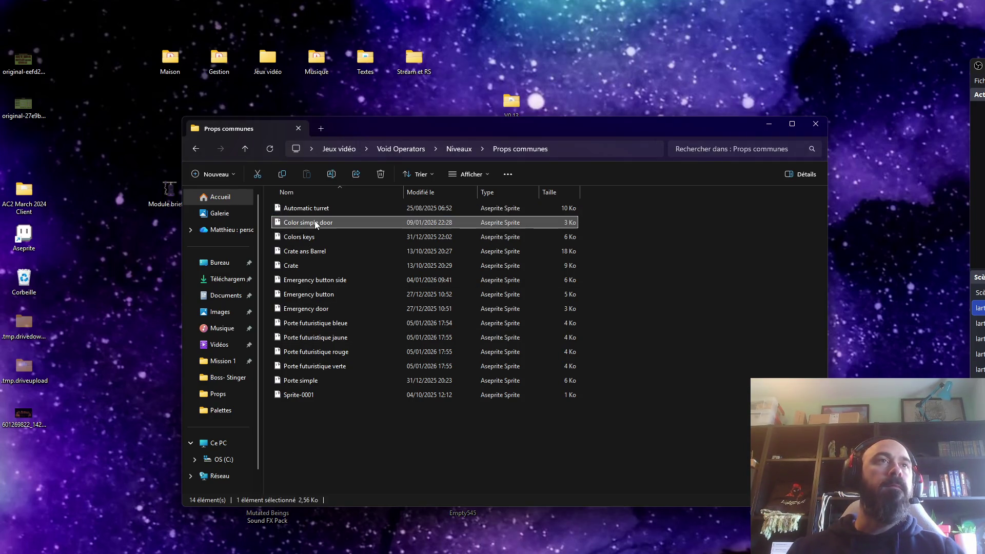
pyautogui.doubleClick(316, 224)
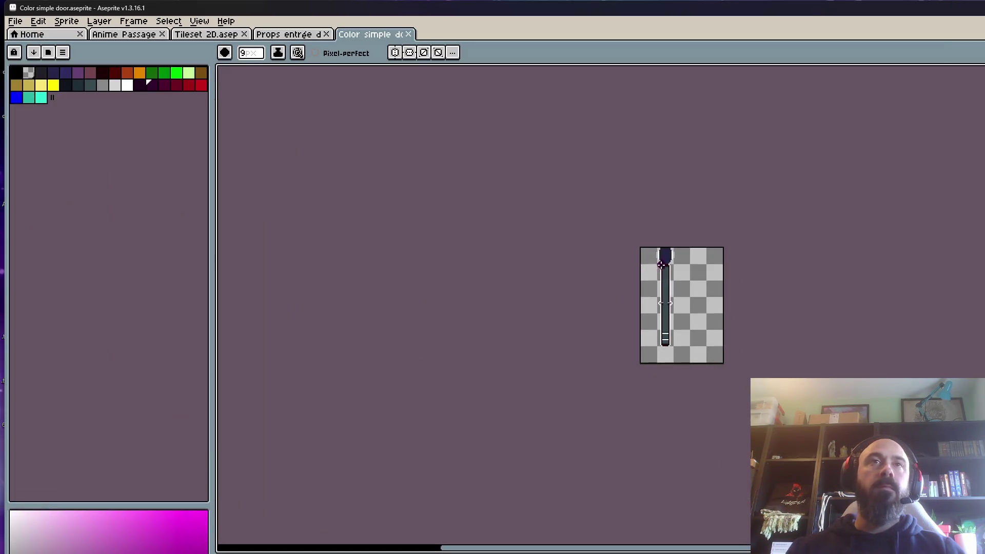
# - Zoom in on the Color simple door canvas and play, stop, and replay its door animation
pyautogui.scroll(2, 659, 308)
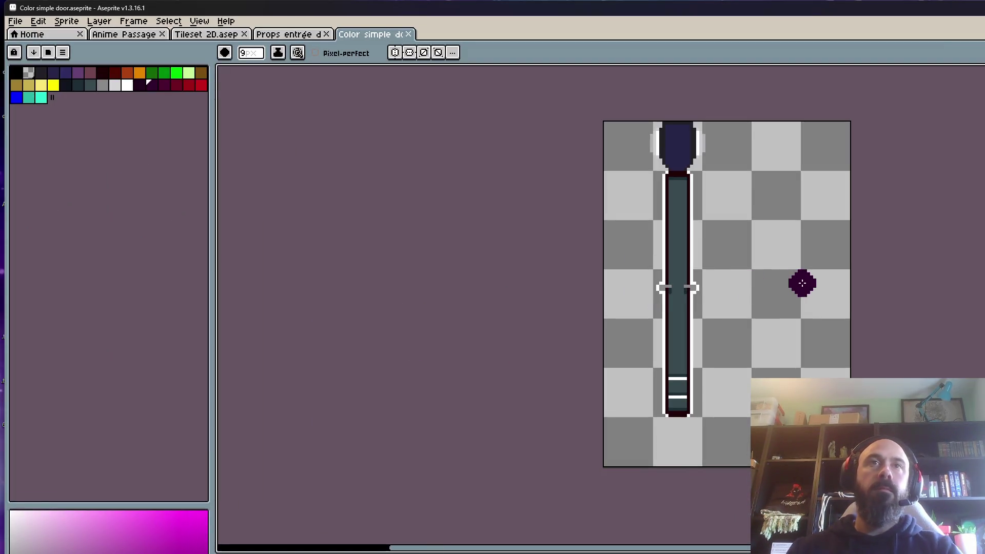
pyautogui.press('Return')
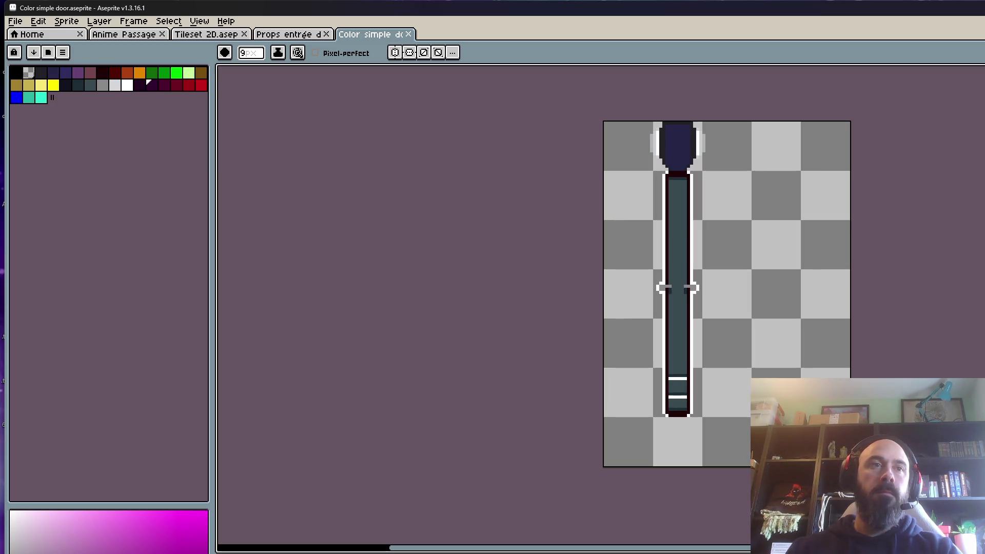
pyautogui.press('Return')
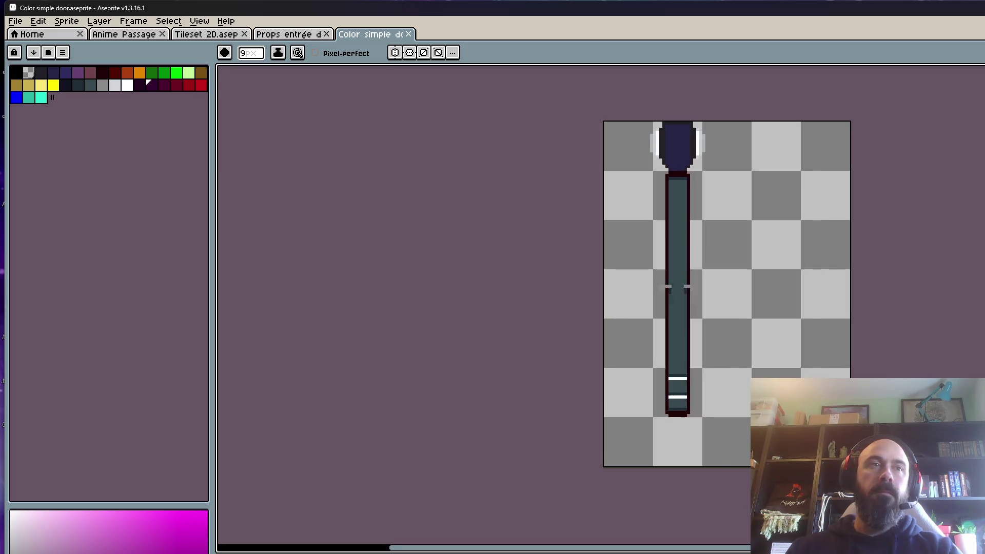
pyautogui.press('Return')
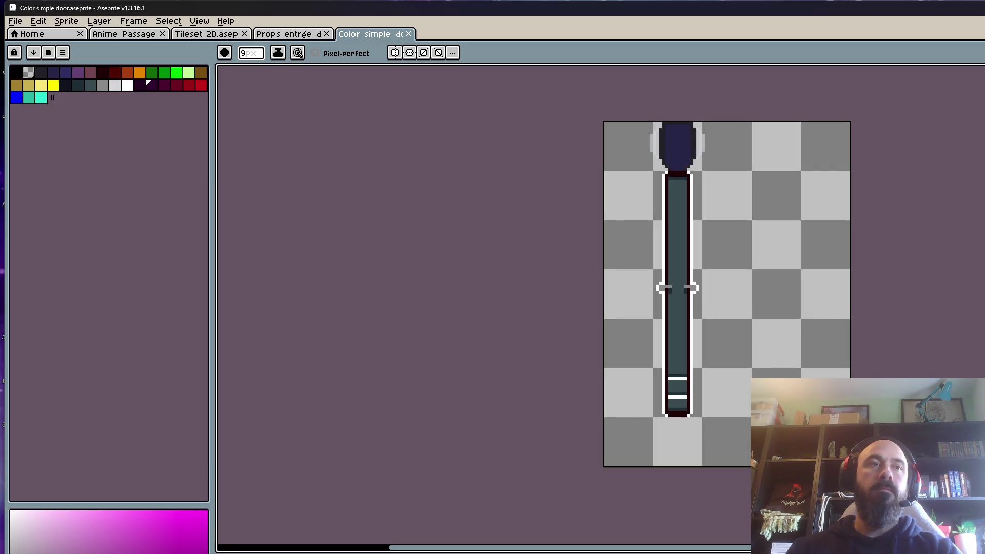
# - Rename the current layer to 'Outline' through Layer Properties (Shift+P)
pyautogui.hotkey('shift', 'p')
pyautogui.write('Outline')
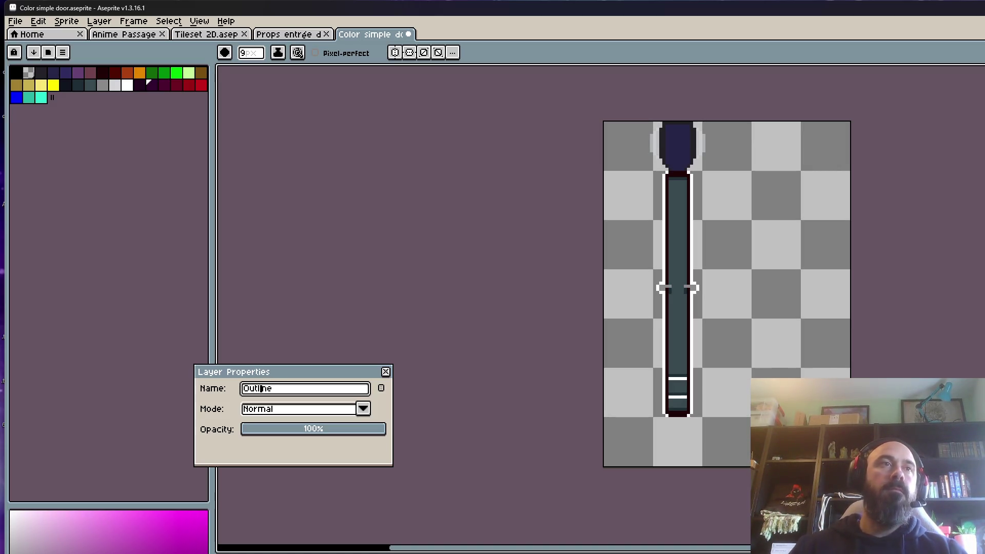
pyautogui.click(385, 372)
pyautogui.scroll(-1, 700, 297)
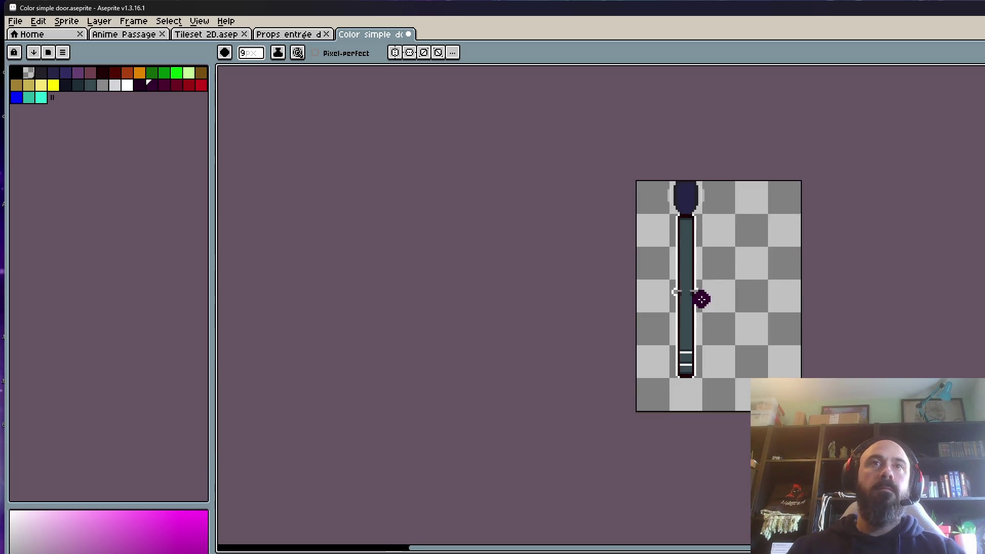
# - Frame the door sprite in view and switch to the brush tool
pyautogui.scroll(1, 700, 297)
pyautogui.moveTo(677, 304); pyautogui.dragTo(653, 342)
pyautogui.press('b')
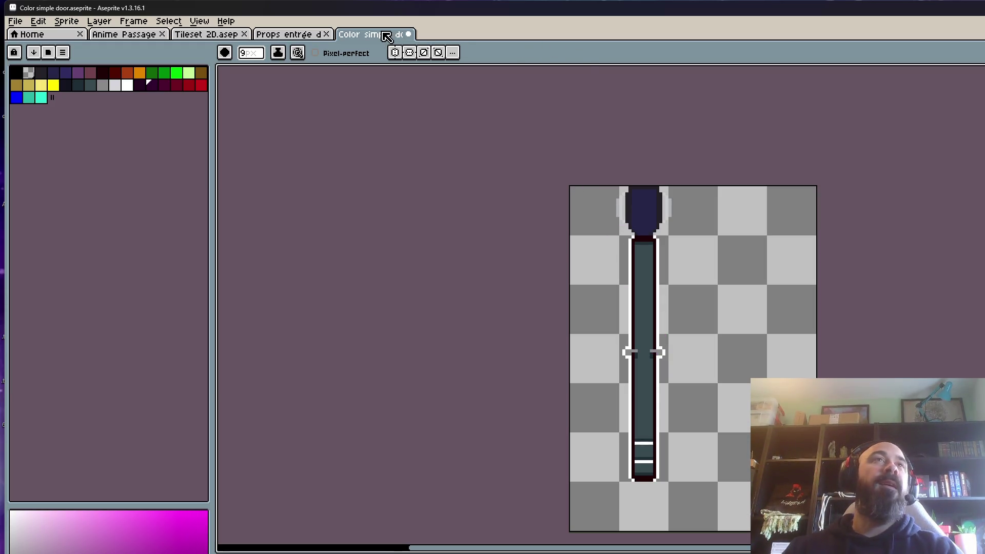
# - Discard the pending squeeze on the door with Esc, ending on the Color simple door tab
pyautogui.click(305, 39)
pyautogui.click(362, 34)
pyautogui.press('Escape')
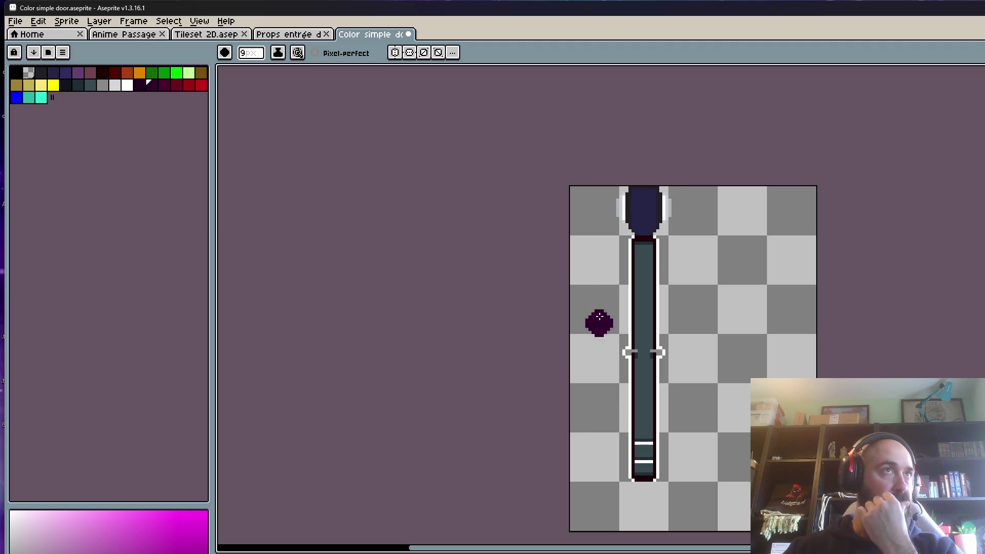
pyautogui.click(313, 35)
pyautogui.click(365, 35)
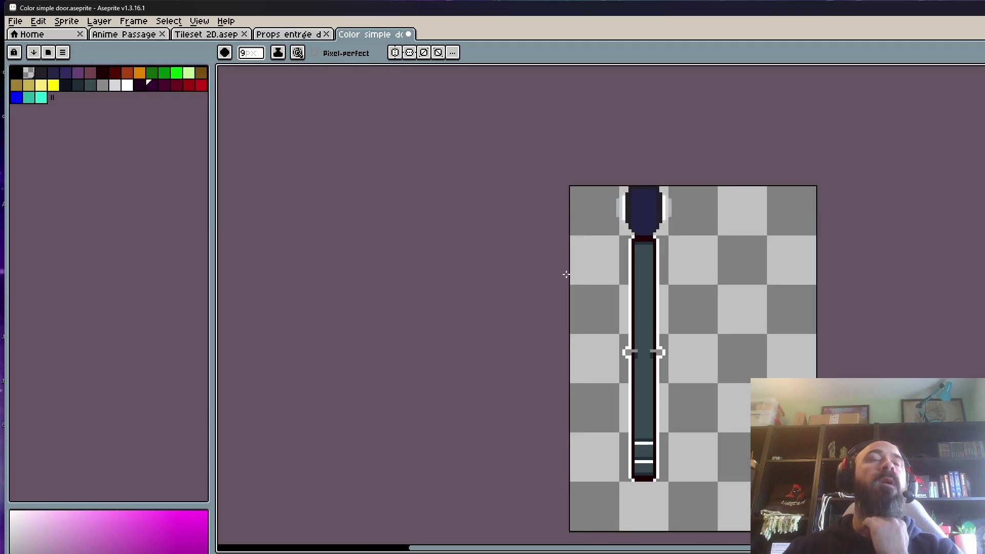
# - Zoom around the door and temporarily hide the door body to inspect only the highlights
pyautogui.scroll(1, 644, 299)
pyautogui.scroll(-1, 644, 356)
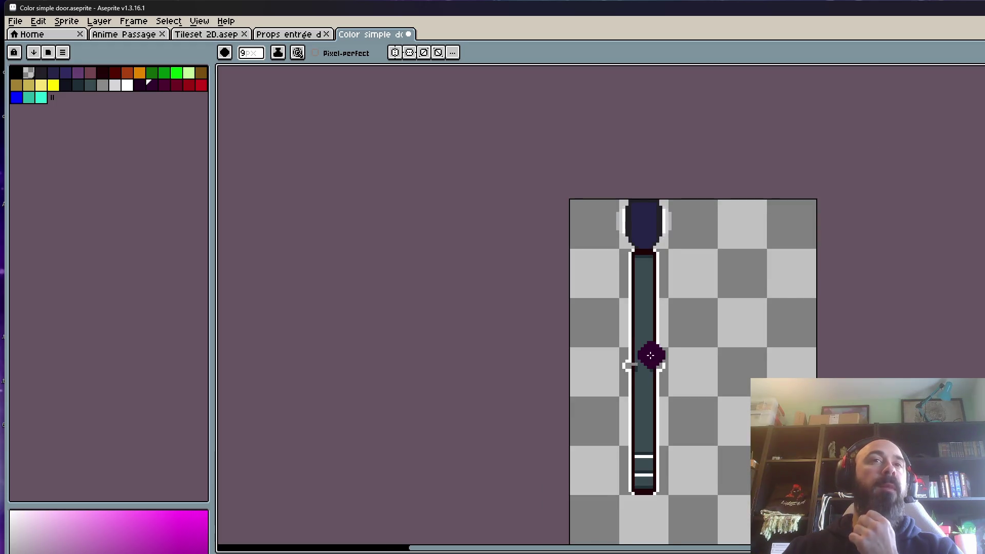
pyautogui.scroll(1, 651, 356)
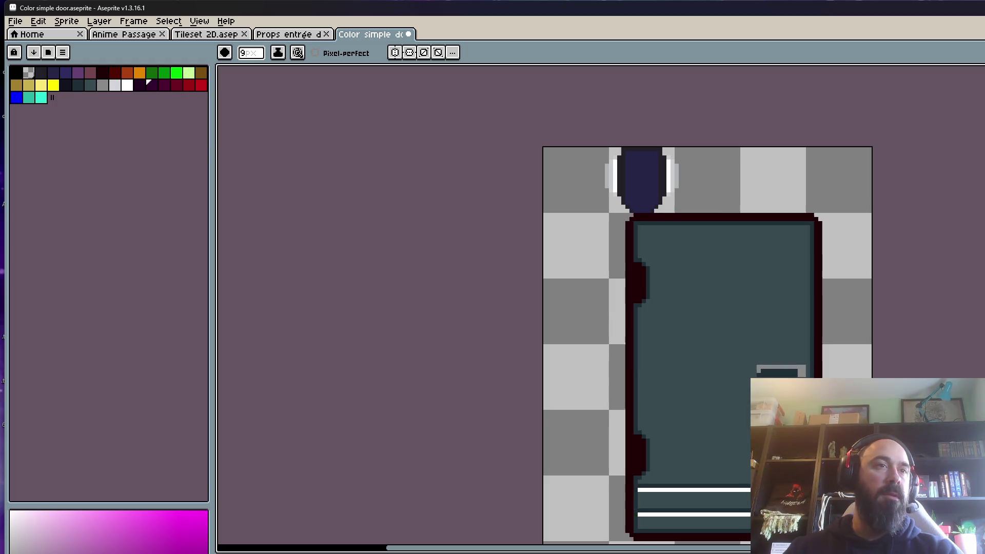
pyautogui.scroll(-1, 673, 354)
pyautogui.scroll(1, 670, 354)
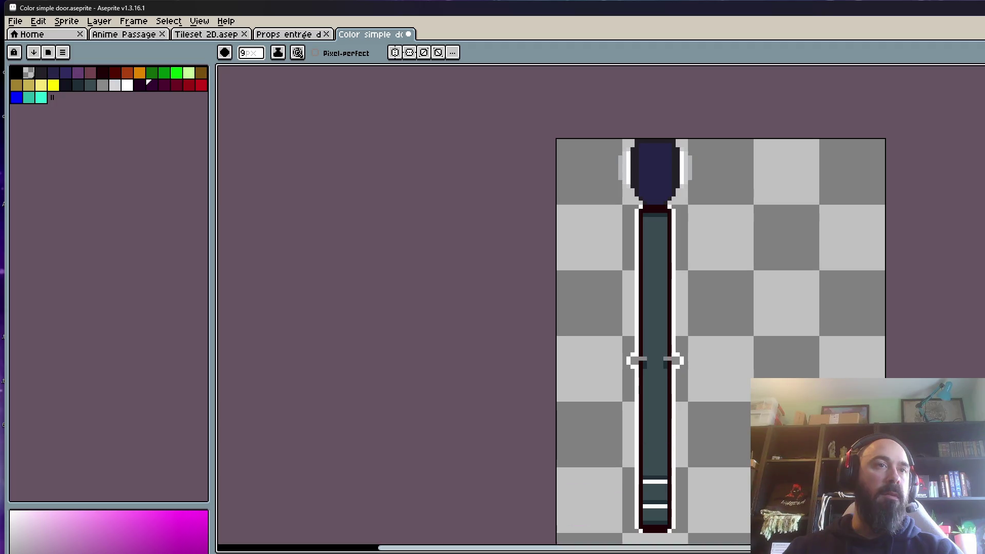
pyautogui.scroll(-1, 440, 488)
pyautogui.scroll(1, 508, 487)
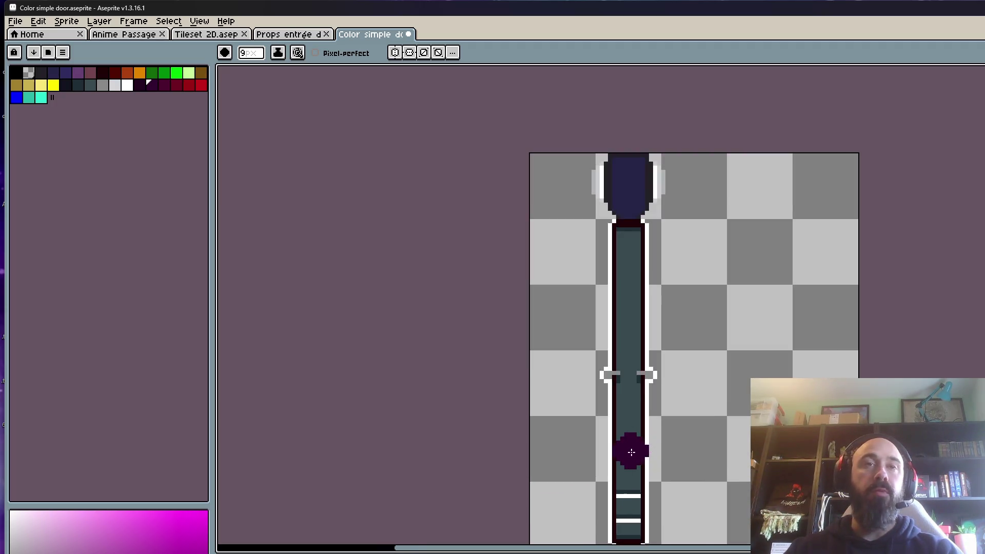
pyautogui.scroll(-2, 567, 442)
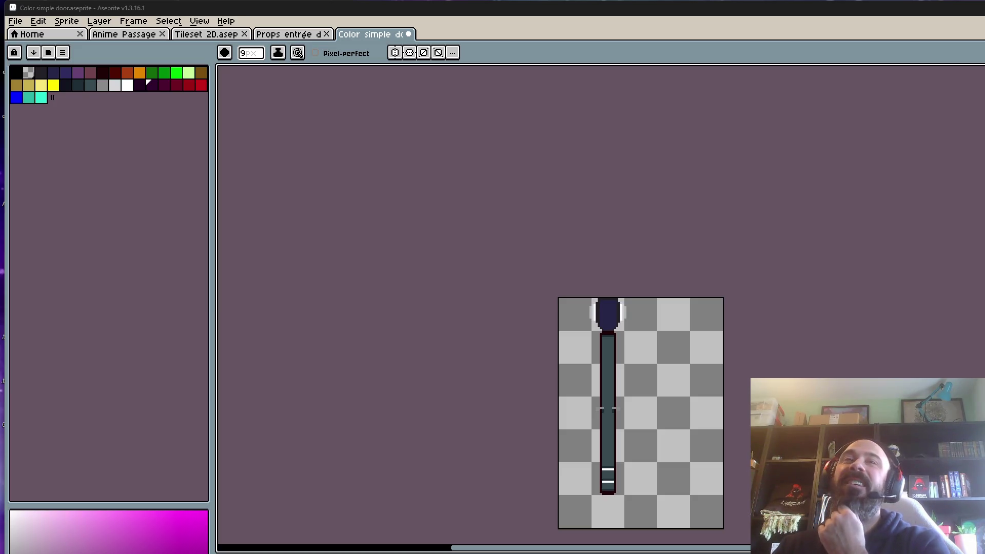
pyautogui.scroll(1, 652, 431)
pyautogui.scroll(-1, 600, 429)
pyautogui.scroll(1, 583, 453)
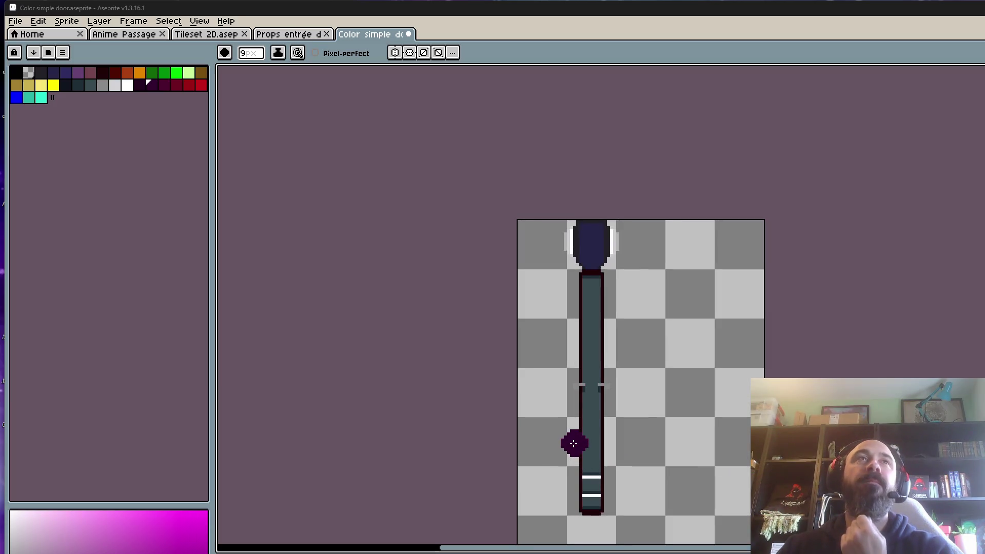
pyautogui.scroll(-1, 584, 448)
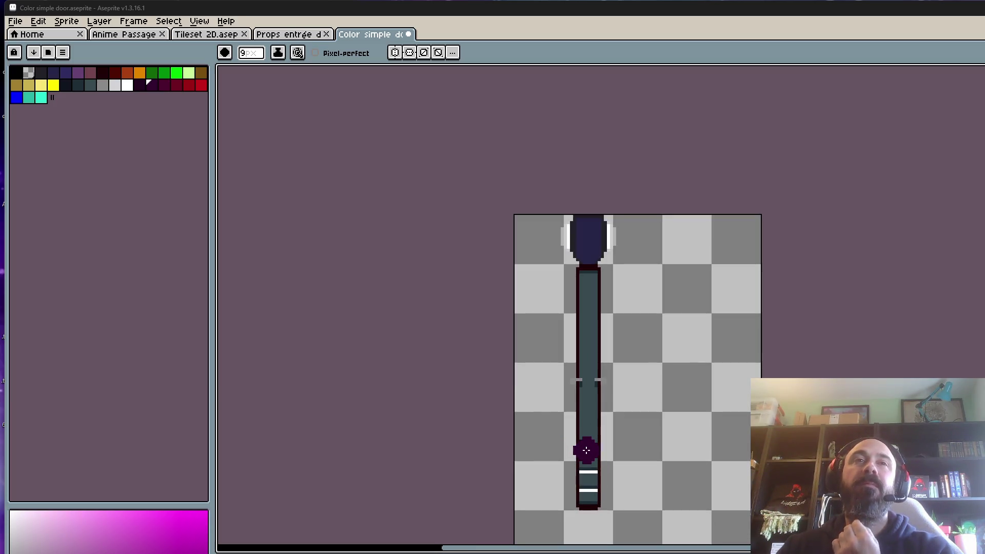
pyautogui.scroll(2, 578, 494)
pyautogui.scroll(-1, 579, 488)
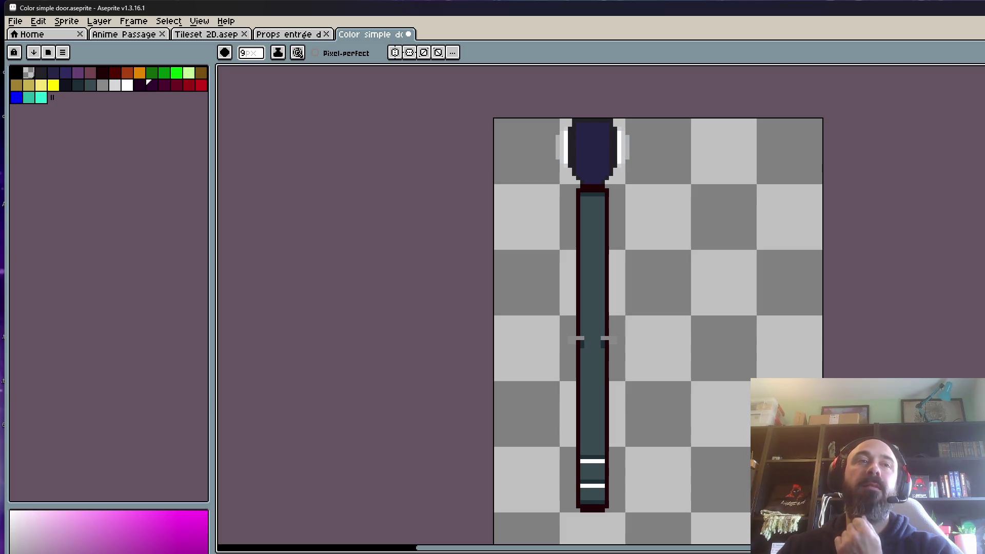
pyautogui.press('Delete')
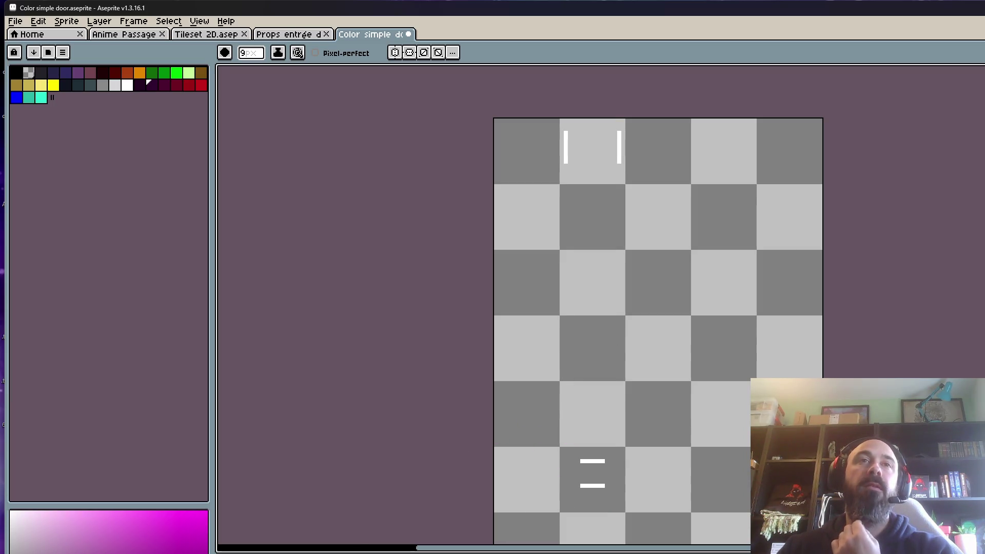
pyautogui.hotkey('ctrl', 'z')
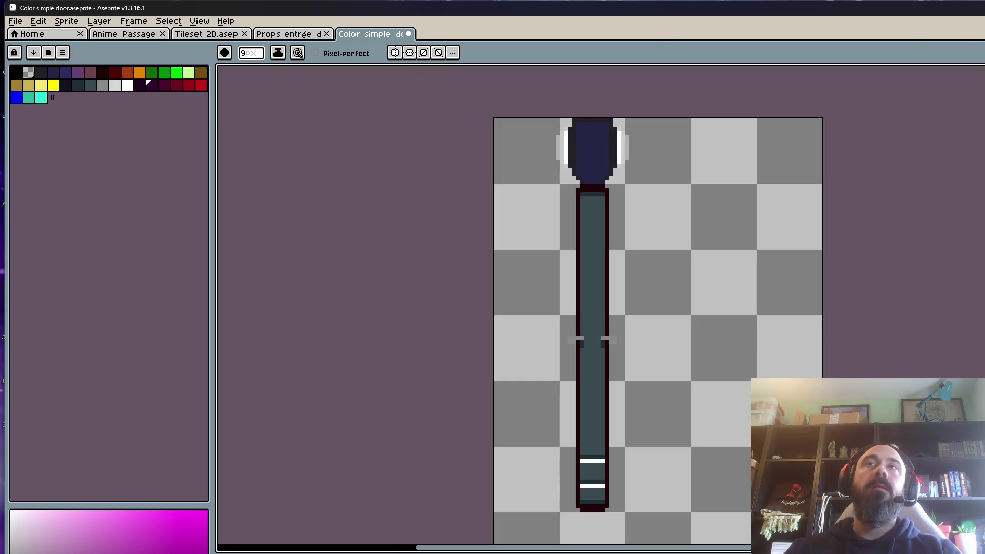
# - Replay the door animation, then close Color simple door.aseprite and save its changes
pyautogui.click(409, 34)
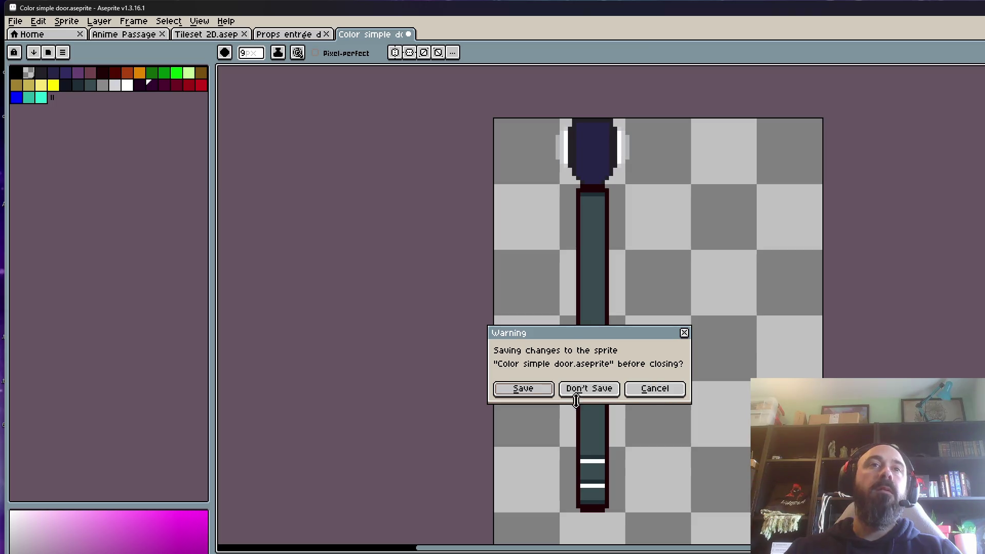
pyautogui.click(676, 389)
pyautogui.press('Return')
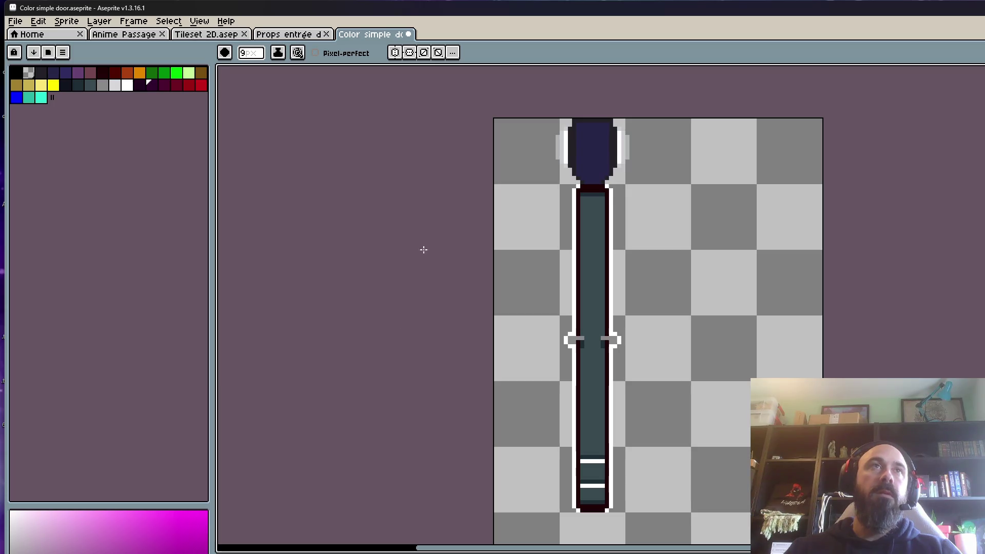
pyautogui.click(408, 34)
pyautogui.click(527, 391)
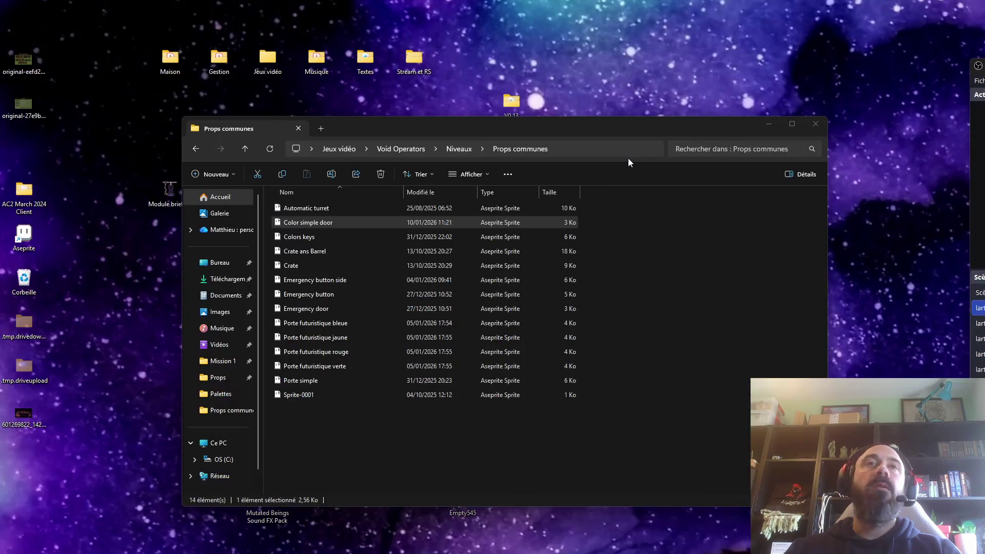
# - Duplicate Color simple door.aseprite within the Props communes folder
pyautogui.rightClick(322, 226)
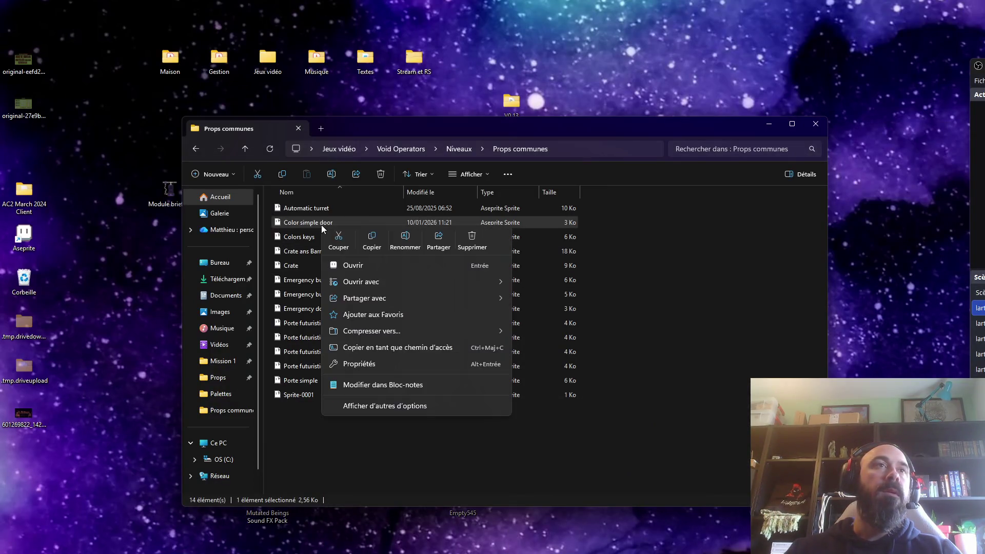
pyautogui.click(373, 248)
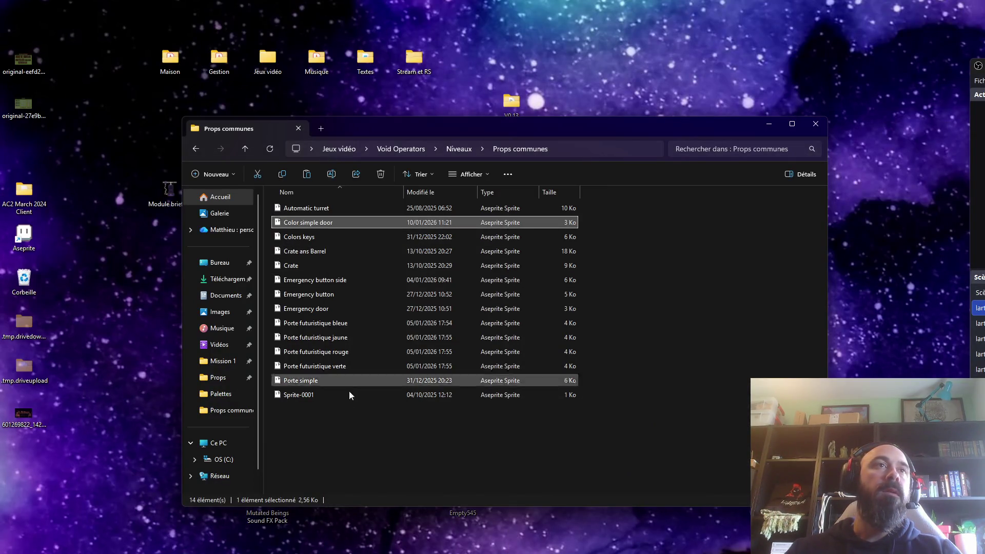
pyautogui.rightClick(338, 428)
pyautogui.click(366, 450)
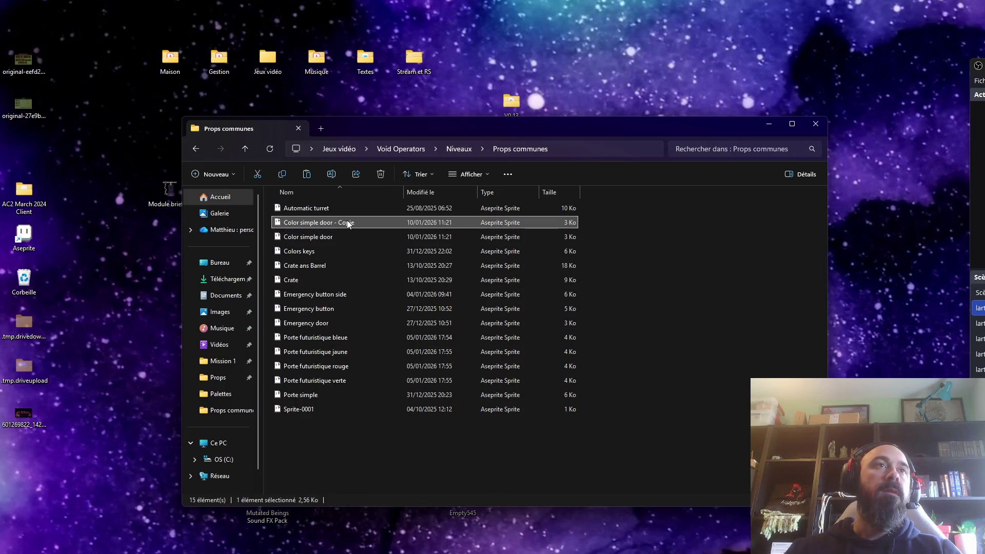
# - Rename the copy to 'Color simple door color'
pyautogui.rightClick(347, 224)
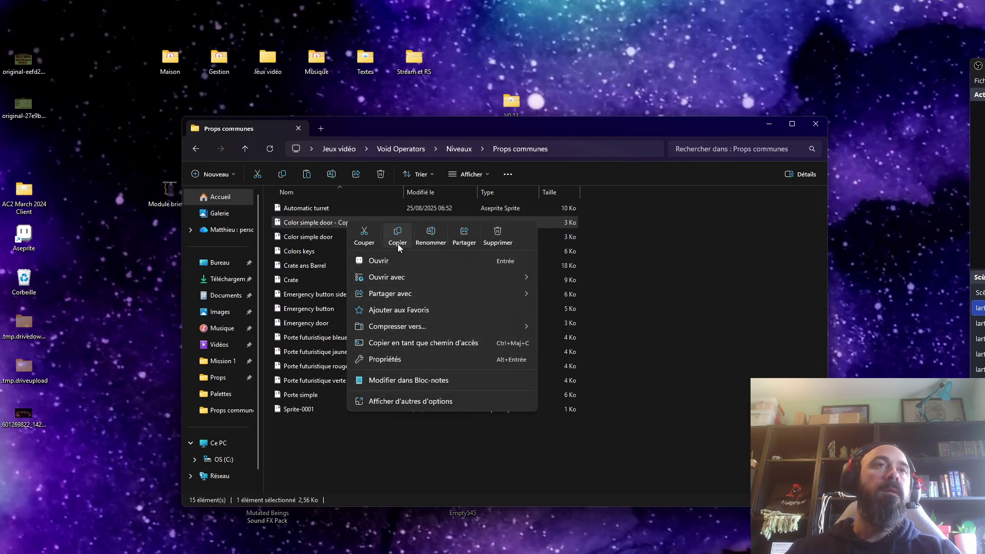
pyautogui.click(431, 236)
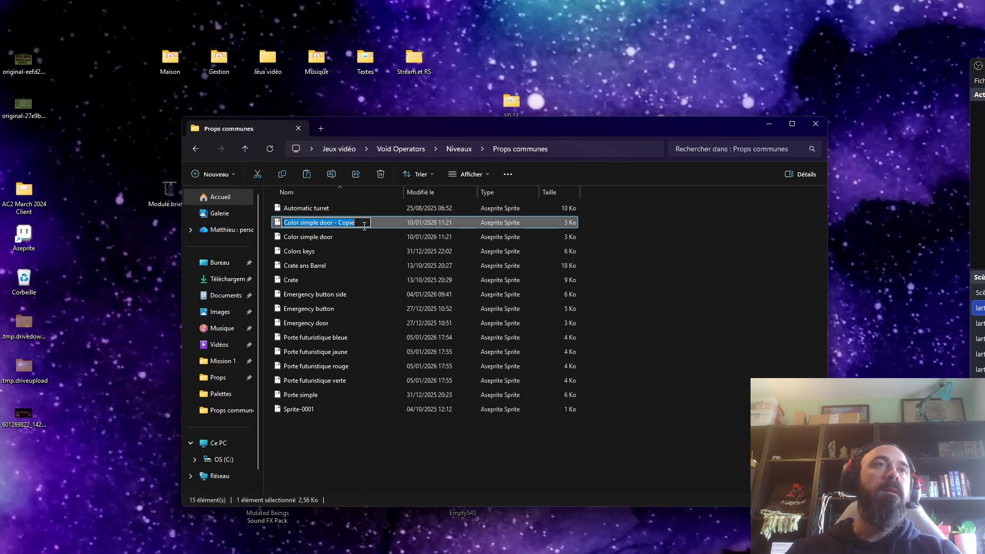
pyautogui.moveTo(362, 221); pyautogui.dragTo(347, 222)
pyautogui.press('BackSpace')
pyautogui.press('BackSpace')
pyautogui.press('BackSpace')
pyautogui.write('colo')
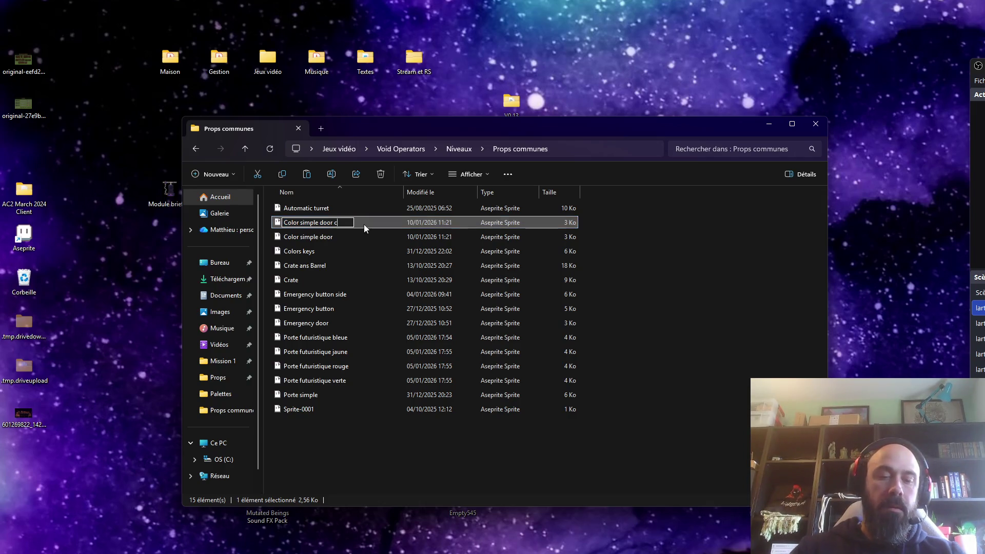
pyautogui.write('r')
pyautogui.press('Return')
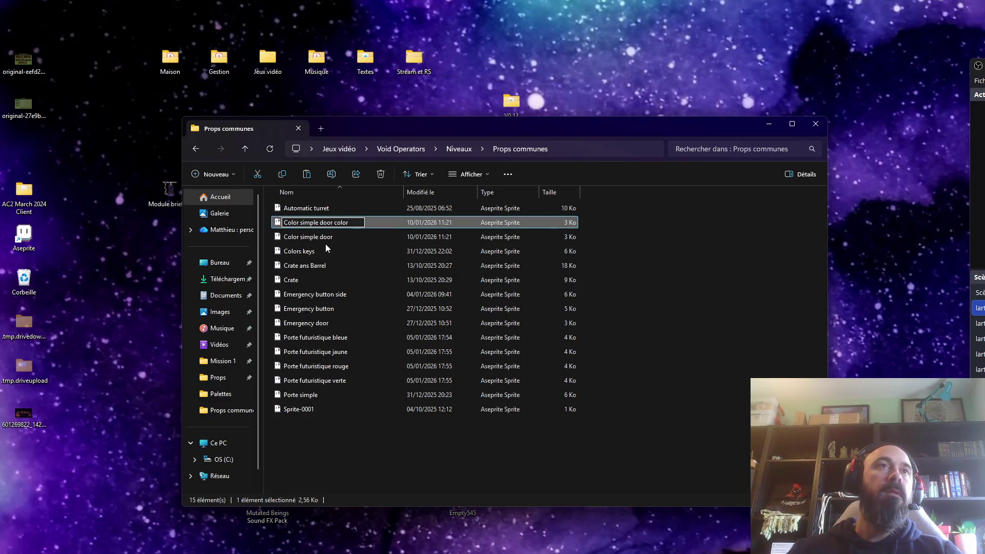
# - Rename the original to 'Color simple door door', then open Color simple door color
pyautogui.click(330, 237)
pyautogui.rightClick(339, 235)
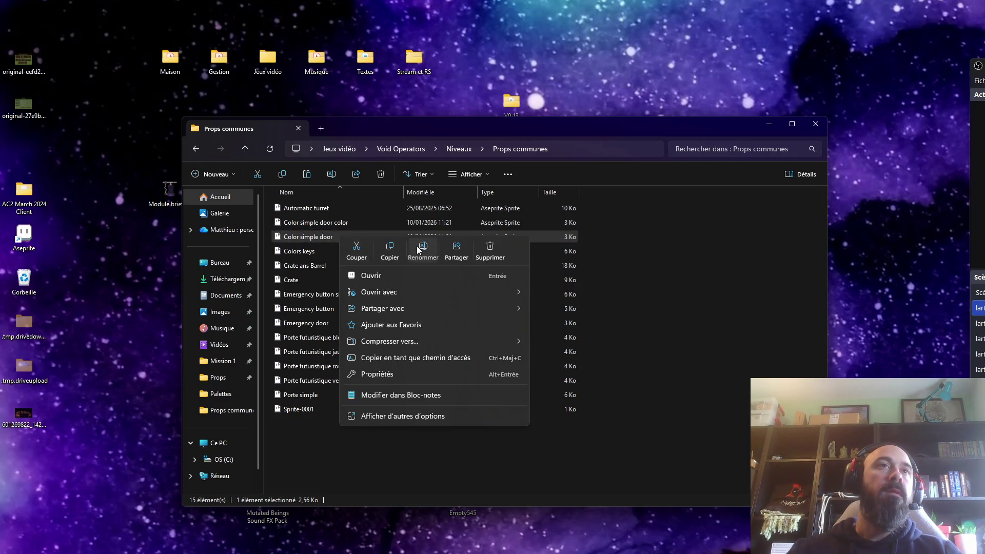
pyautogui.click(417, 246)
pyautogui.click(339, 235)
pyautogui.write('door')
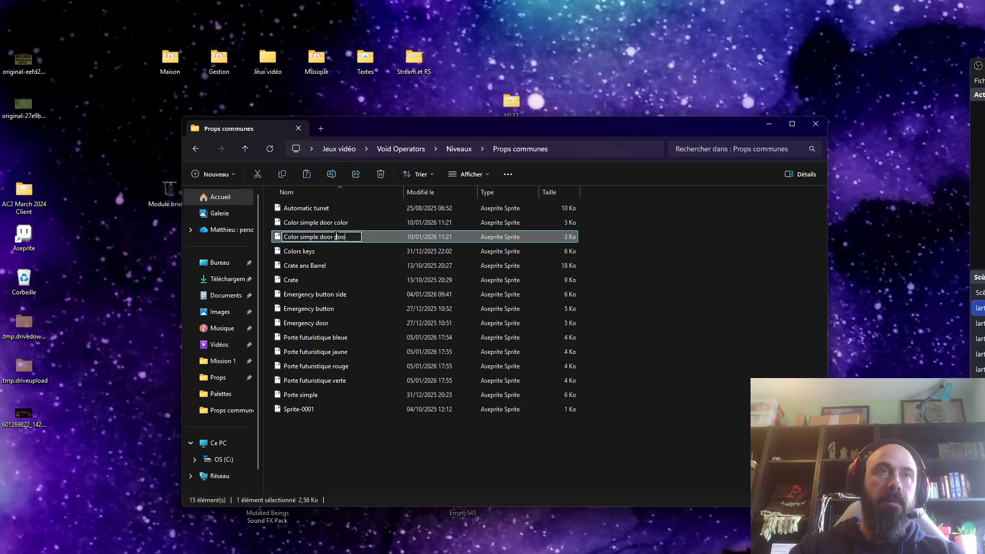
pyautogui.press('Return')
pyautogui.click(327, 225)
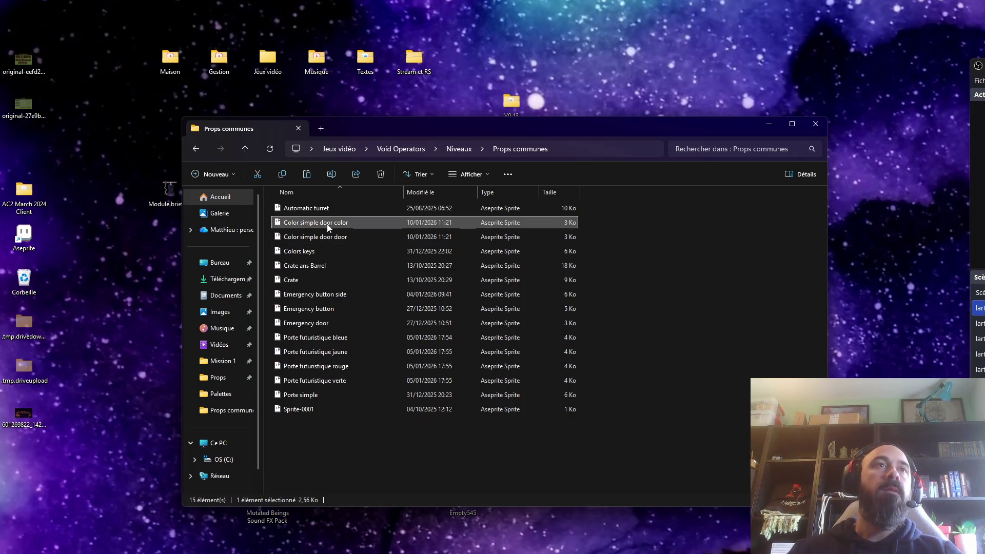
pyautogui.click(411, 41)
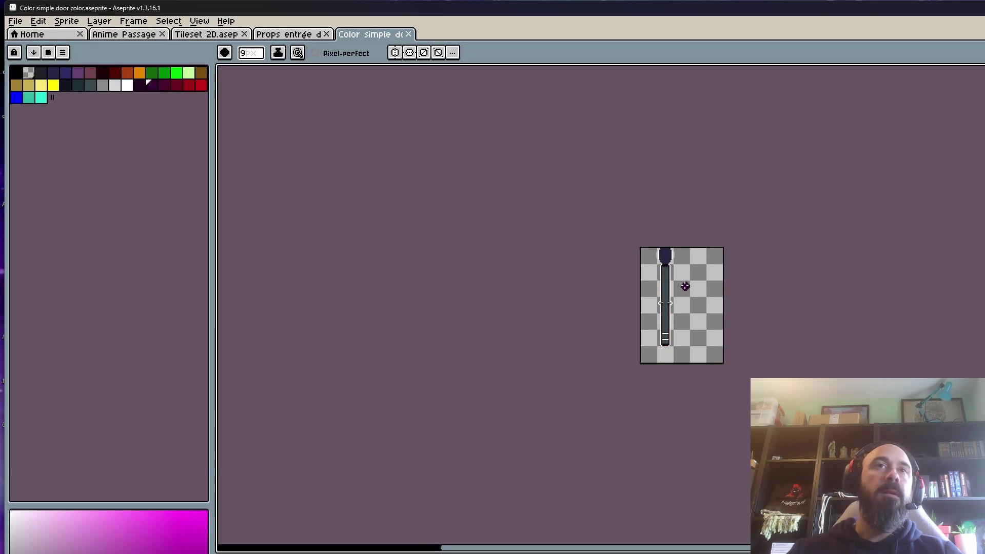
# - Hide the coloured fill and long white outline layers, leaving only highlights, and play the animation
pyautogui.scroll(3, 681, 286)
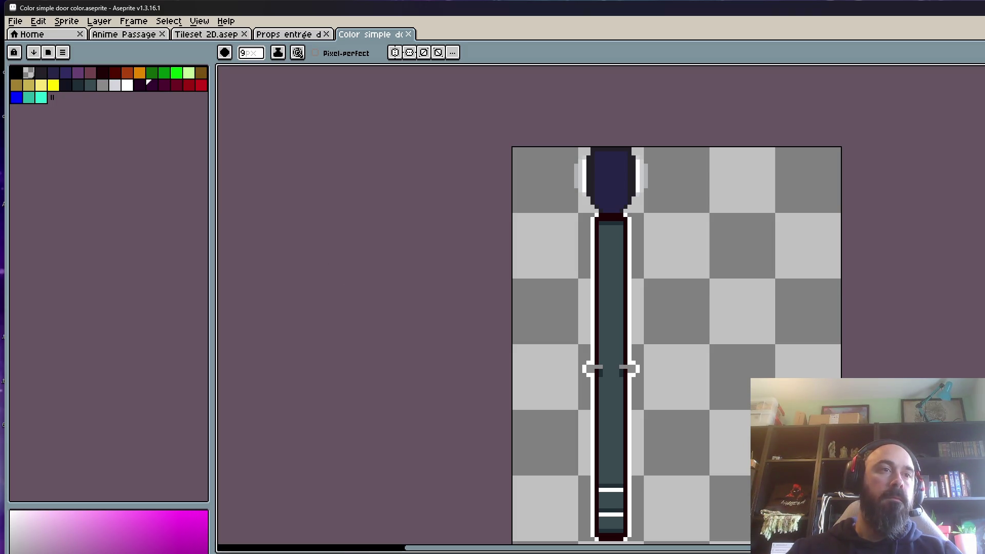
pyautogui.press('Delete')
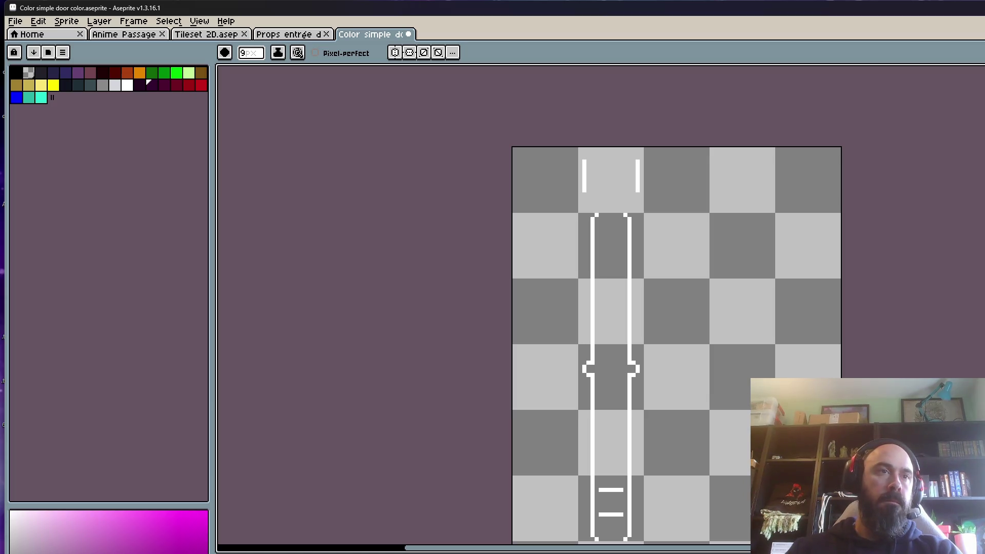
pyautogui.press('Delete')
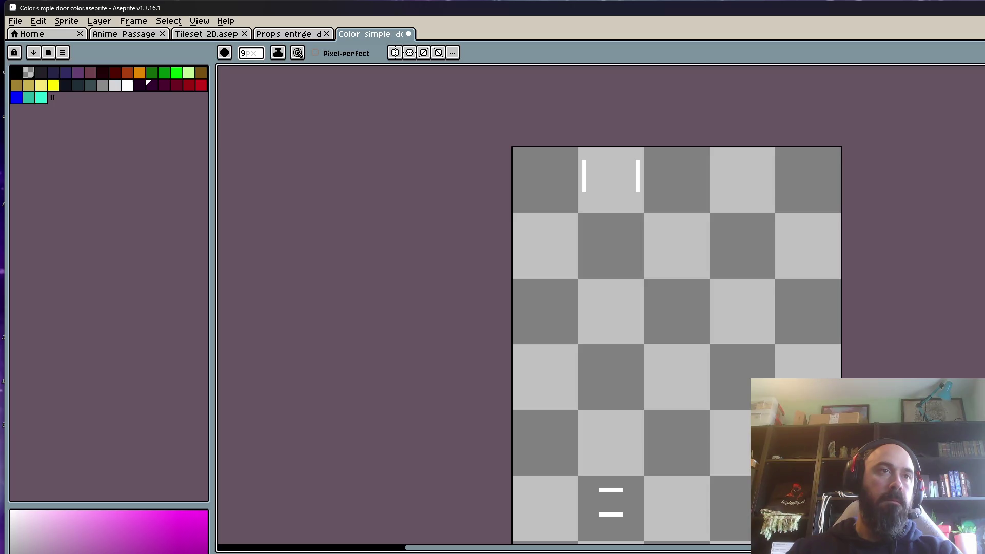
pyautogui.press('Return')
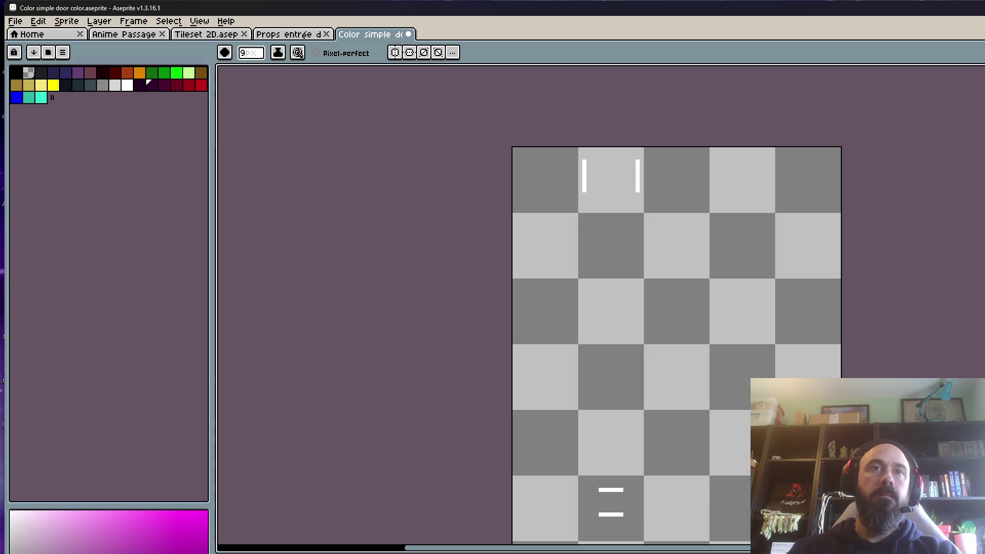
pyautogui.scroll(-2, 440, 363)
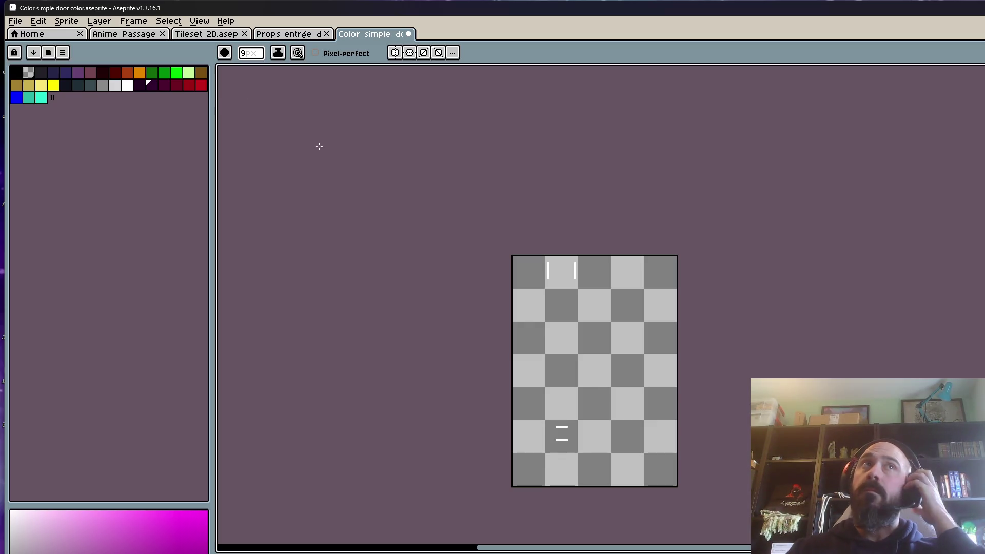
# - Save the sprite and inspect the IdleClosed tag's properties without changing them
pyautogui.click(17, 22)
pyautogui.click(44, 73)
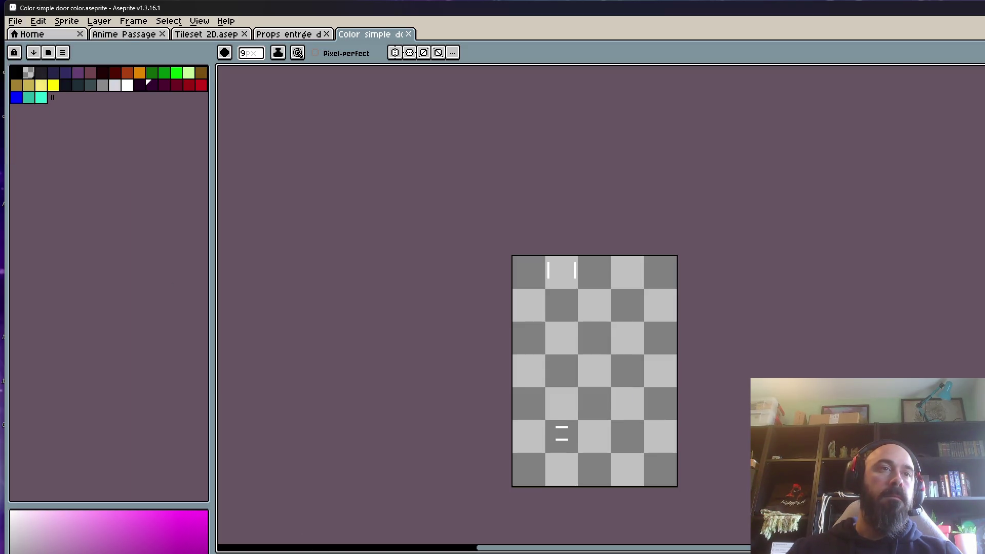
pyautogui.hotkey('alt', 't')
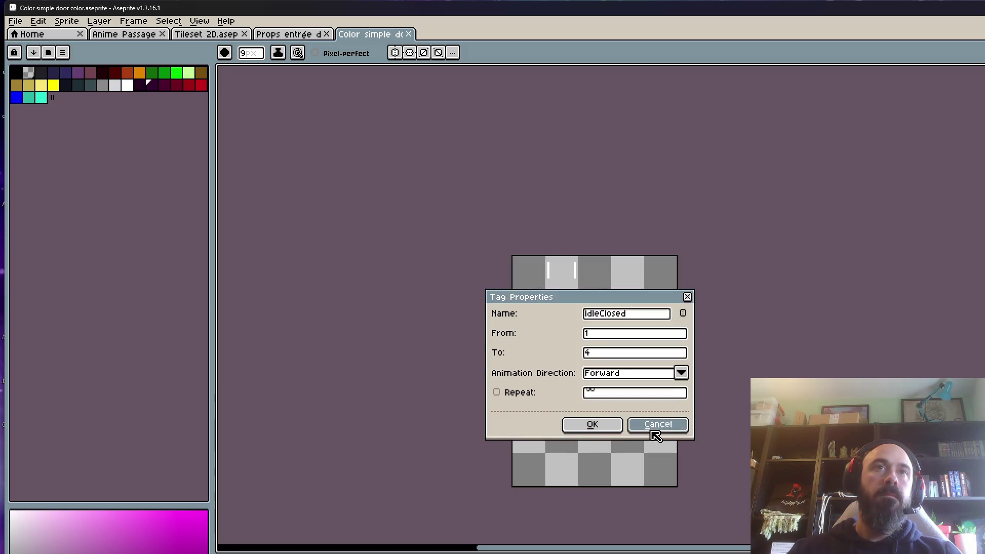
pyautogui.click(654, 431)
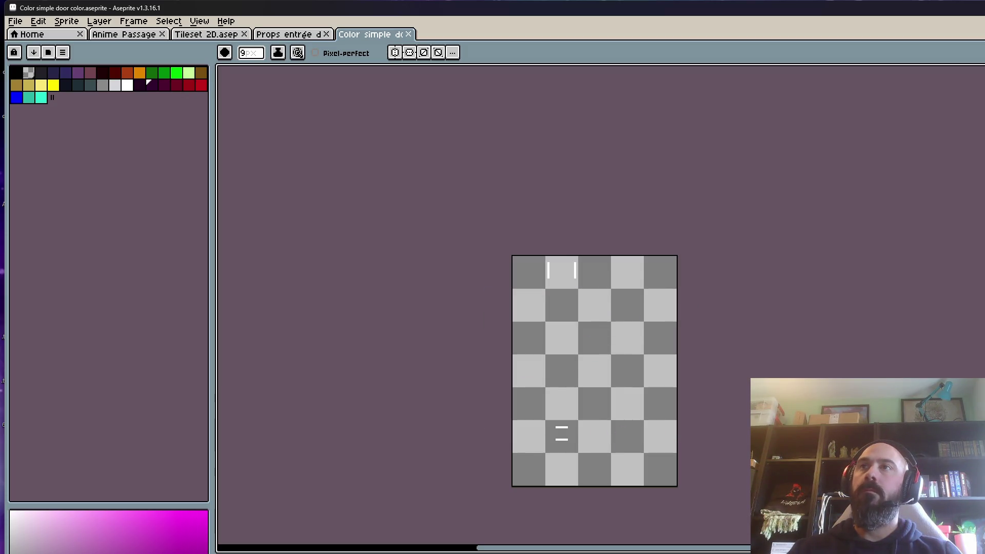
pyautogui.click(307, 35)
# - Close the Color simple door color sprite and open Color simple door door from File Explorer
pyautogui.click(345, 37)
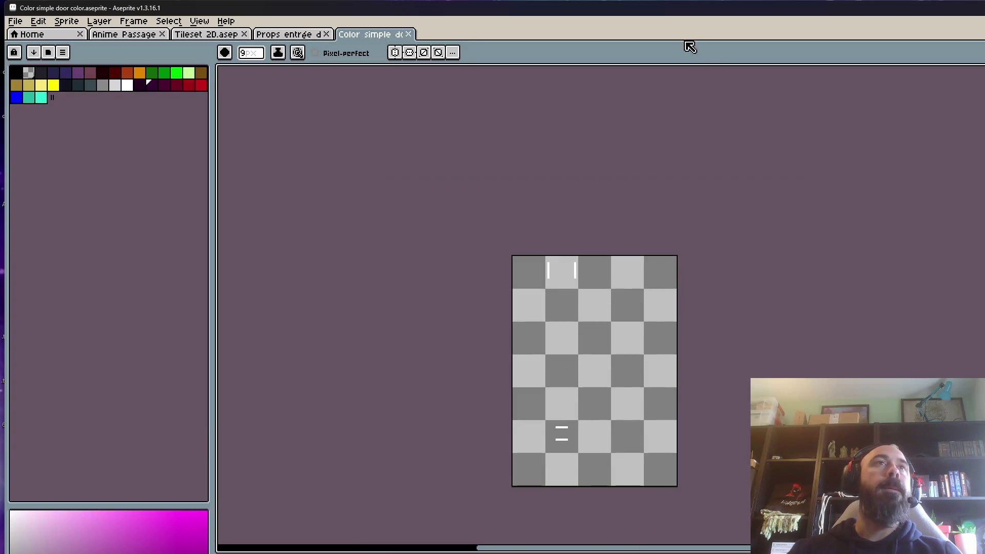
pyautogui.click(408, 34)
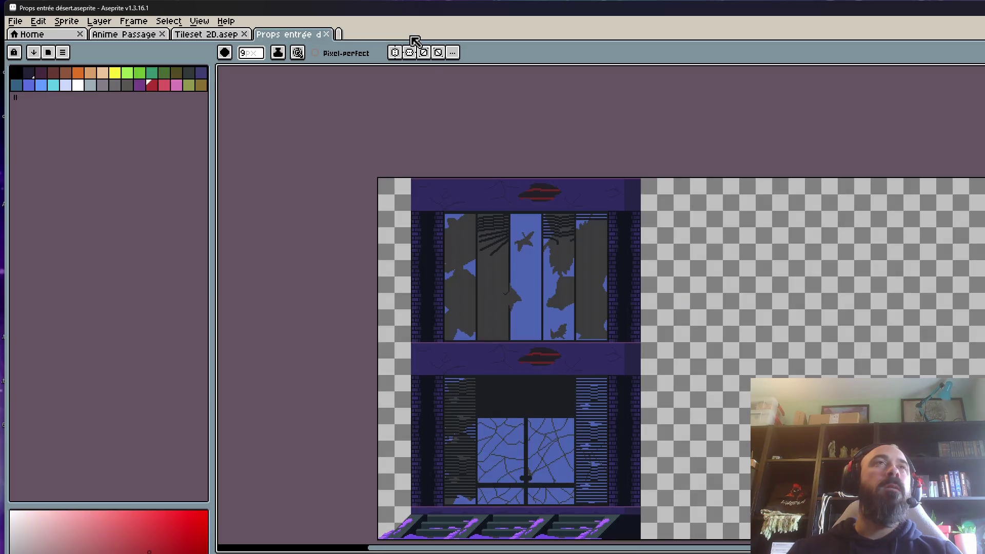
pyautogui.press('super+Down')
pyautogui.press('super+Down')
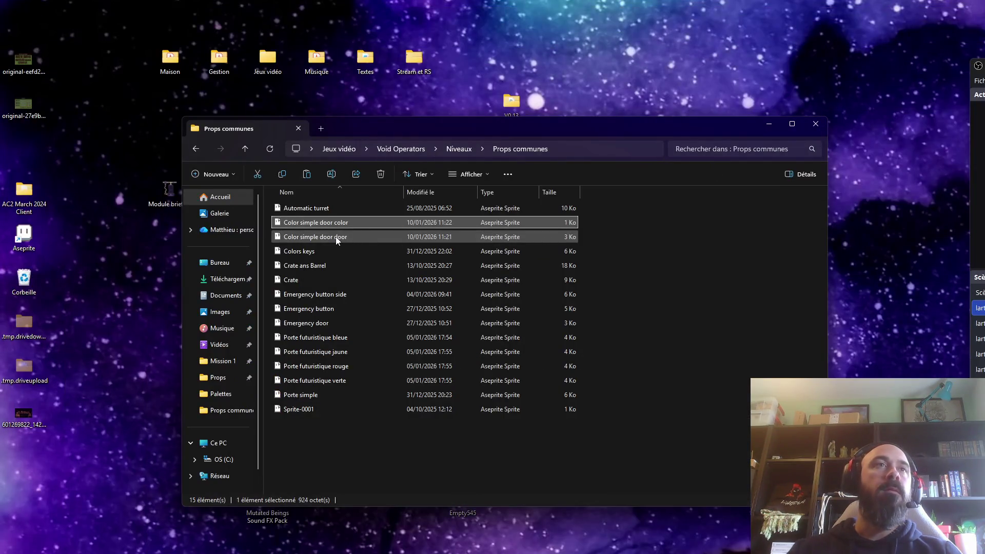
pyautogui.doubleClick(336, 236)
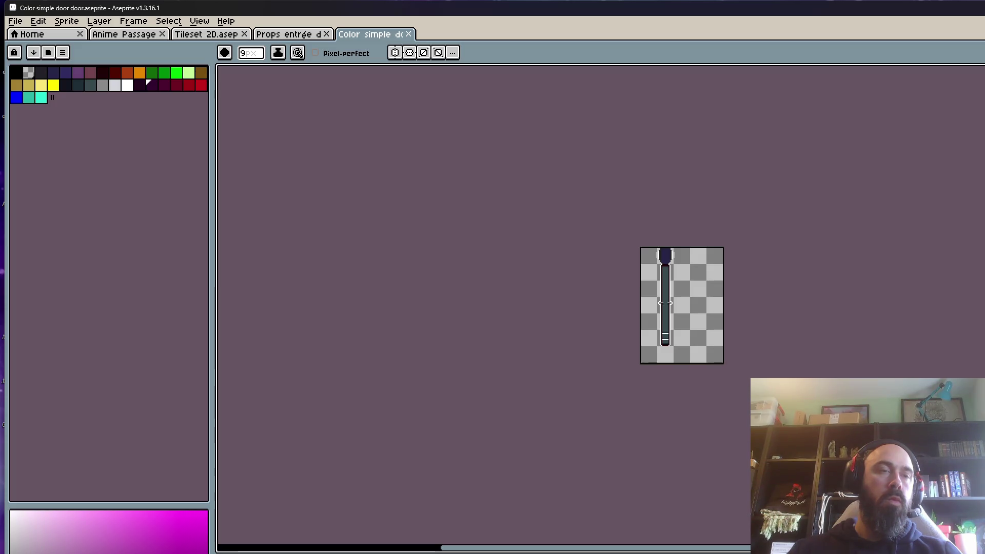
pyautogui.click(666, 303)
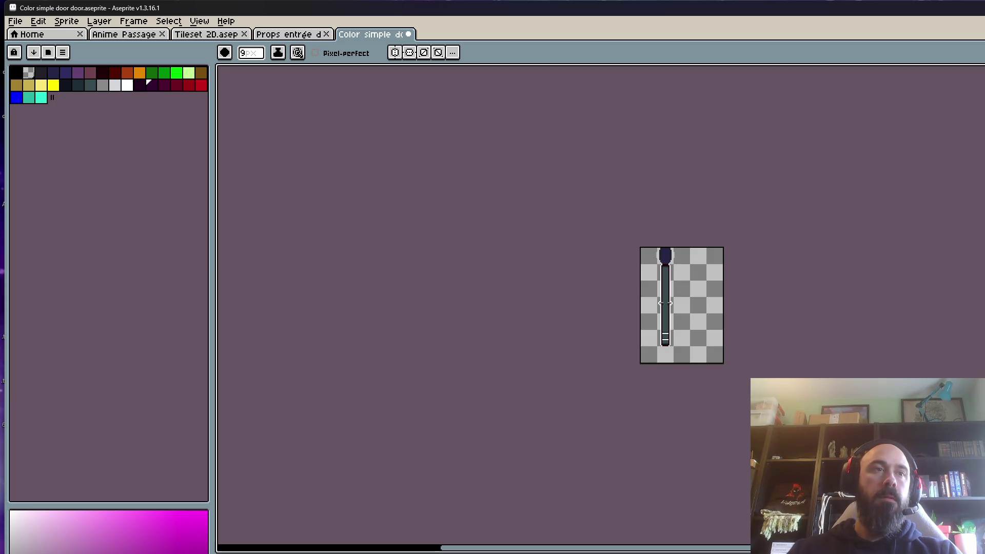
# - Step between frames and save the Color simple door door sprite with Ctrl+S
pyautogui.press('Left')
pyautogui.press('Right')
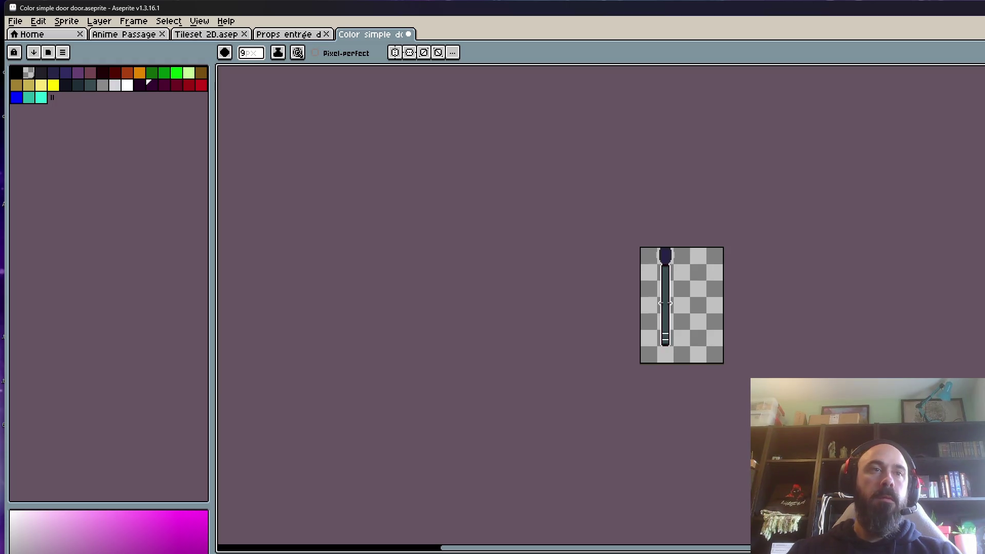
pyautogui.hotkey('ctrl', 's')
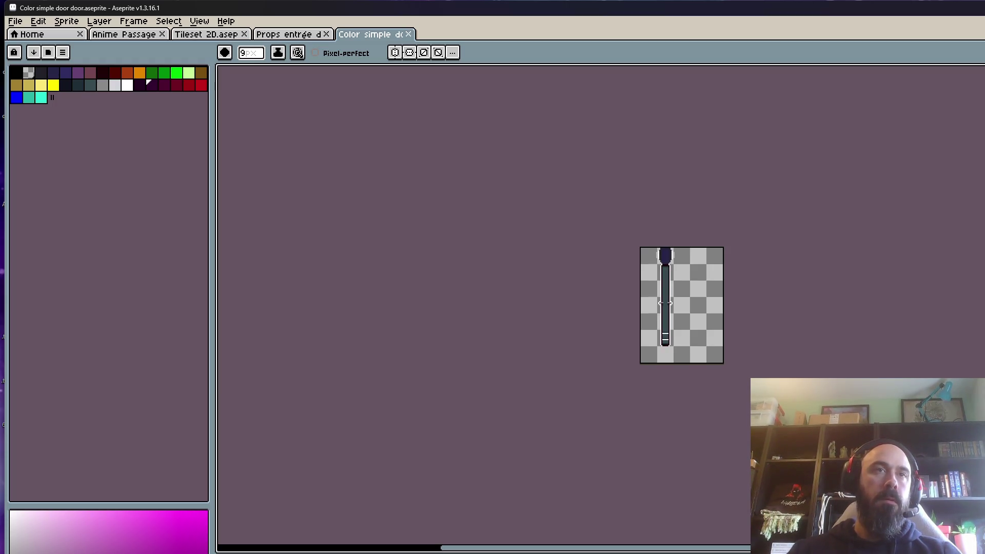
# - Zoom in on the door's top and erase the dark rounded cap pixels
pyautogui.press('Left')
pyautogui.press('Right')
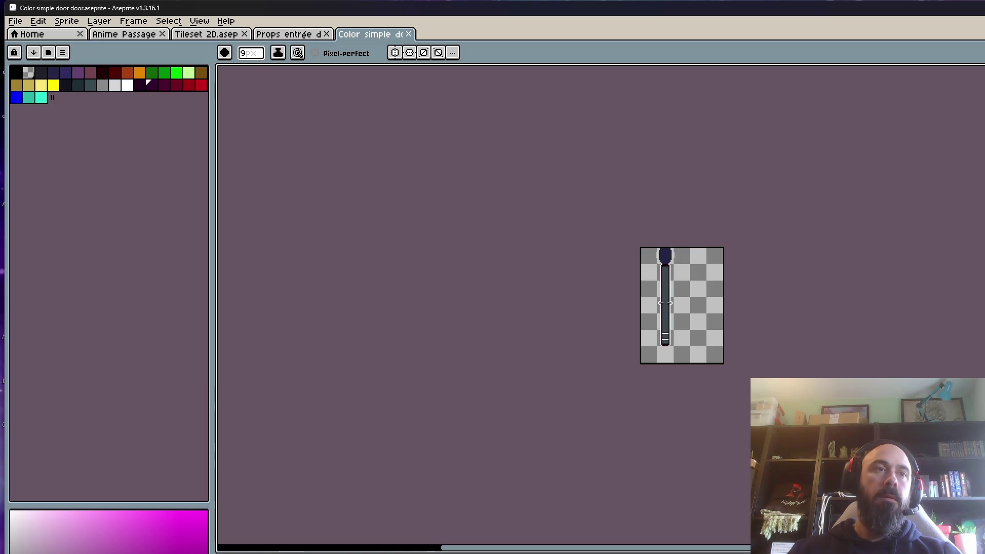
pyautogui.scroll(5, 616, 272)
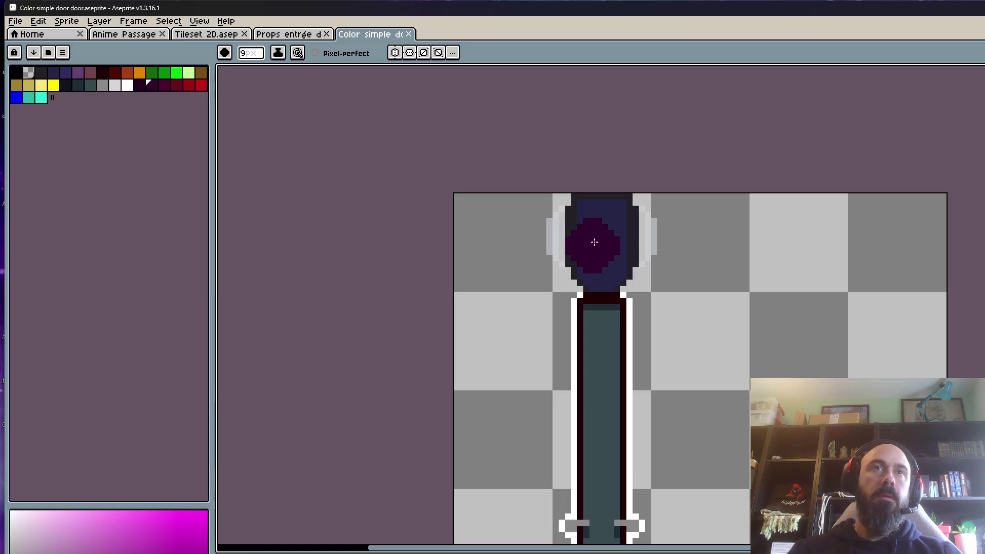
pyautogui.hotkey('ctrl', 'z')
pyautogui.hotkey('ctrl', 'z')
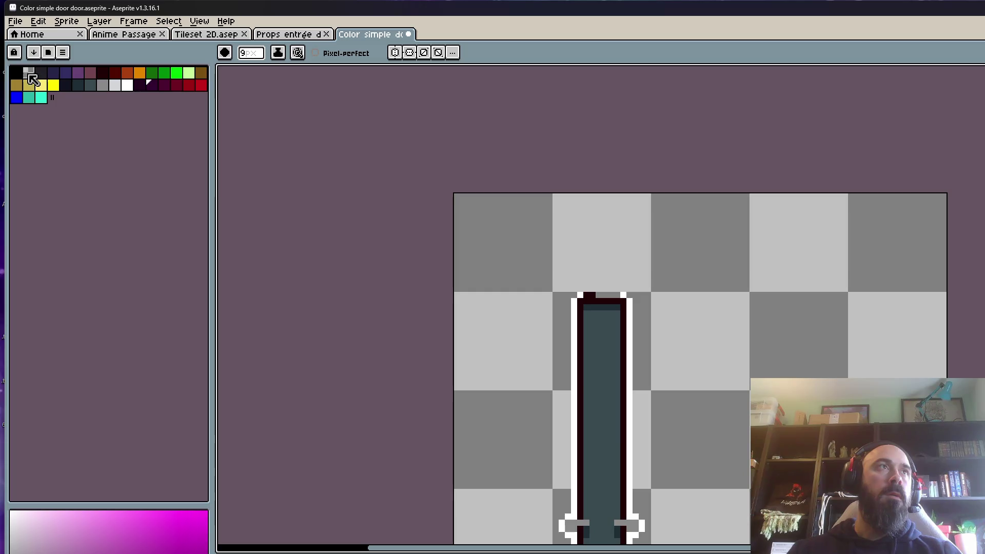
pyautogui.click(28, 72)
pyautogui.press('g')
pyautogui.click(606, 345)
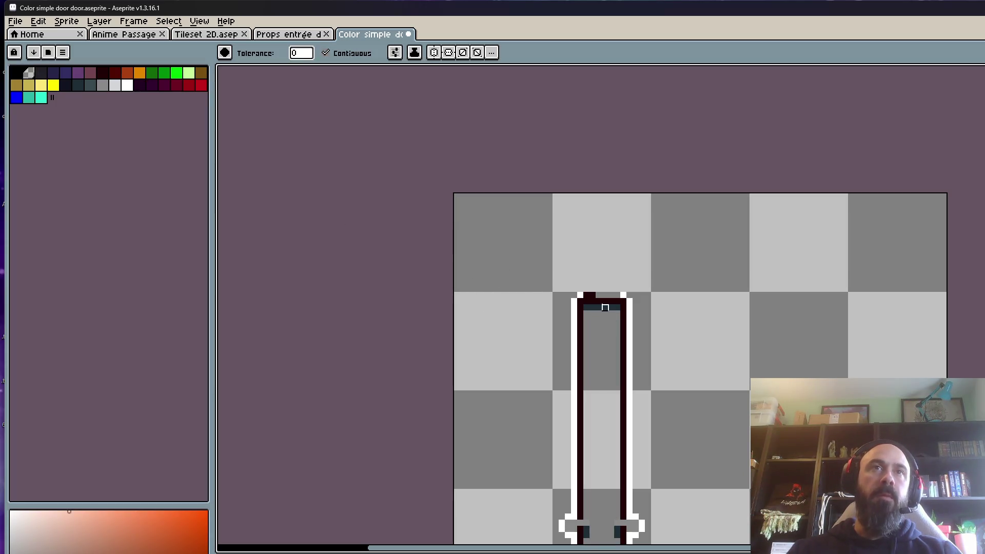
pyautogui.click(606, 307)
pyautogui.click(591, 300)
pyautogui.scroll(-2, 629, 434)
pyautogui.moveTo(629, 434); pyautogui.dragTo(585, 282)
pyautogui.scroll(2, 586, 282)
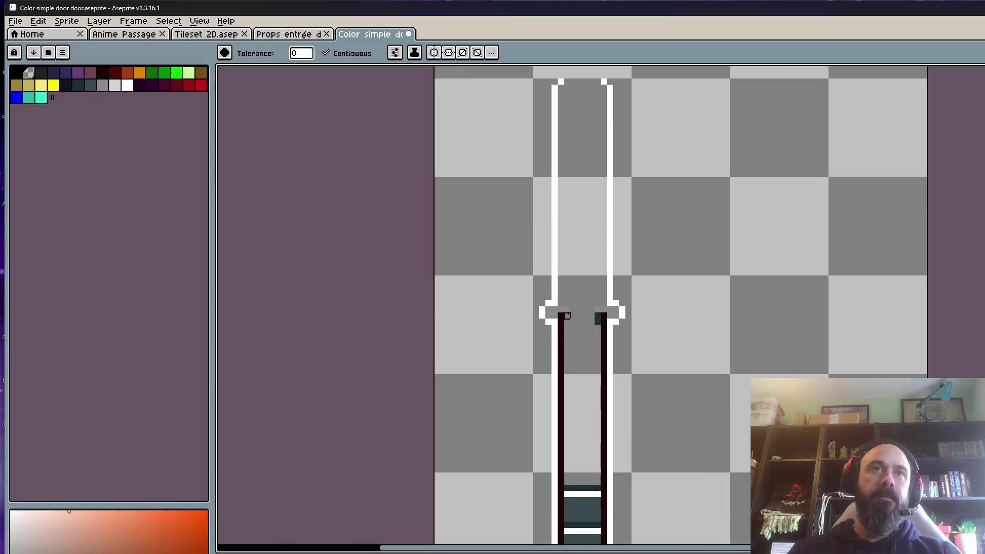
pyautogui.click(598, 319)
pyautogui.click(606, 316)
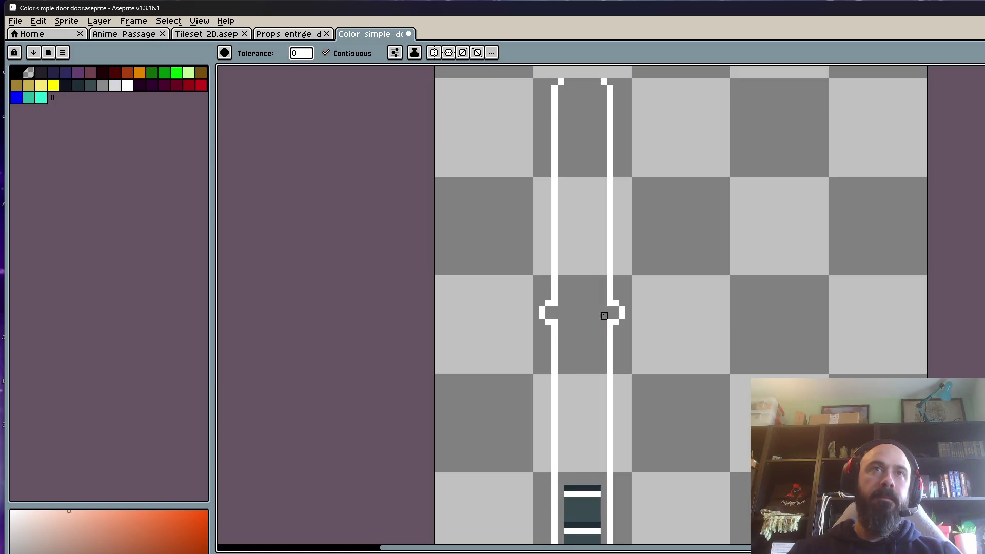
pyautogui.moveTo(576, 427); pyautogui.dragTo(549, 263)
pyautogui.scroll(2, 548, 263)
pyautogui.click(545, 318)
pyautogui.click(545, 281)
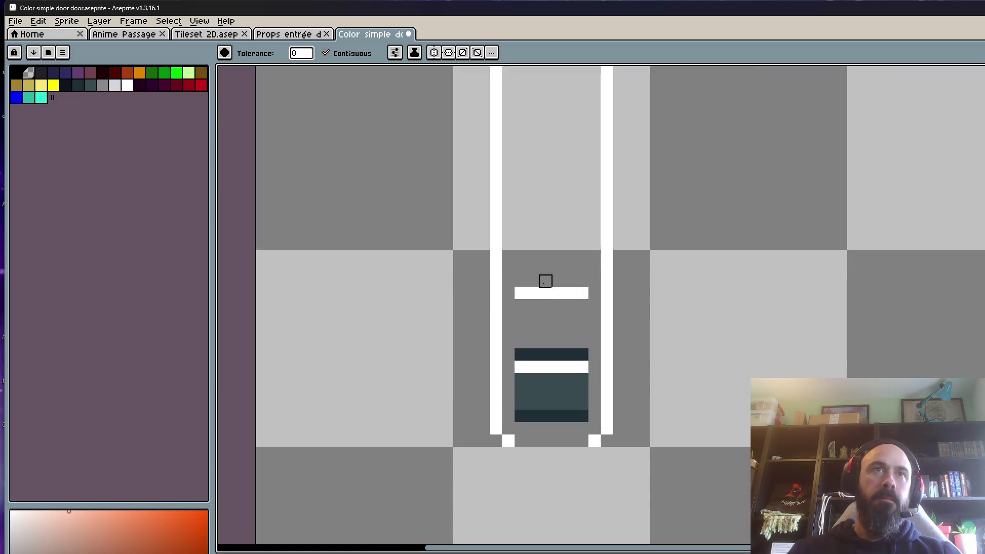
pyautogui.click(546, 292)
pyautogui.click(534, 355)
pyautogui.click(534, 366)
pyautogui.click(545, 391)
pyautogui.click(546, 416)
pyautogui.scroll(-6, 556, 359)
pyautogui.scroll(2, 557, 360)
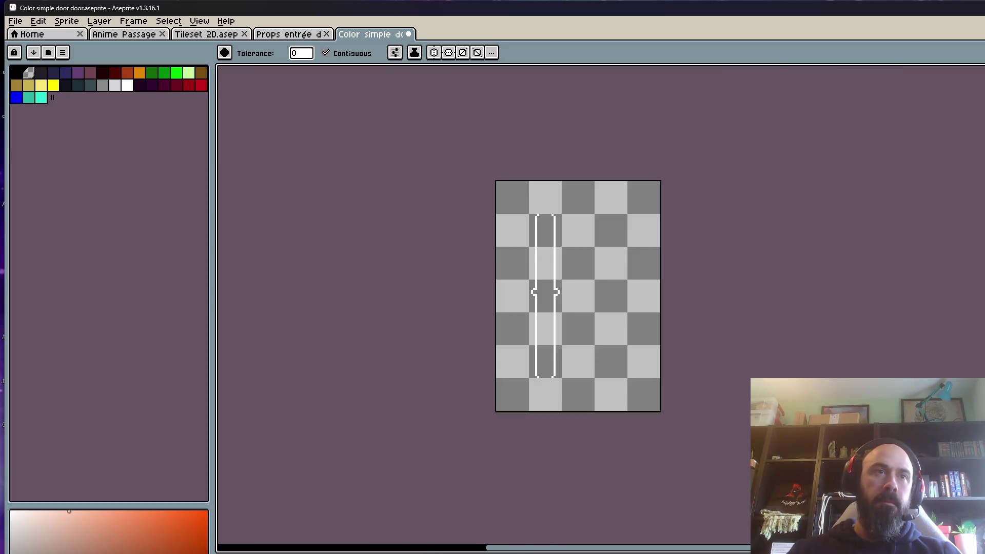
pyautogui.scroll(1, 513, 334)
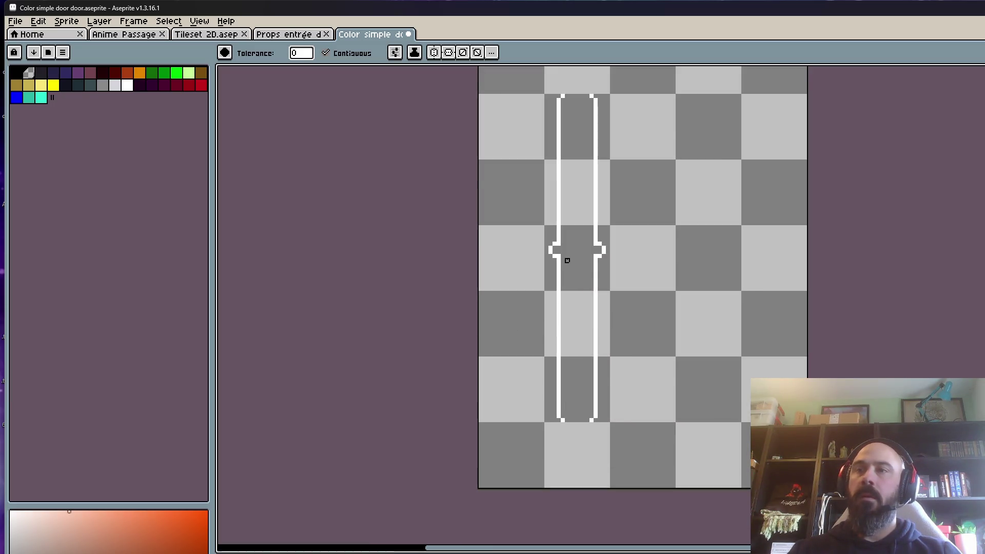
pyautogui.scroll(-1, 567, 260)
pyautogui.scroll(1, 537, 257)
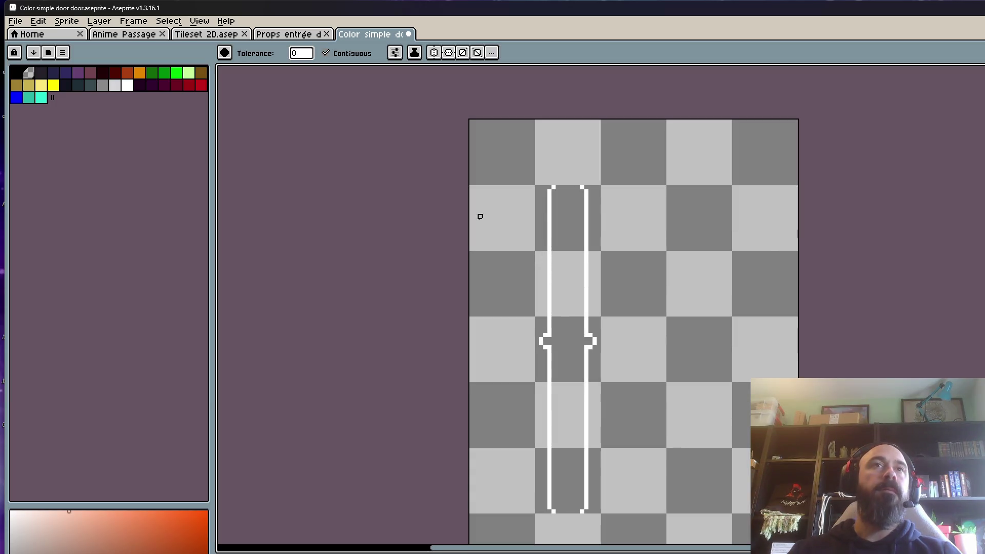
pyautogui.scroll(-1, 488, 216)
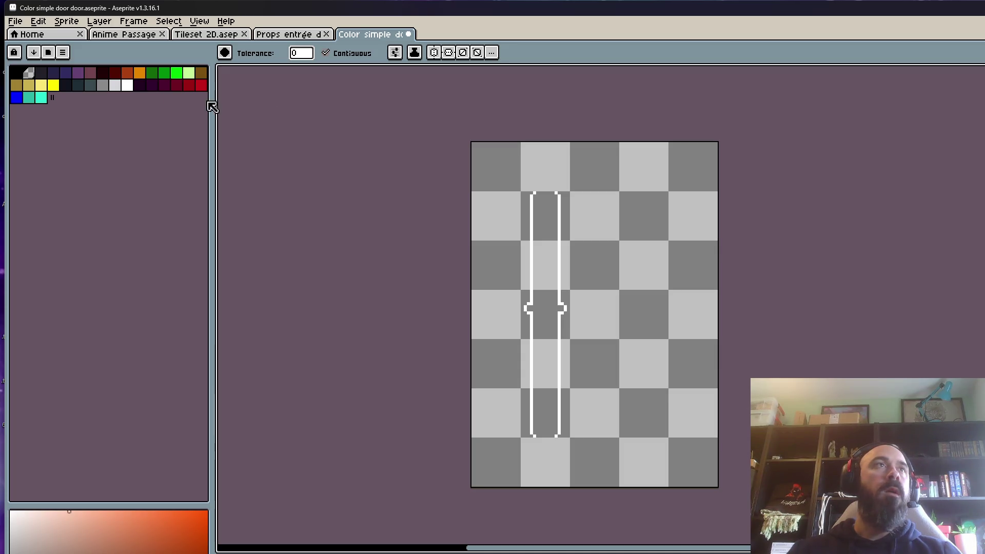
pyautogui.click(12, 24)
# - Select the door outline with a rectangle and move it 16 px right to centre it
pyautogui.moveTo(51, 124)
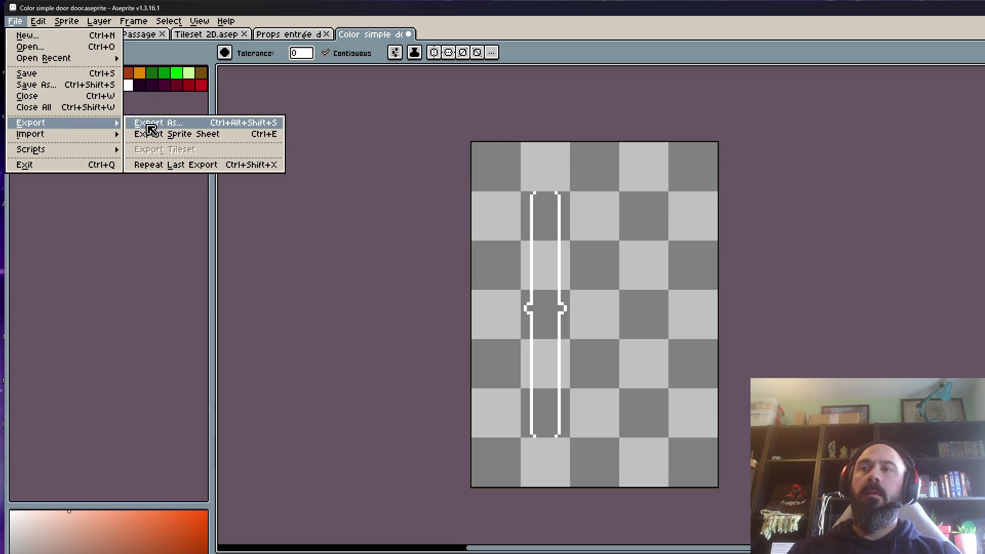
pyautogui.click(791, 237)
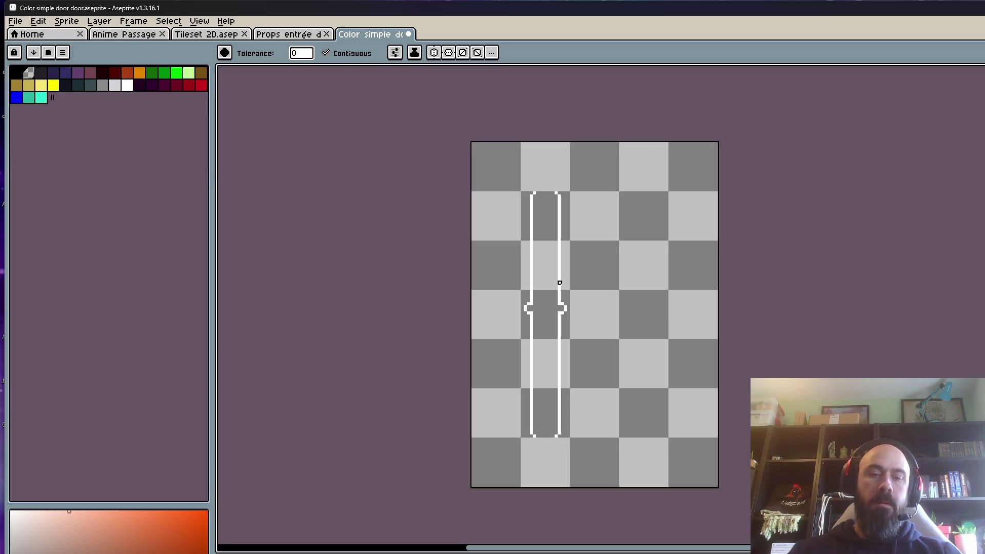
pyautogui.press('m')
pyautogui.moveTo(464, 139); pyautogui.dragTo(721, 452)
pyautogui.moveTo(552, 314); pyautogui.dragTo(599, 312)
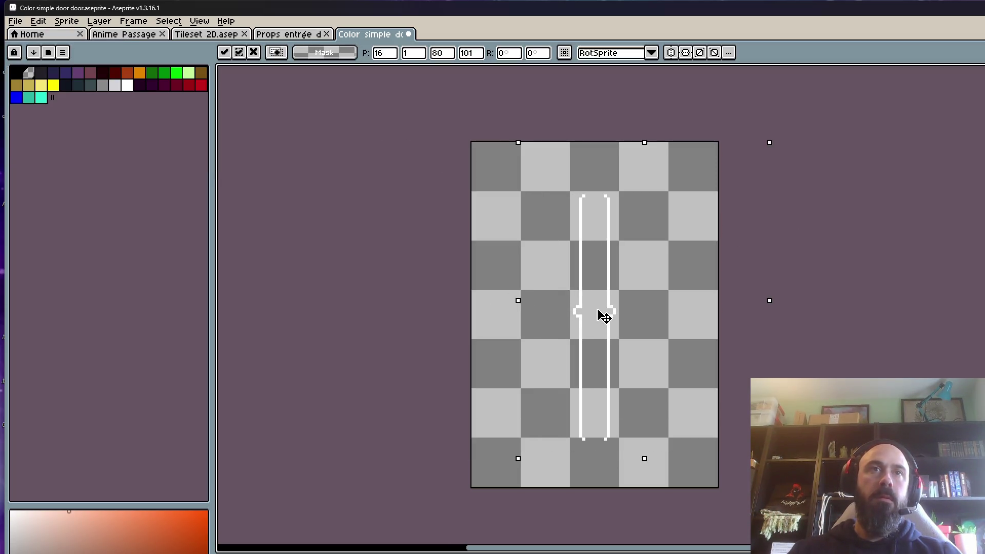
pyautogui.scroll(1, 599, 318)
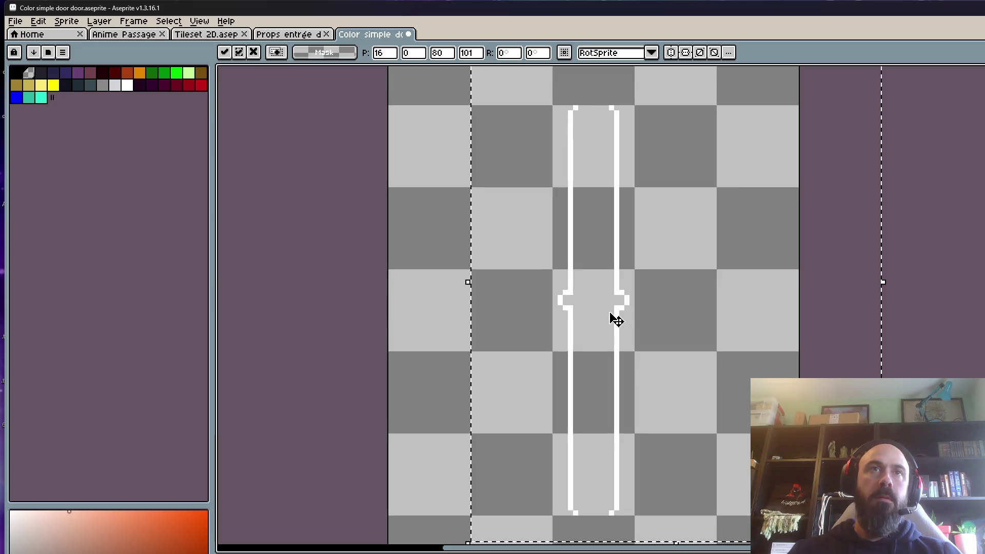
pyautogui.scroll(-1, 611, 319)
pyautogui.hotkey('ctrl', 'd')
pyautogui.scroll(-1, 607, 312)
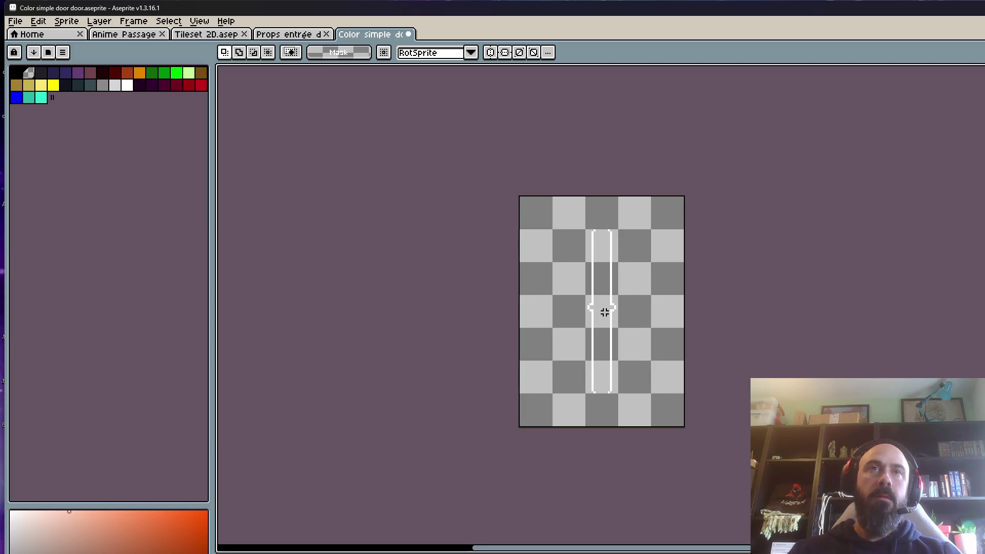
pyautogui.scroll(1, 605, 313)
pyautogui.click(16, 21)
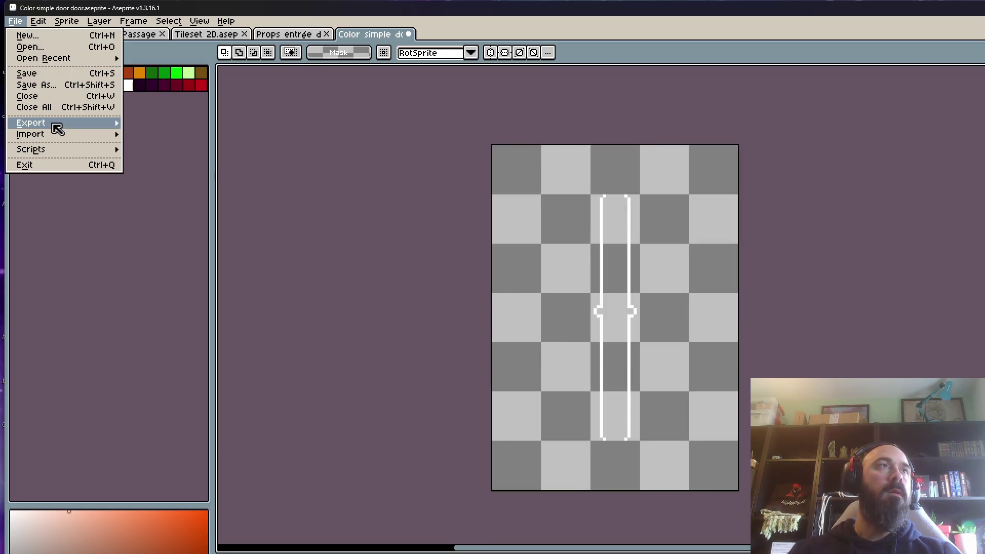
# - In Export As, rename the output file to Color simple door outline
pyautogui.moveTo(55, 128)
pyautogui.click(149, 124)
pyautogui.moveTo(229, 47)
pyautogui.mouseDown()
pyautogui.moveTo(191, 57)
pyautogui.moveTo(216, 50)
pyautogui.mouseUp()
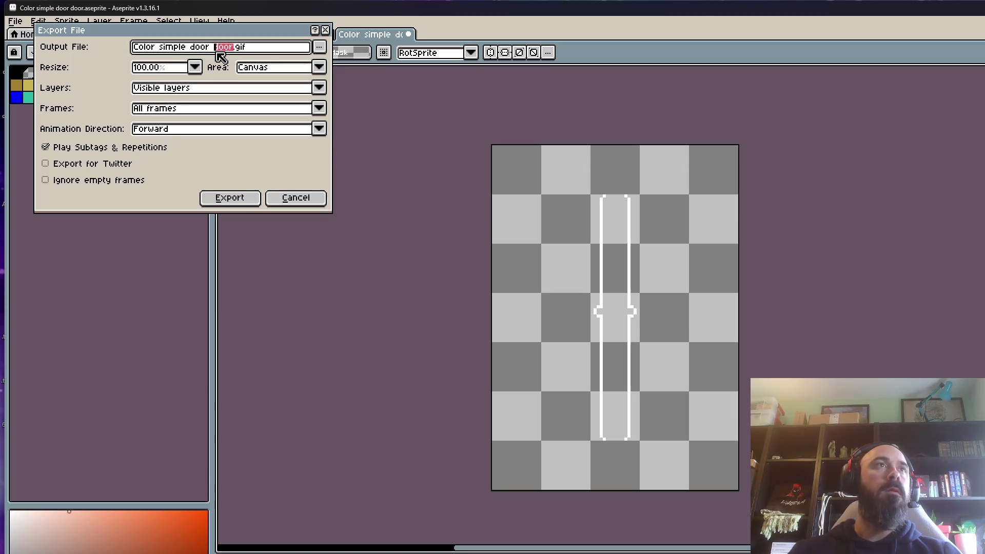
pyautogui.write('outline')
# - Export as PNG to the desktop (Bureau), agreeing to write 5 frame files
pyautogui.click(320, 50)
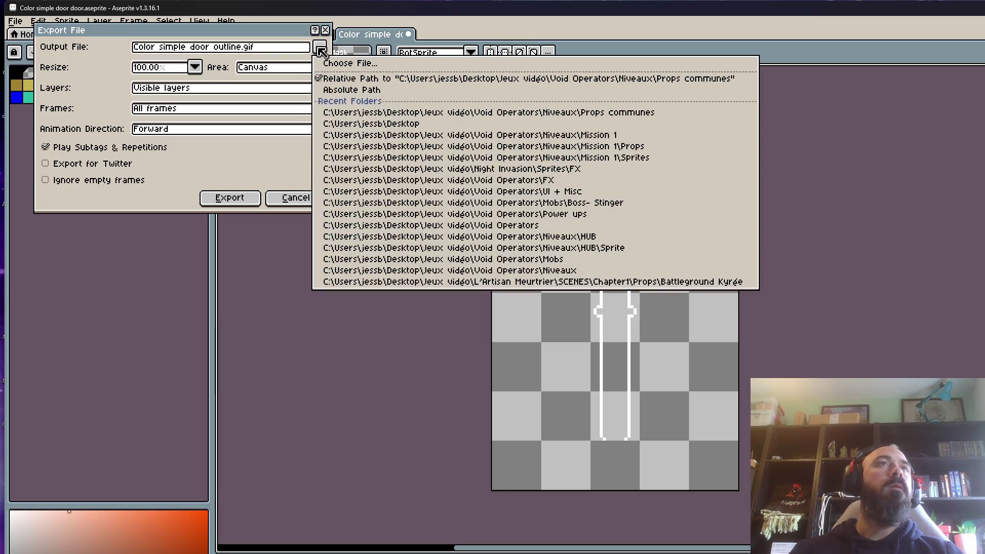
pyautogui.click(354, 65)
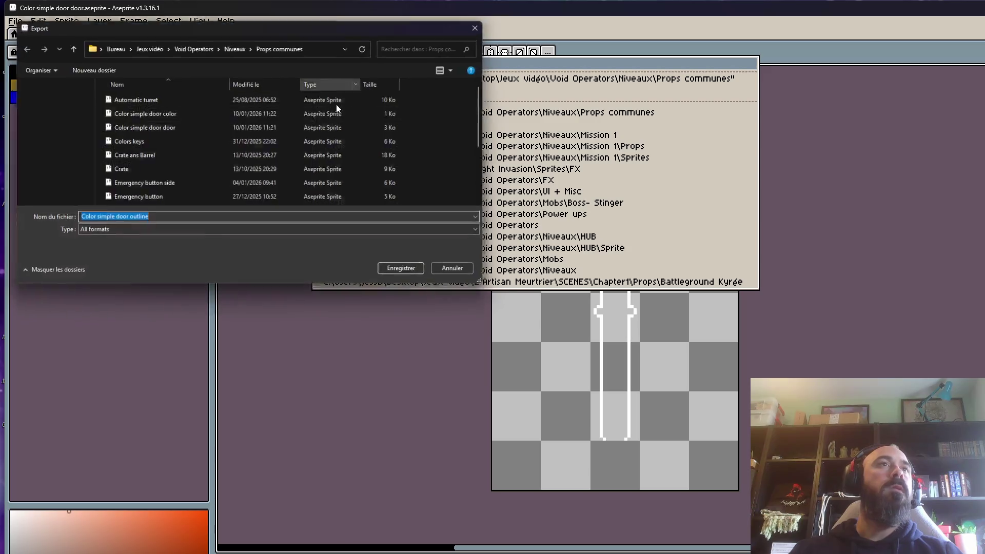
pyautogui.click(122, 230)
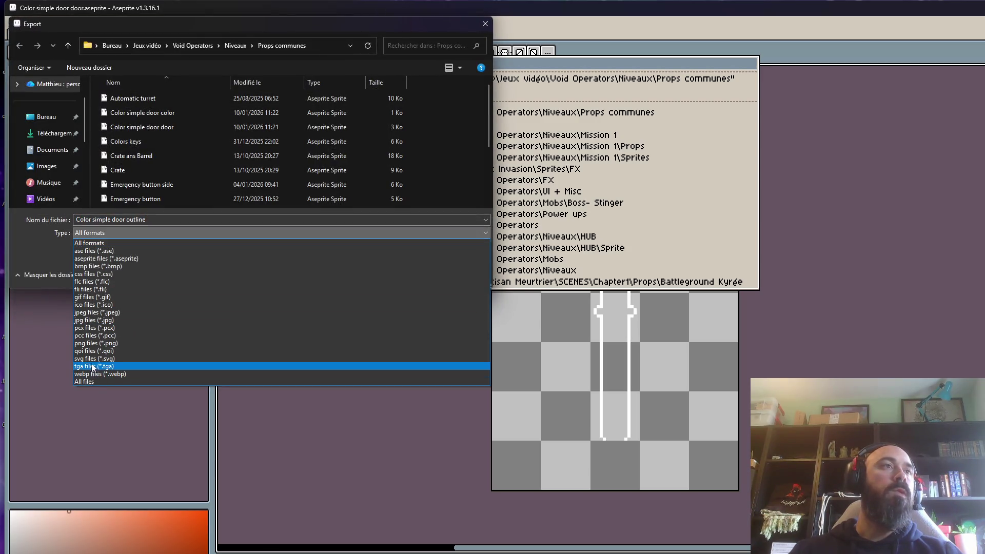
pyautogui.click(93, 343)
pyautogui.click(44, 121)
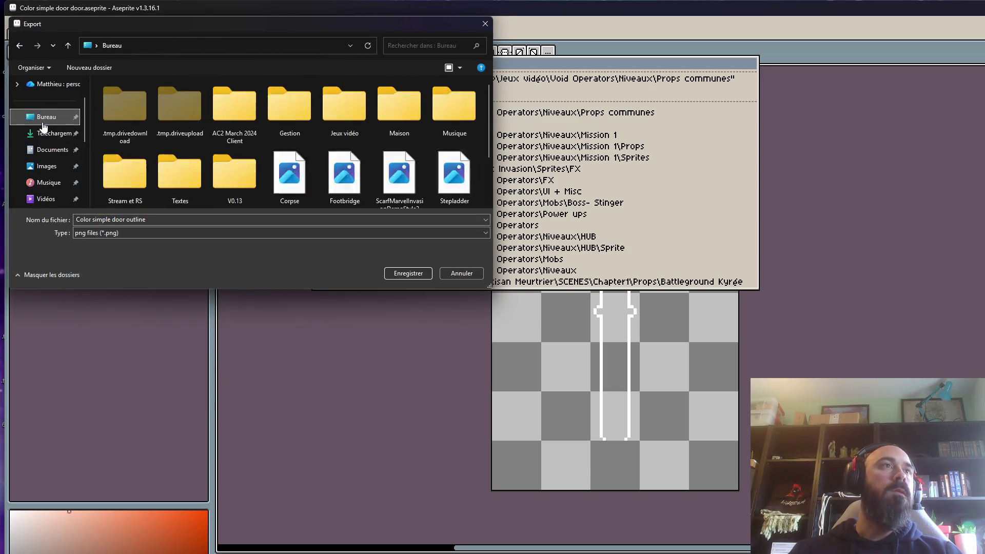
pyautogui.click(404, 275)
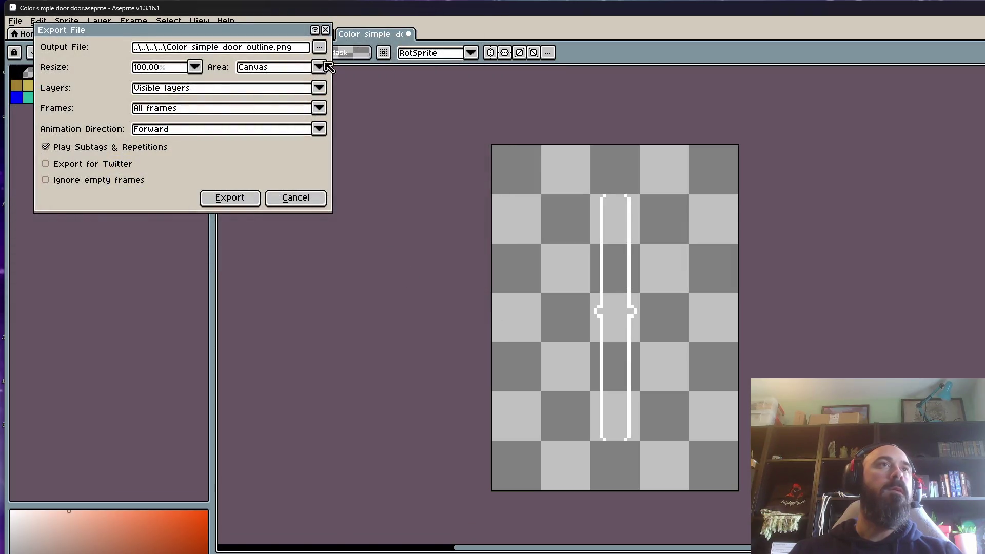
pyautogui.click(238, 200)
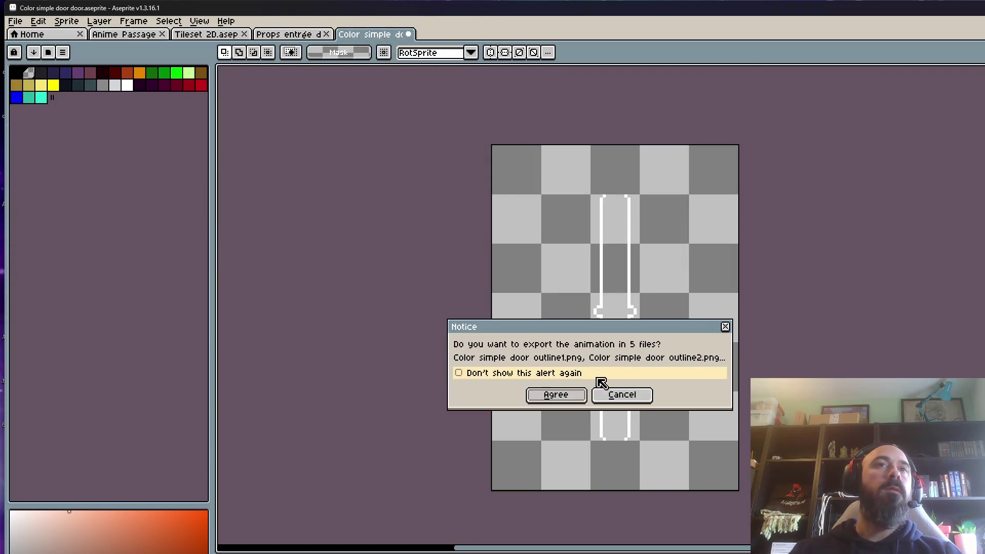
pyautogui.click(565, 400)
pyautogui.press('super+Down')
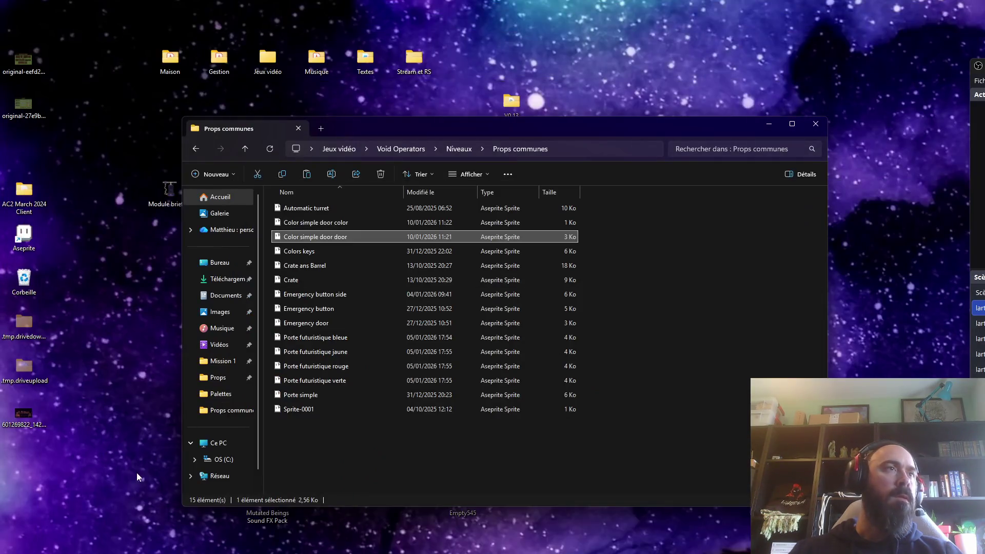
# - Select the five exported outline PNGs on the desktop and send them to the Recycle Bin
pyautogui.moveTo(82, 456)
pyautogui.mouseDown()
pyautogui.moveTo(11, 552)
pyautogui.moveTo(23, 552)
pyautogui.mouseUp()
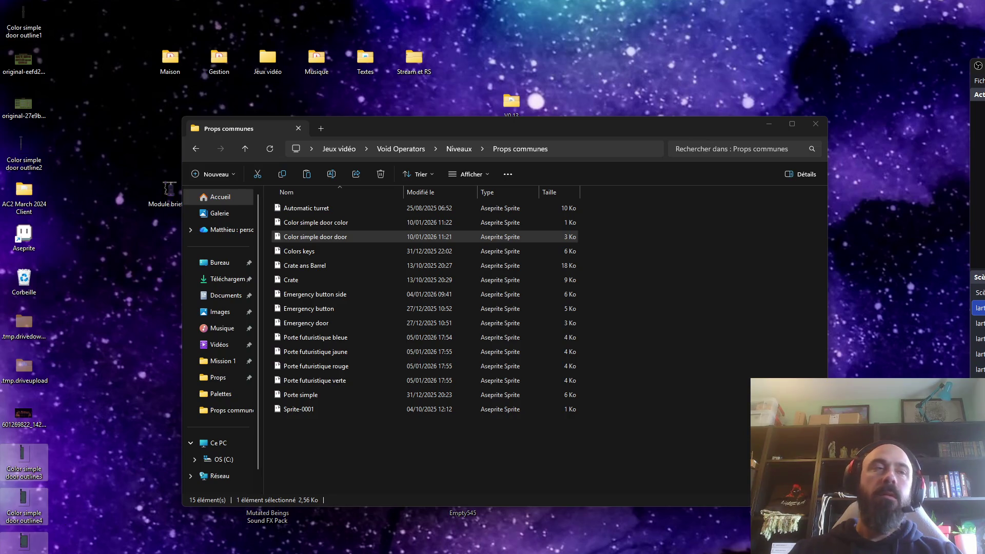
pyautogui.moveTo(82, 446); pyautogui.dragTo(10, 552)
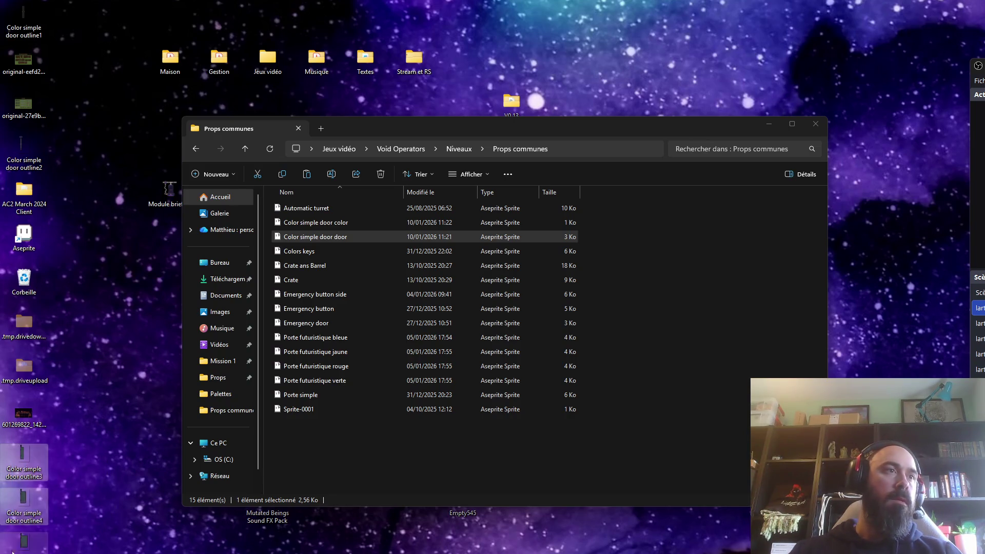
pyautogui.keyDown('ctrl'); pyautogui.click(29, 144); pyautogui.keyUp('ctrl')
pyautogui.keyDown('ctrl'); pyautogui.click(24, 20); pyautogui.keyUp('ctrl')
pyautogui.press('Delete')
pyautogui.press('Return')
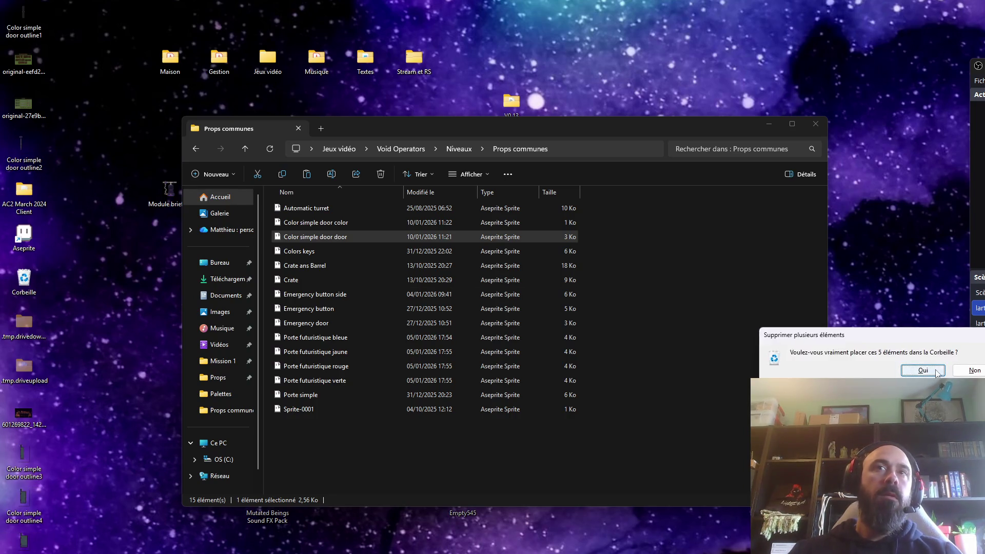
pyautogui.press('Return')
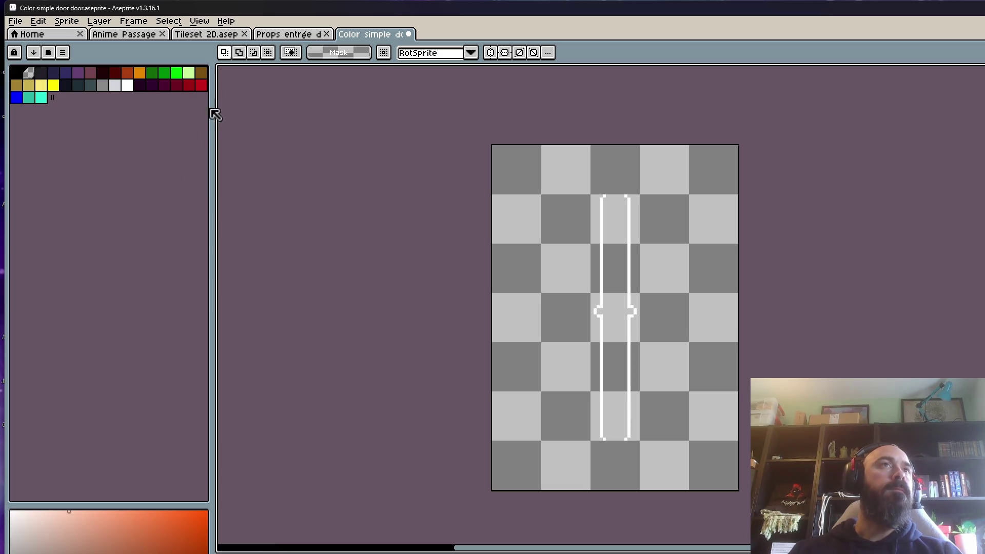
# - Export the sprite as PNG with the frame range limited to the Outline tag
pyautogui.click(16, 21)
pyautogui.click(108, 125)
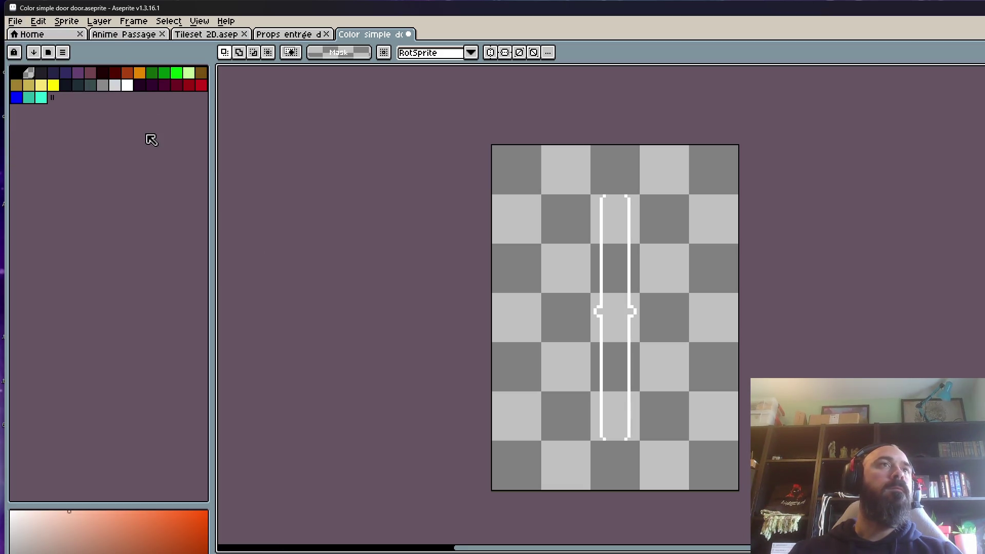
pyautogui.click(13, 21)
pyautogui.click(131, 126)
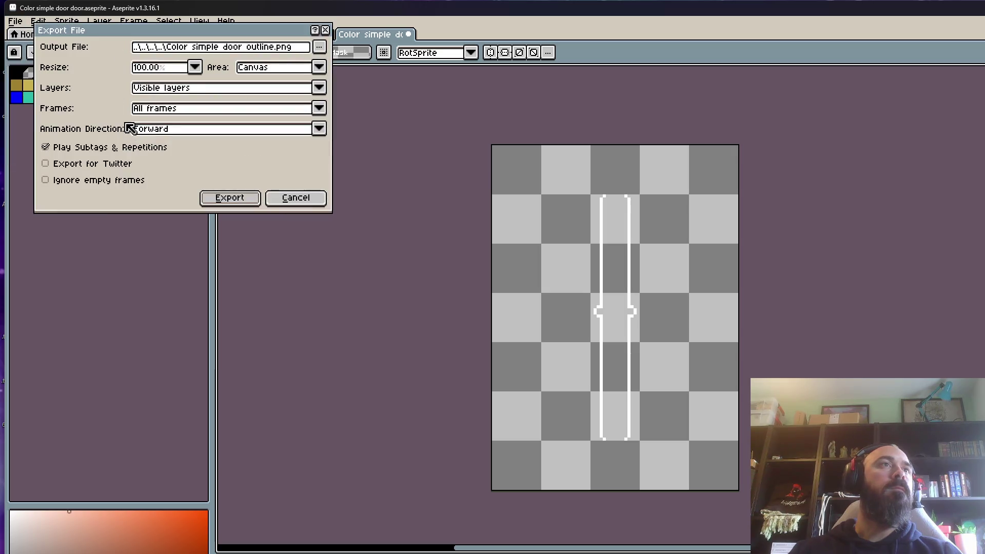
pyautogui.click(172, 109)
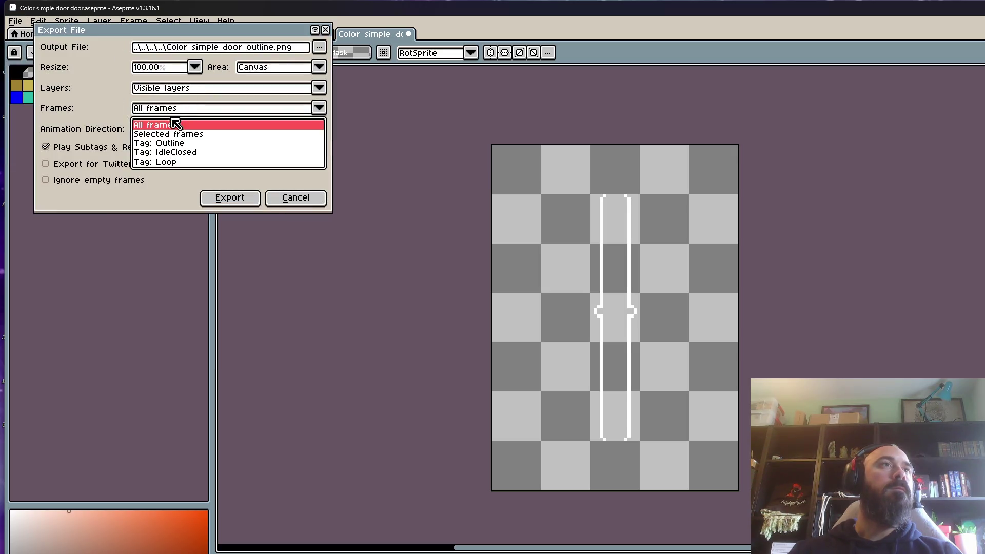
pyautogui.click(178, 153)
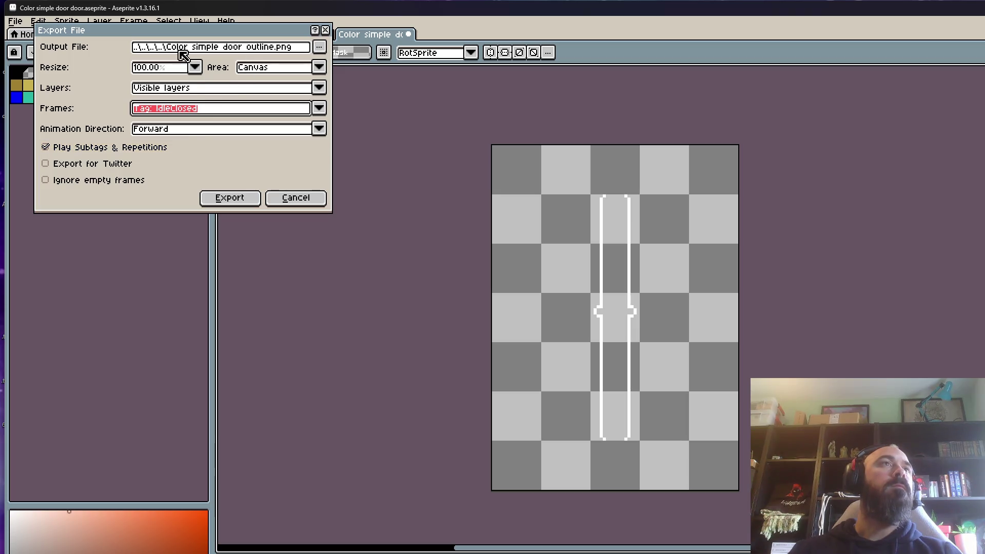
pyautogui.click(197, 113)
pyautogui.click(180, 144)
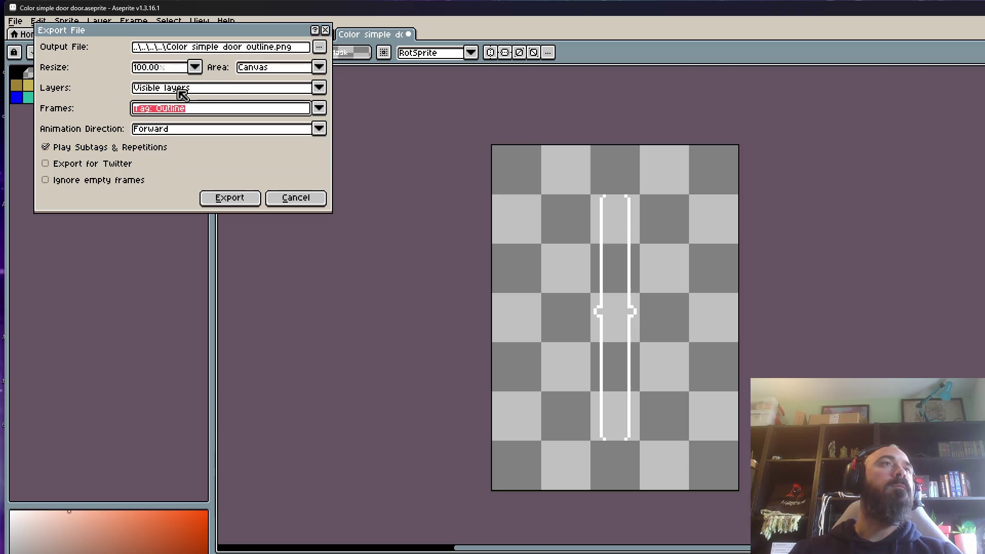
pyautogui.click(185, 89)
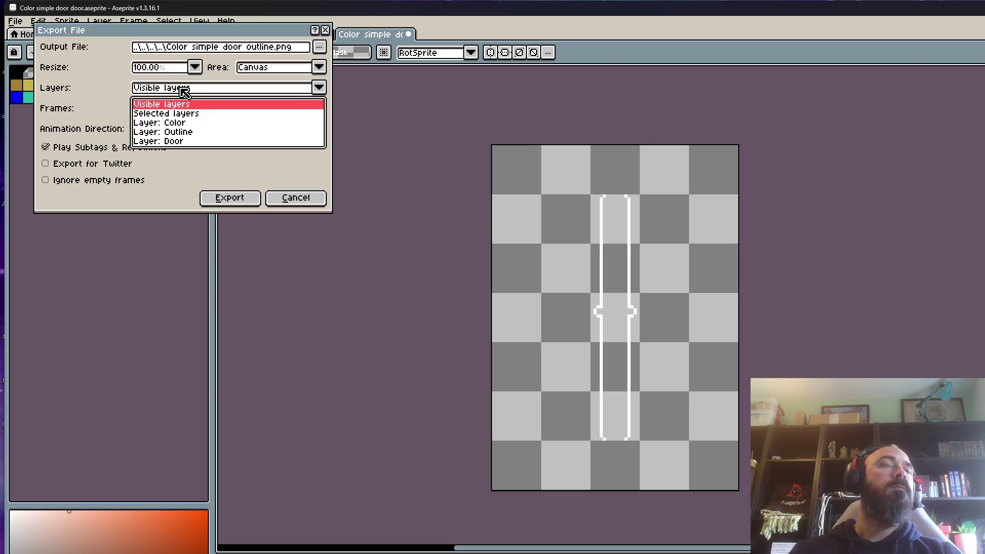
pyautogui.click(167, 116)
pyautogui.click(230, 198)
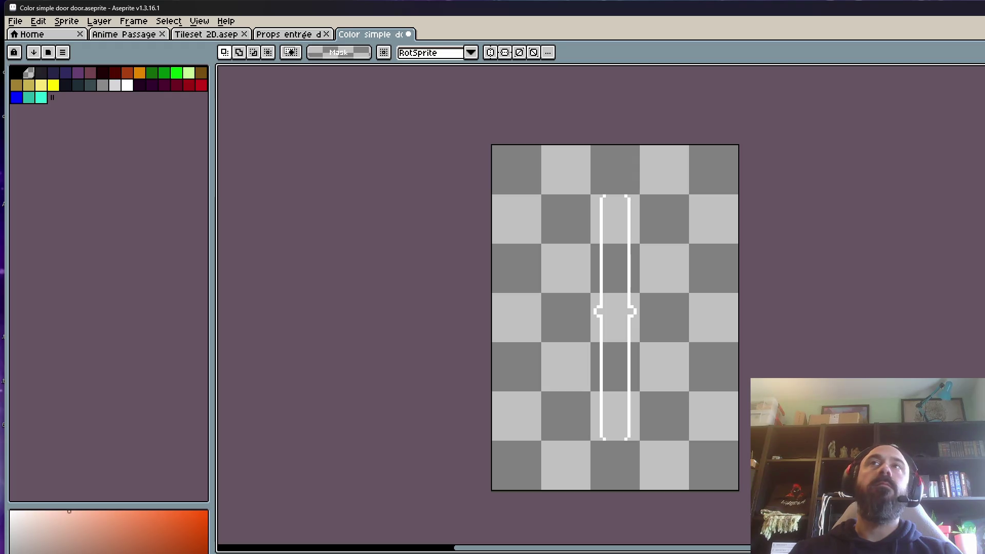
pyautogui.press('super+Down')
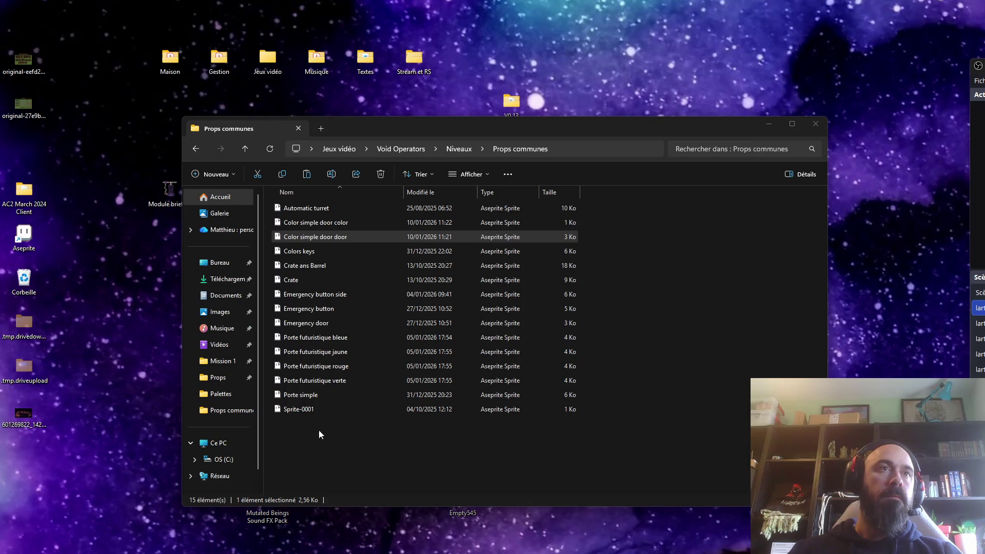
# - Return to Aseprite and save the Color simple door door sprite
pyautogui.click(325, 223)
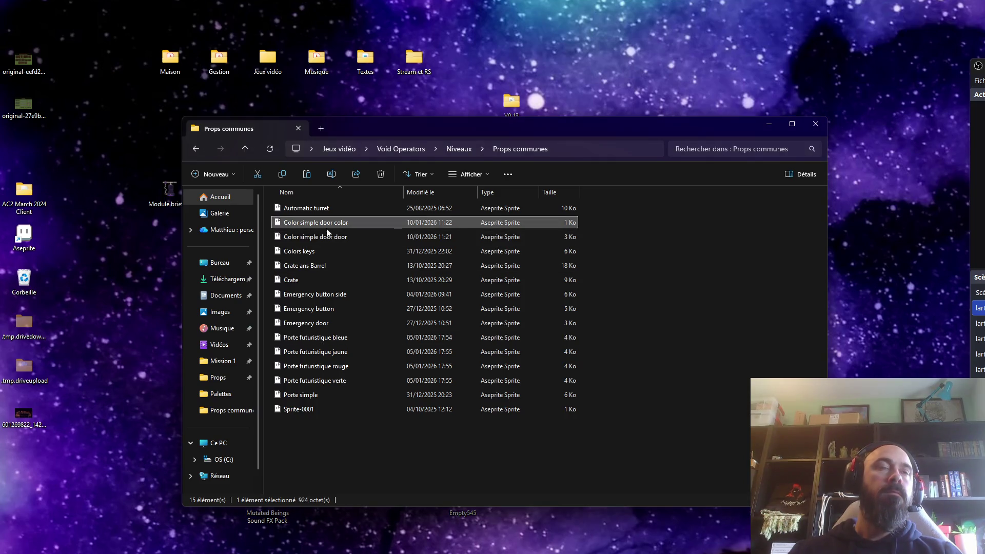
pyautogui.click(326, 238)
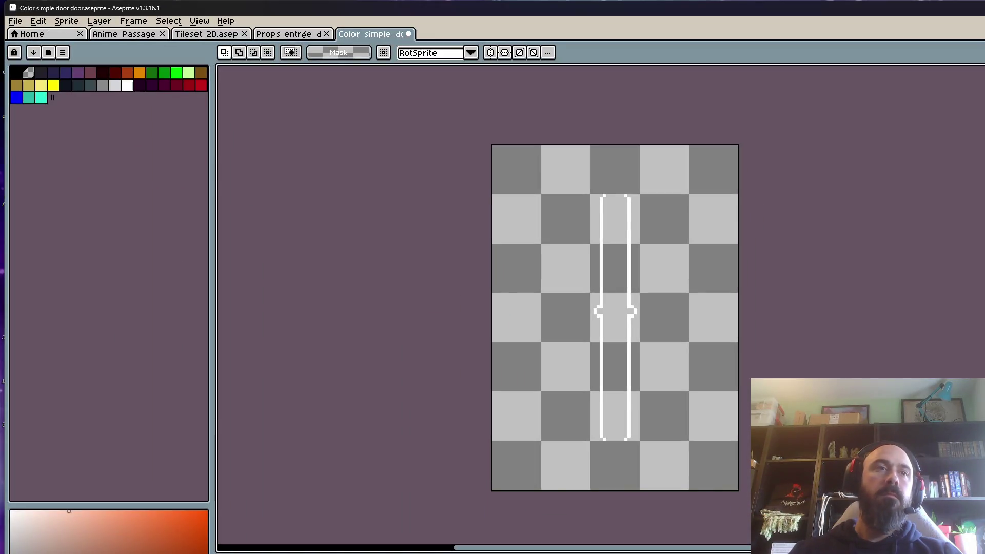
pyautogui.press('super+Down')
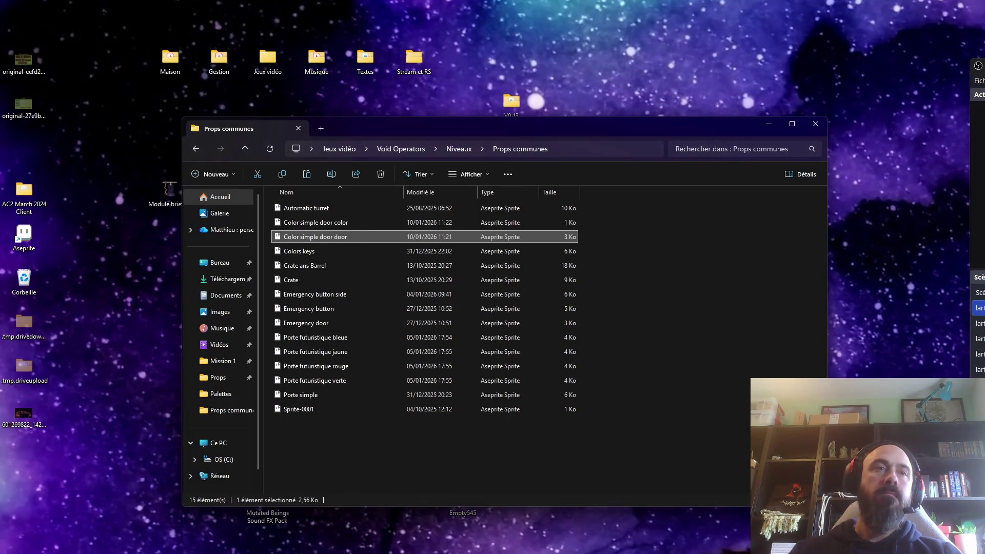
pyautogui.hotkey('alt', 'Tab')
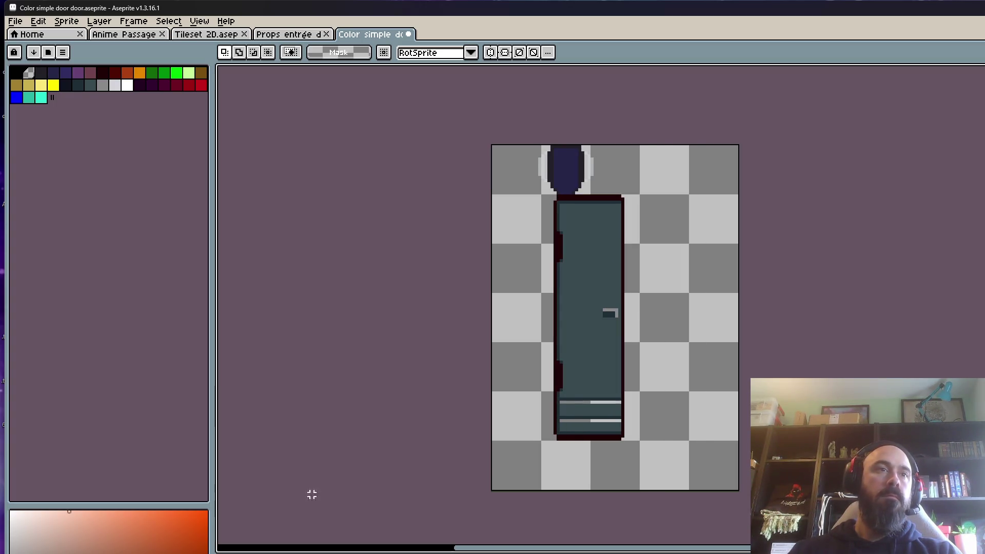
pyautogui.click(22, 23)
pyautogui.click(29, 73)
# - Close the Color simple door door sprite tab
pyautogui.click(293, 36)
pyautogui.click(362, 35)
pyautogui.click(409, 34)
pyautogui.hotkey('alt', 'F4')
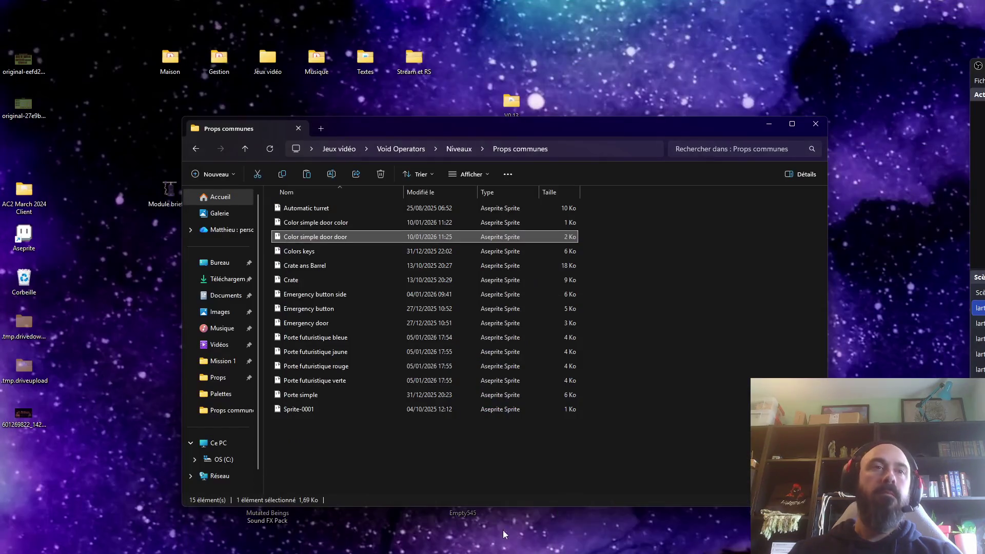
# - Reopen Color simple door color, cancel the tag rename, and close it saving changes
pyautogui.doubleClick(315, 222)
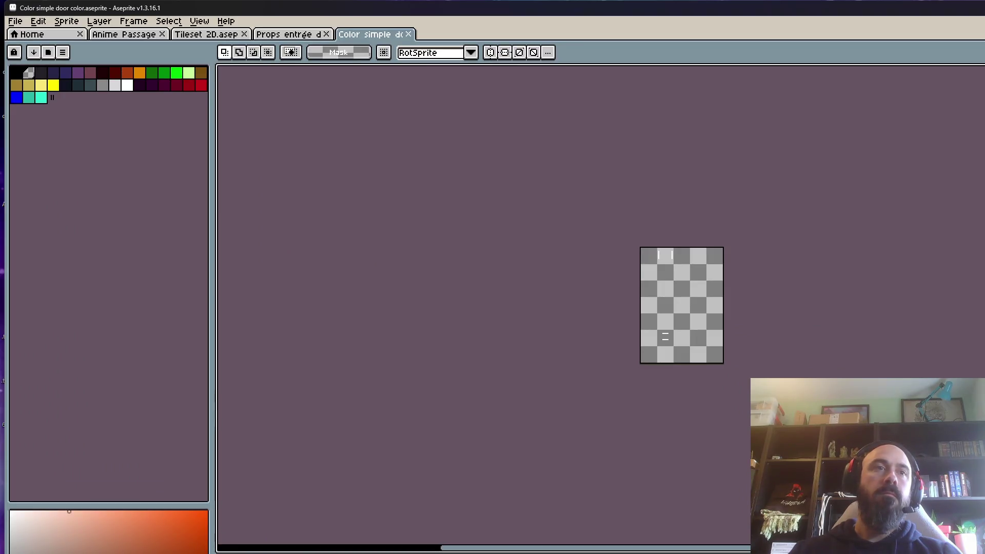
pyautogui.hotkey('alt', 'F2')
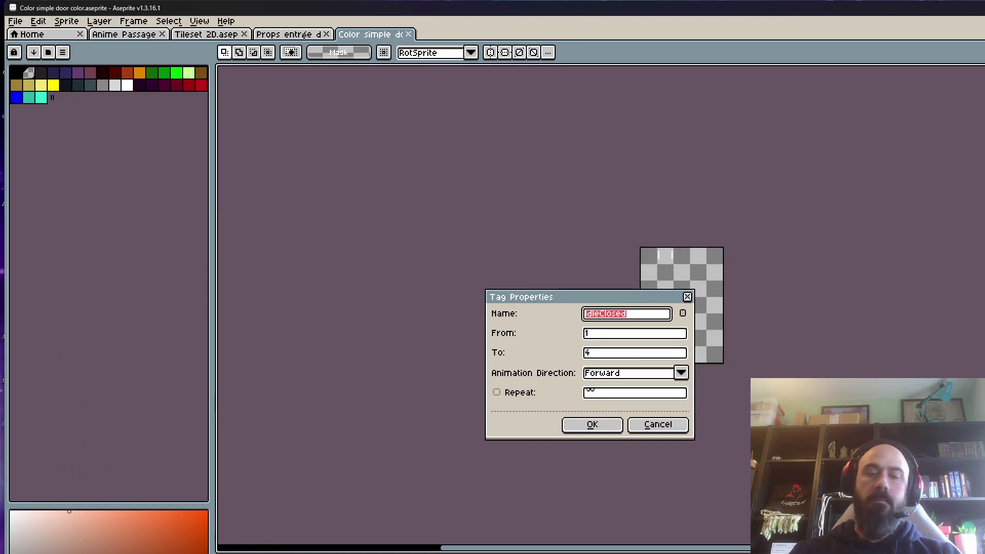
pyautogui.press('BackSpace')
pyautogui.click(658, 424)
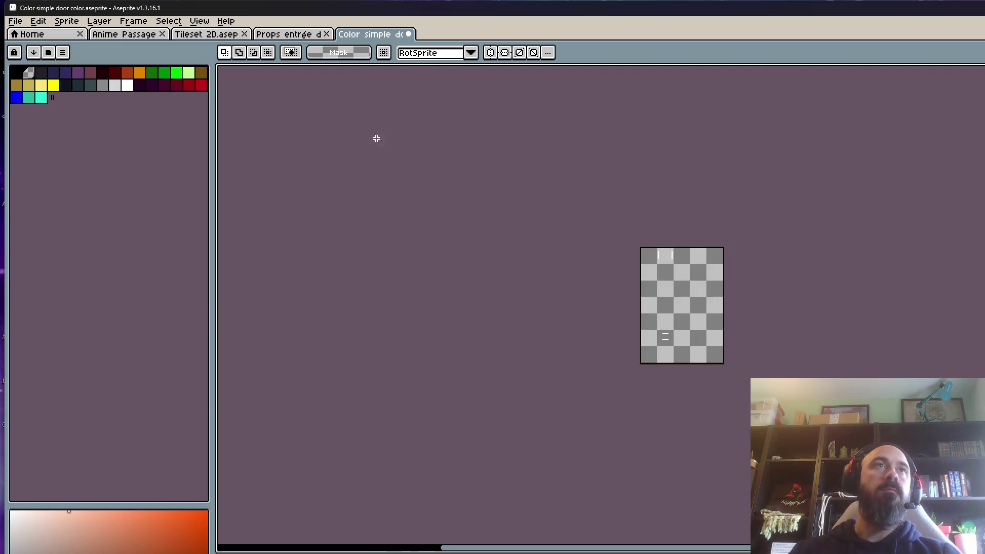
pyautogui.click(288, 37)
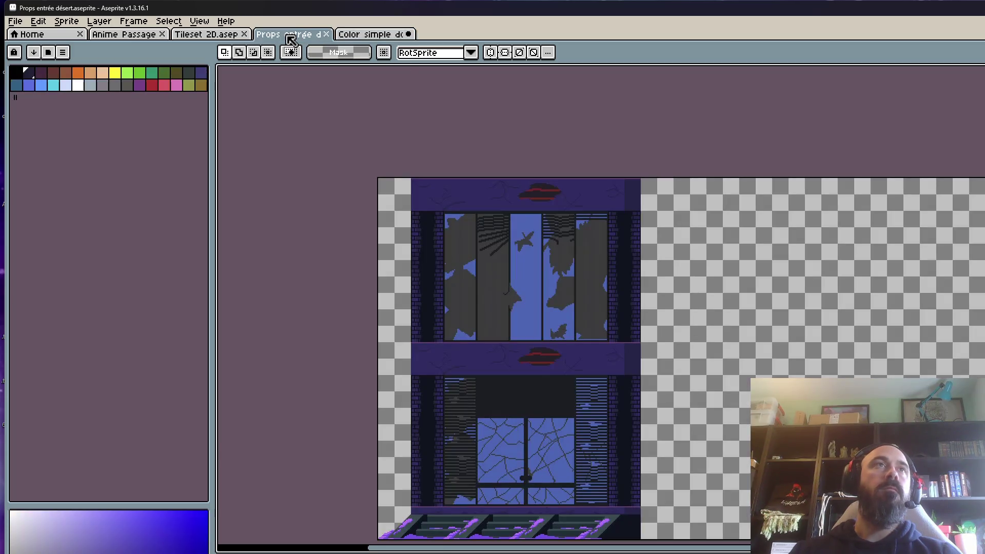
pyautogui.click(408, 33)
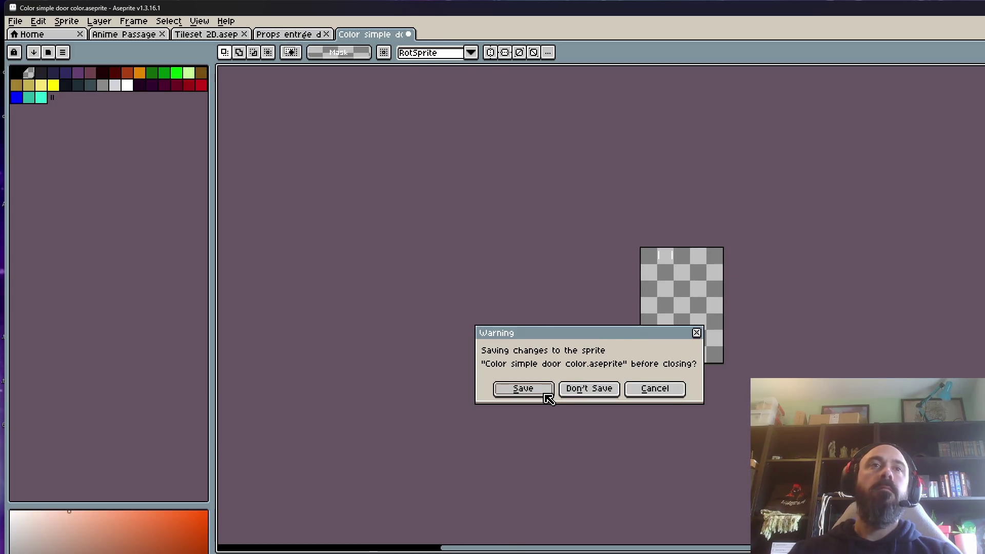
pyautogui.click(546, 395)
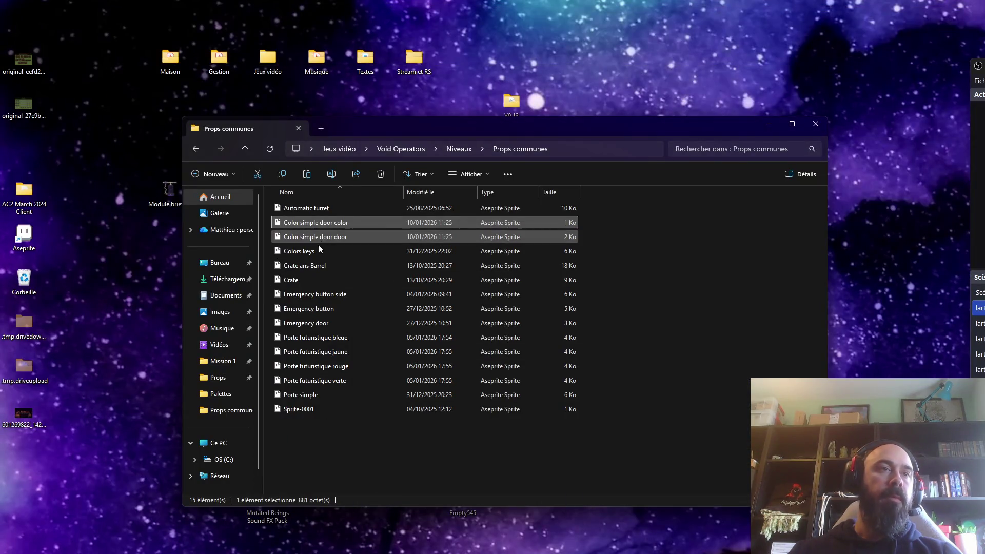
pyautogui.click(346, 237)
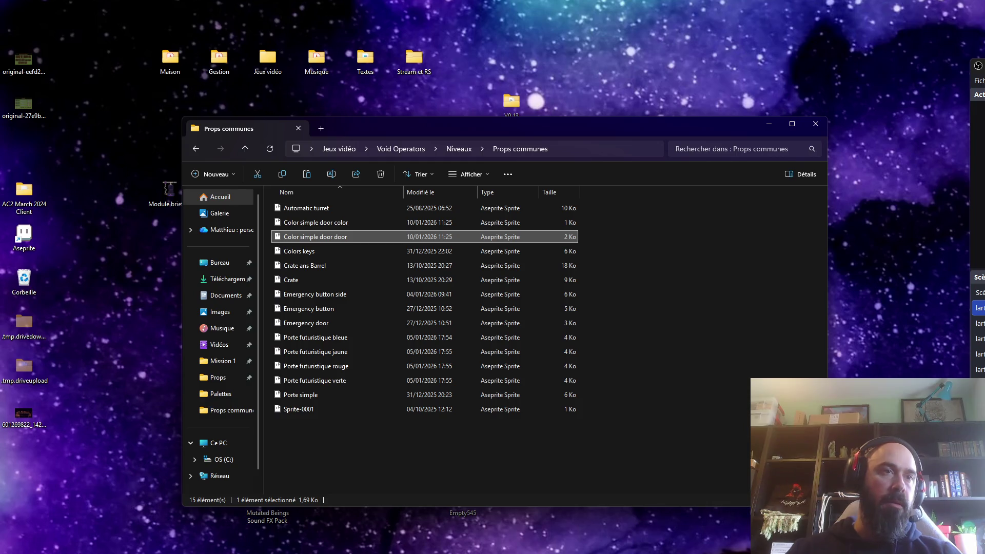
pyautogui.click(325, 222)
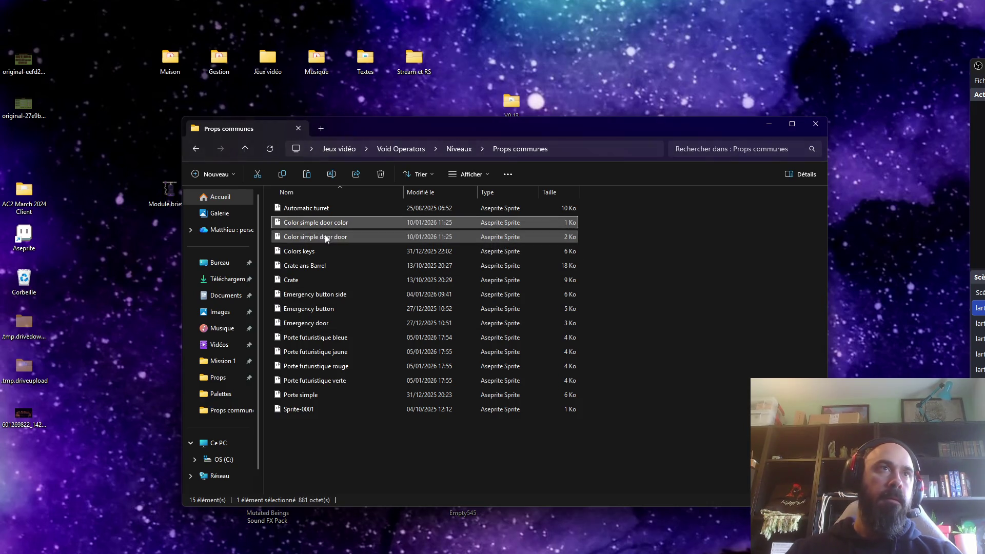
pyautogui.keyDown('shift'); pyautogui.click(326, 238); pyautogui.keyUp('shift')
pyautogui.click(412, 41)
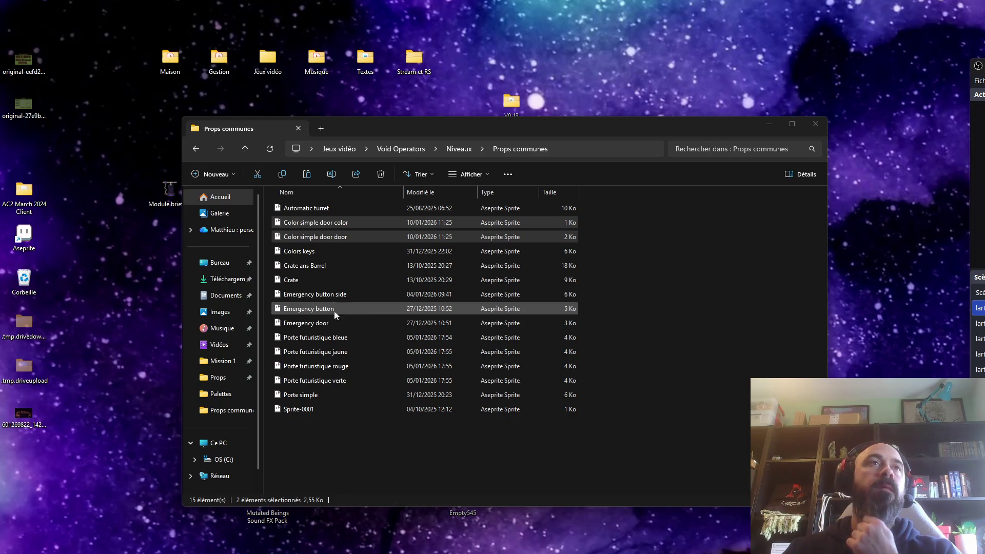
pyautogui.click(306, 251)
pyautogui.doubleClick(307, 252)
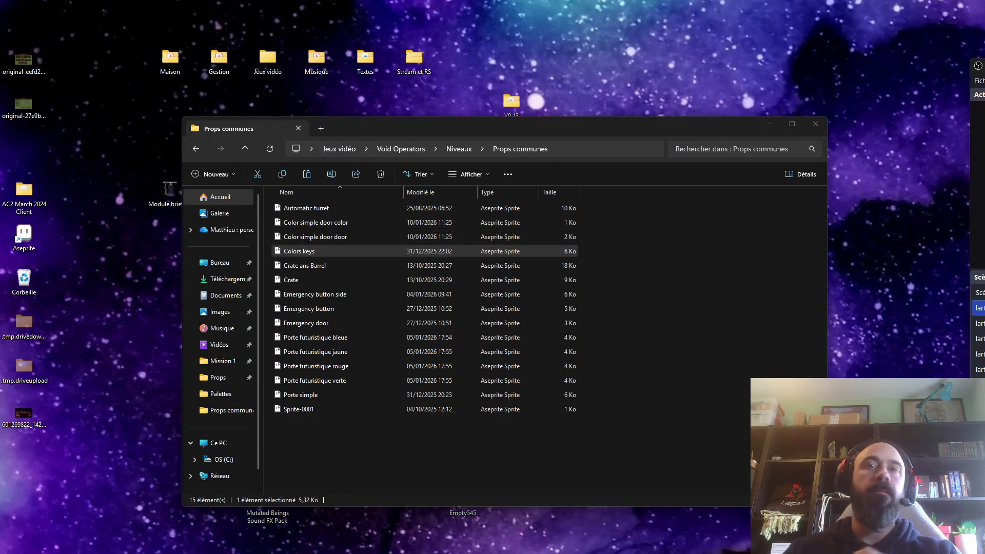
# - Paint the key's upper-left corner white and play the shine animation
pyautogui.scroll(2, 625, 287)
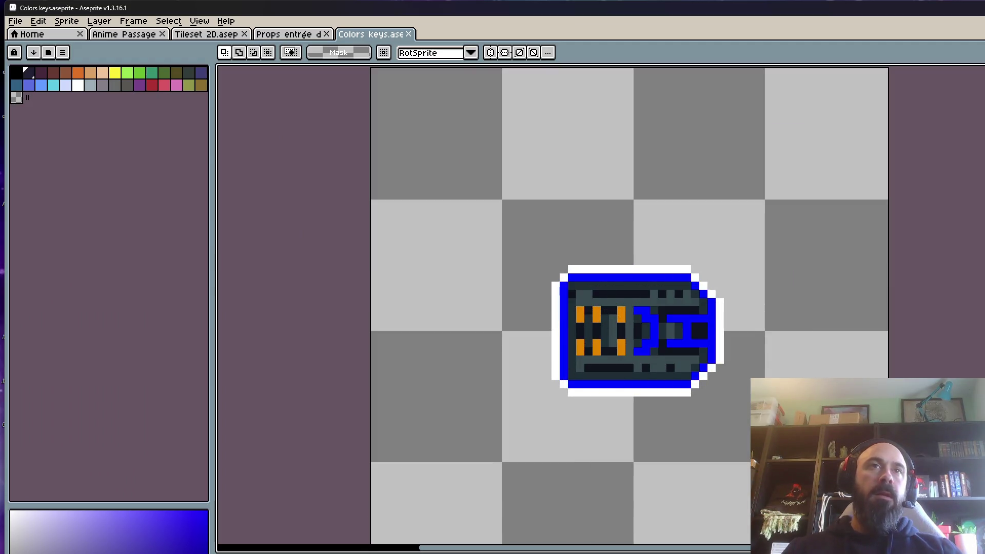
pyautogui.scroll(-2, 454, 185)
pyautogui.scroll(2, 509, 246)
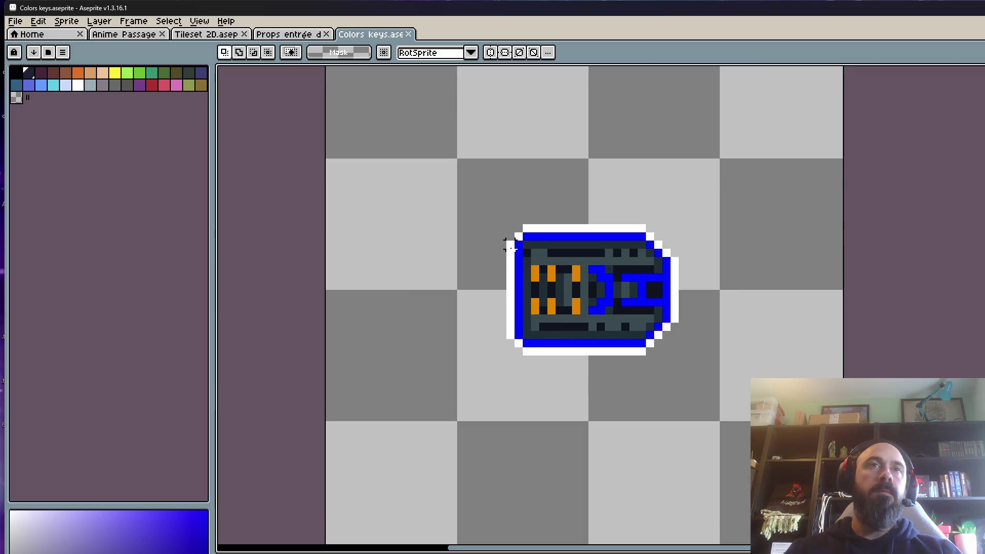
pyautogui.scroll(-2, 510, 247)
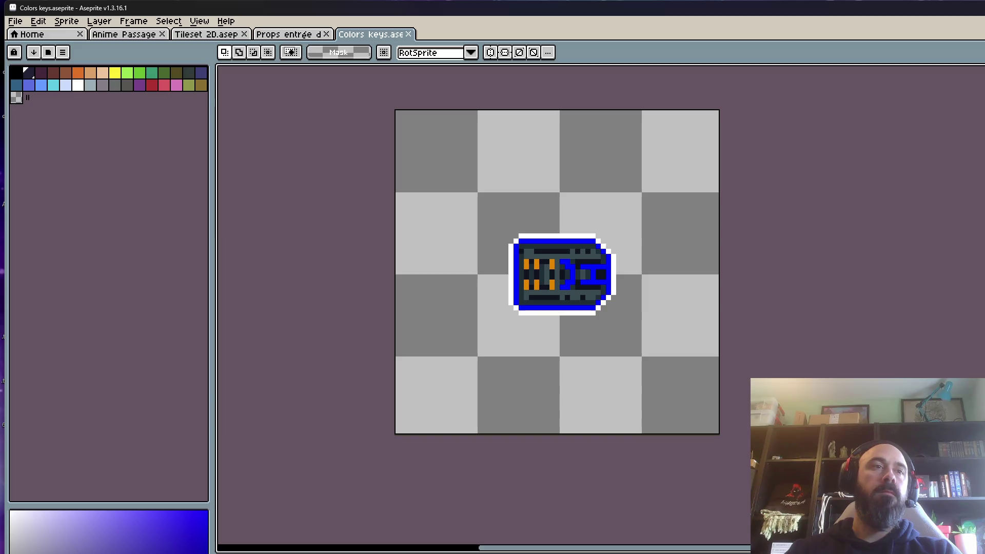
pyautogui.click(526, 251)
pyautogui.press('Return')
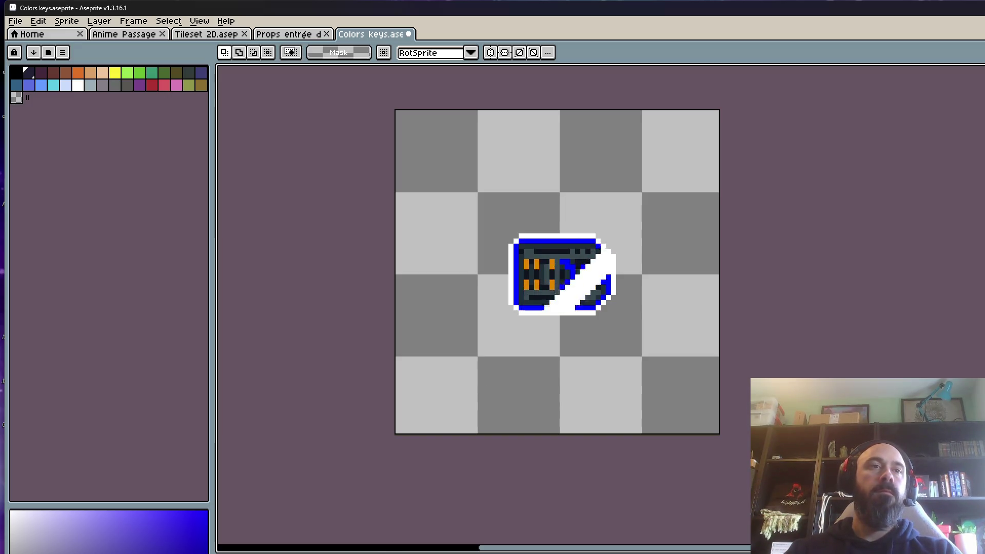
pyautogui.scroll(1, 536, 318)
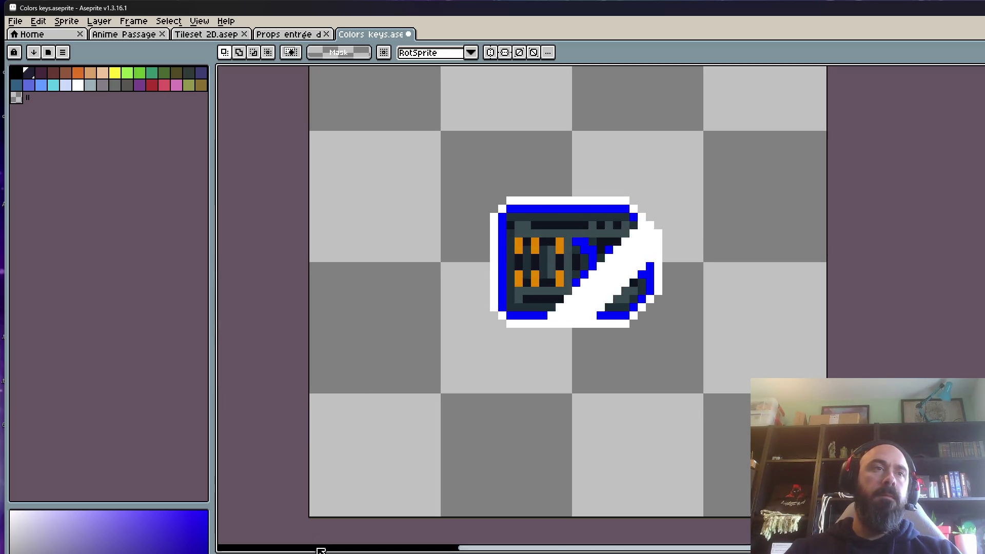
pyautogui.scroll(-1, 517, 307)
pyautogui.scroll(1, 517, 307)
pyautogui.scroll(-1, 517, 306)
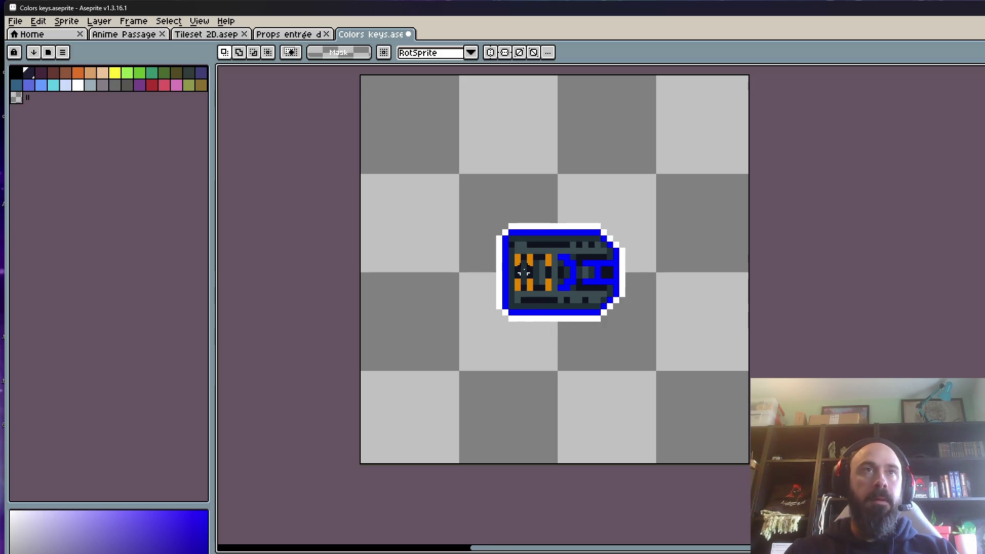
# - Undo and redo recent edits on Colors keys, briefly visiting the Props entrée désert sprite
pyautogui.scroll(1, 549, 267)
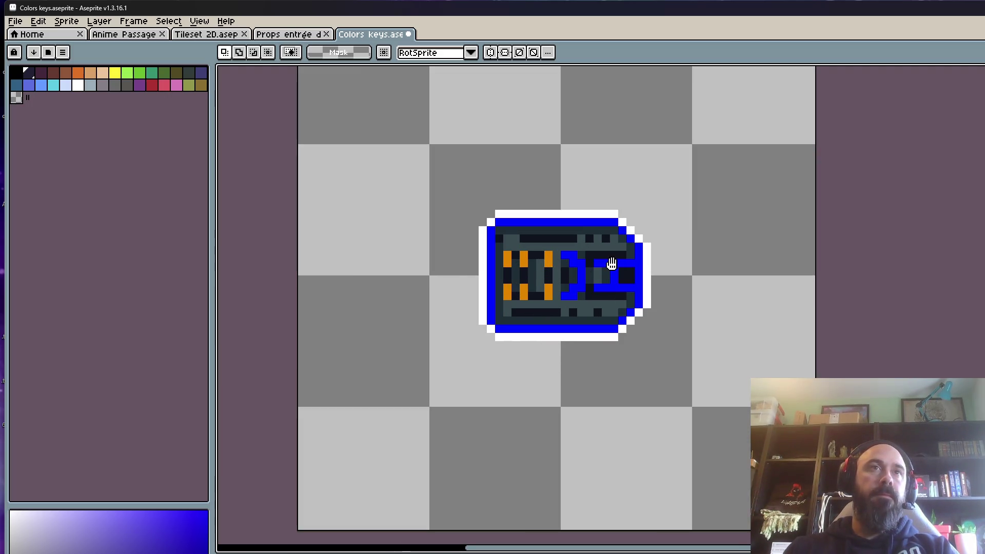
pyautogui.hotkey('ctrl', 'z')
pyautogui.hotkey('ctrl', 'z')
pyautogui.hotkey('ctrl', 'z')
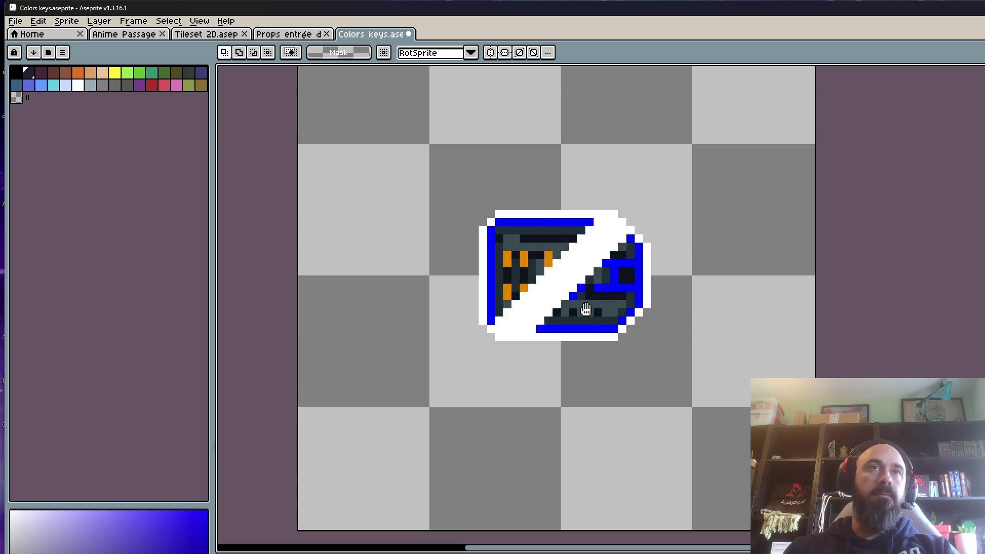
pyautogui.scroll(-1, 586, 310)
pyautogui.hotkey('ctrl', 'y')
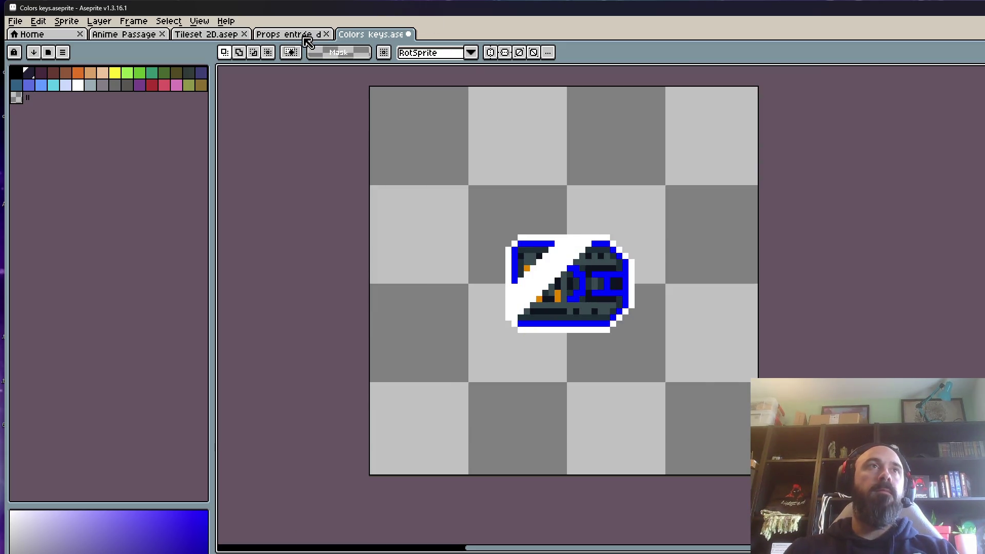
pyautogui.click(287, 34)
pyautogui.hotkey('ctrl', 'shift', 'Tab')
pyautogui.click(358, 34)
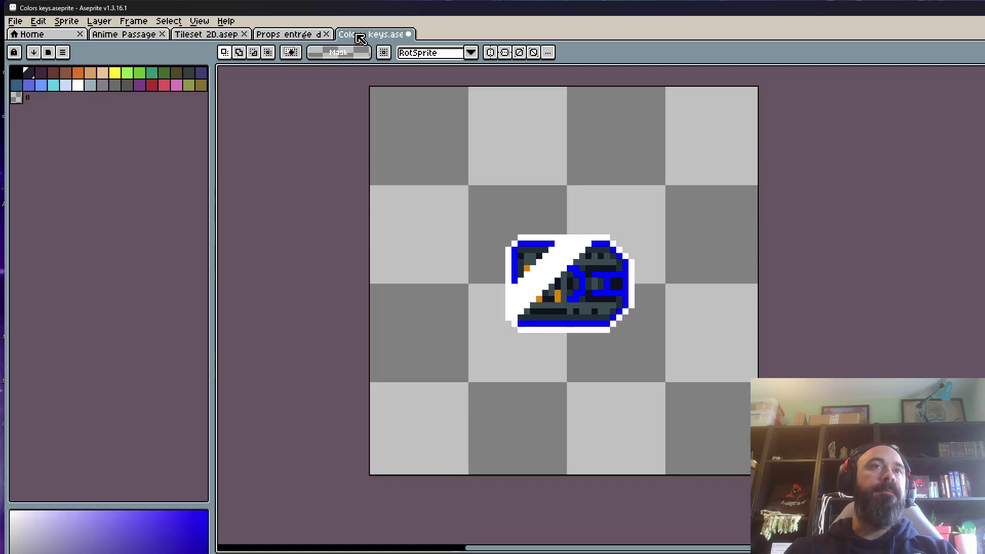
pyautogui.hotkey('ctrl', 'z')
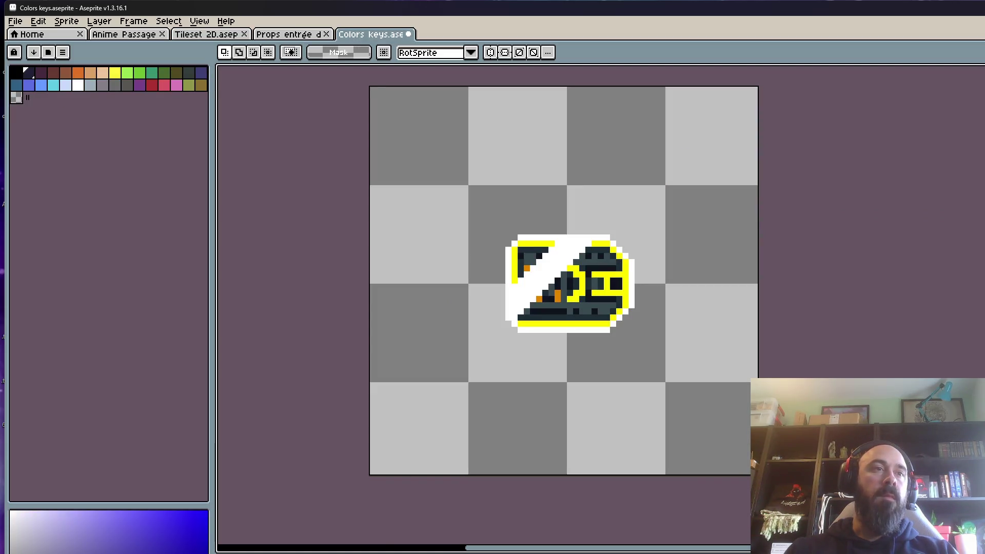
pyautogui.hotkey('ctrl', 'z')
pyautogui.hotkey('ctrl', 'z')
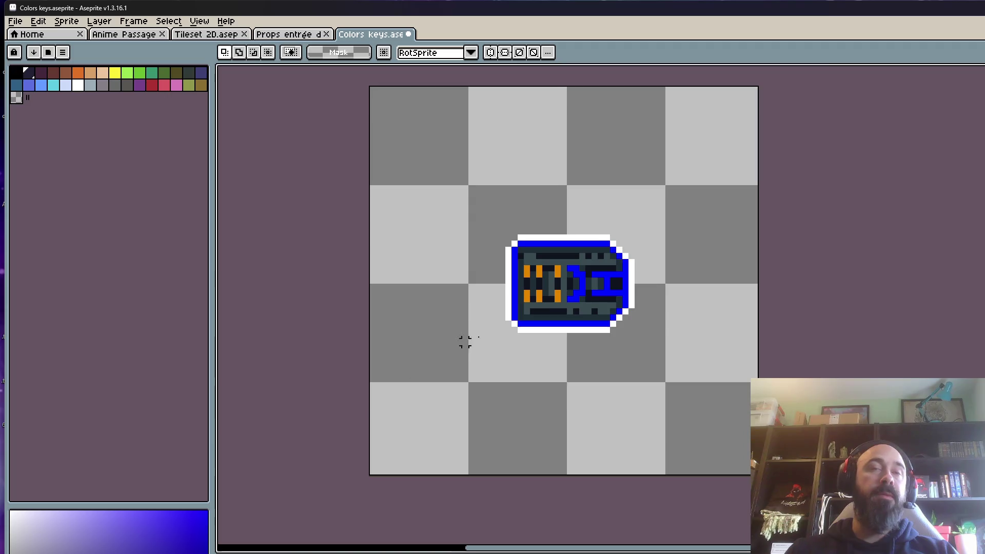
# - Select and delete the key area, then play the shine animation on its own
pyautogui.scroll(1, 550, 277)
pyautogui.scroll(1, 550, 277)
pyautogui.scroll(-1, 550, 277)
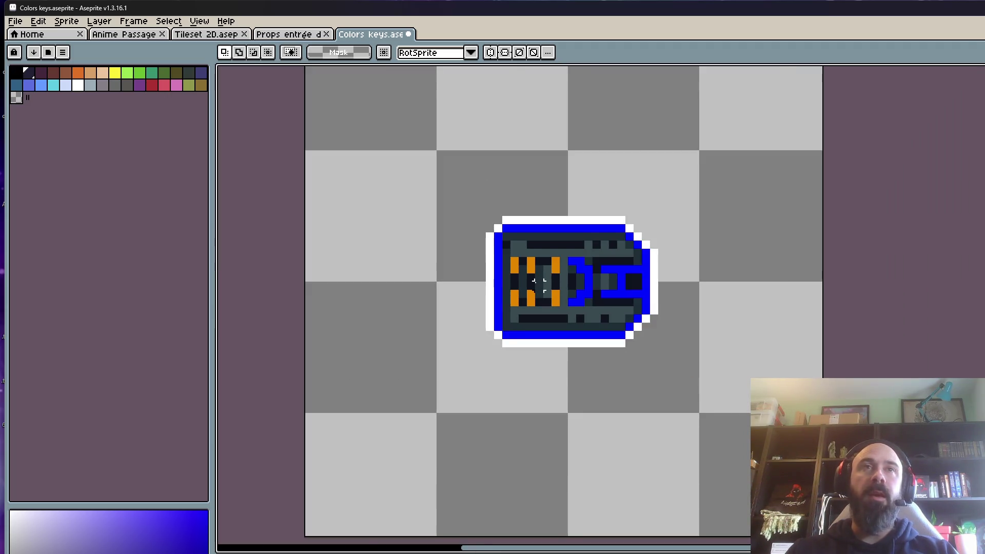
pyautogui.scroll(1, 500, 203)
pyautogui.moveTo(418, 158); pyautogui.dragTo(770, 473)
pyautogui.click(791, 365)
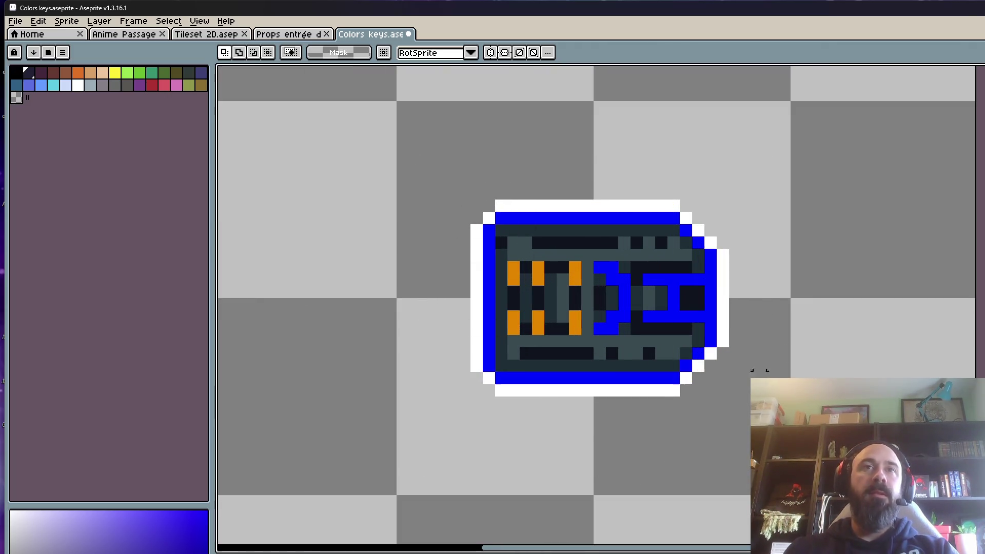
pyautogui.press('Delete')
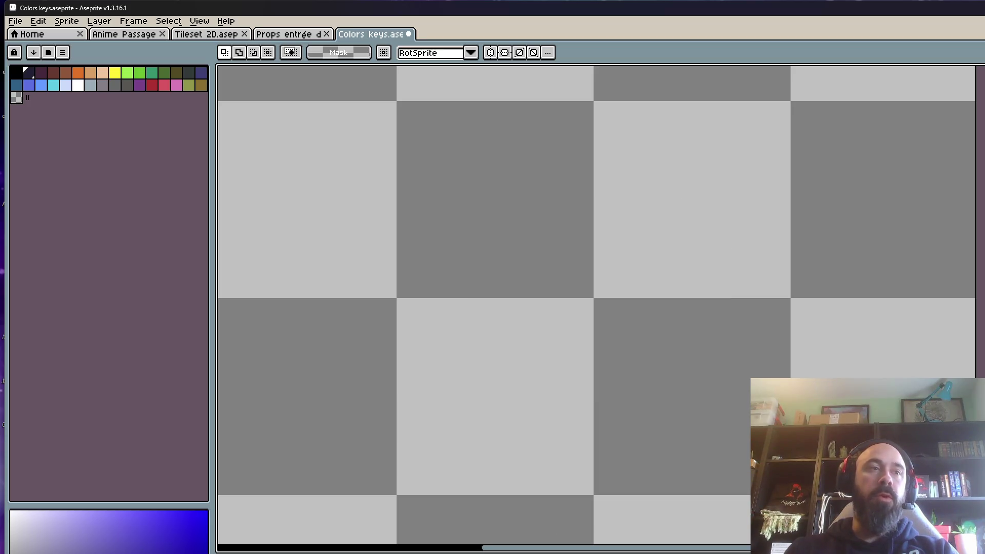
pyautogui.press('Return')
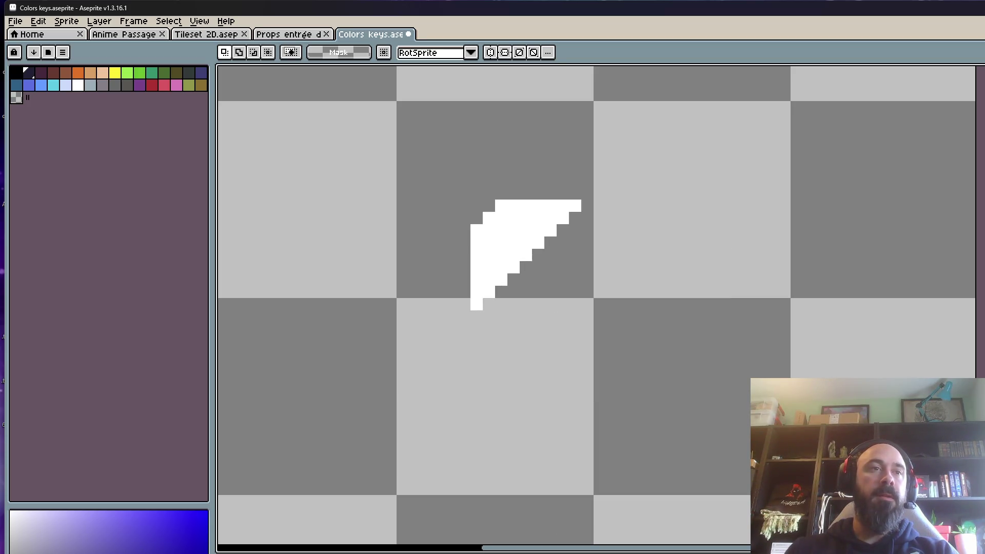
pyautogui.scroll(-2, 541, 370)
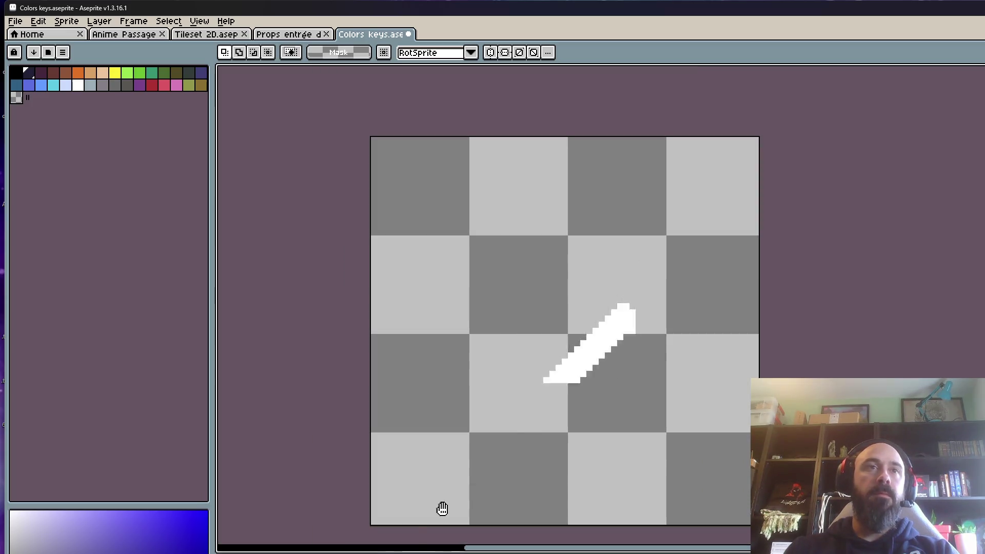
pyautogui.scroll(1, 565, 307)
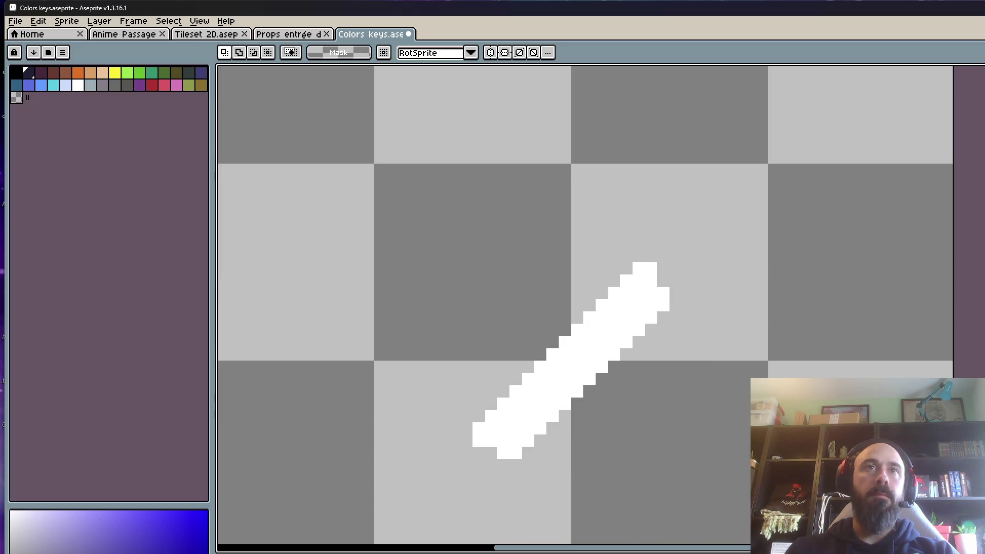
# - Sample white from the shine streak and switch to a 1-pixel Pencil
pyautogui.press('i')
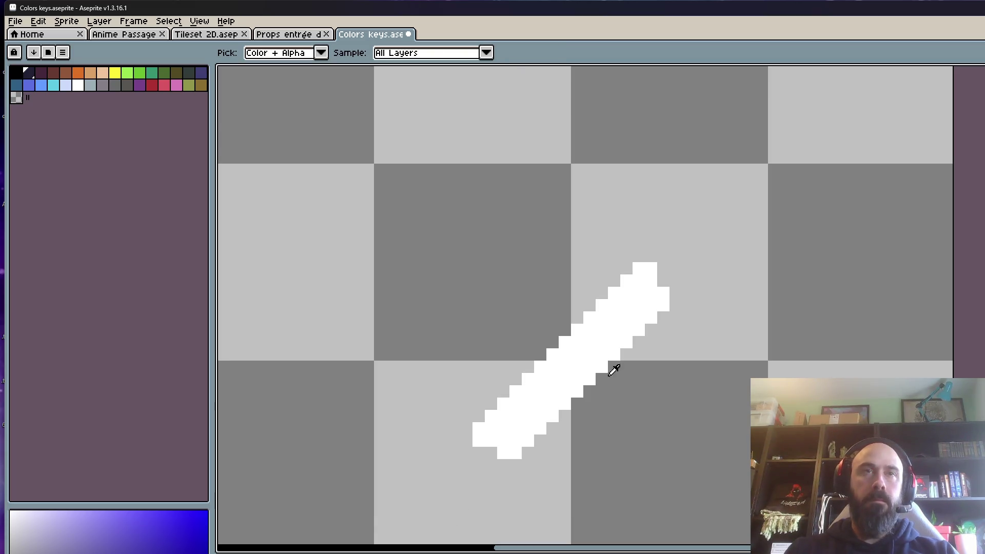
pyautogui.click(627, 325)
pyautogui.press('b')
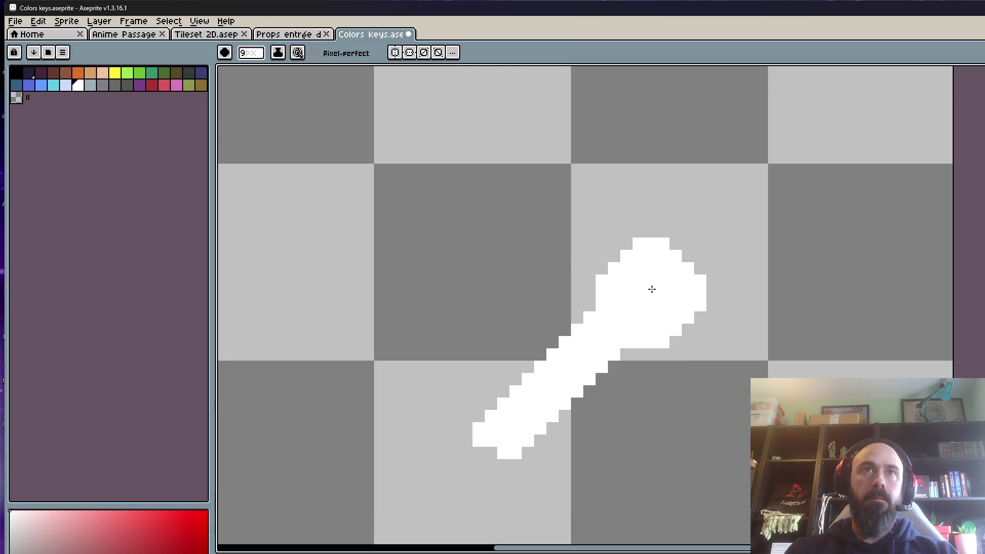
pyautogui.press('-')
pyautogui.press('-')
pyautogui.press('-')
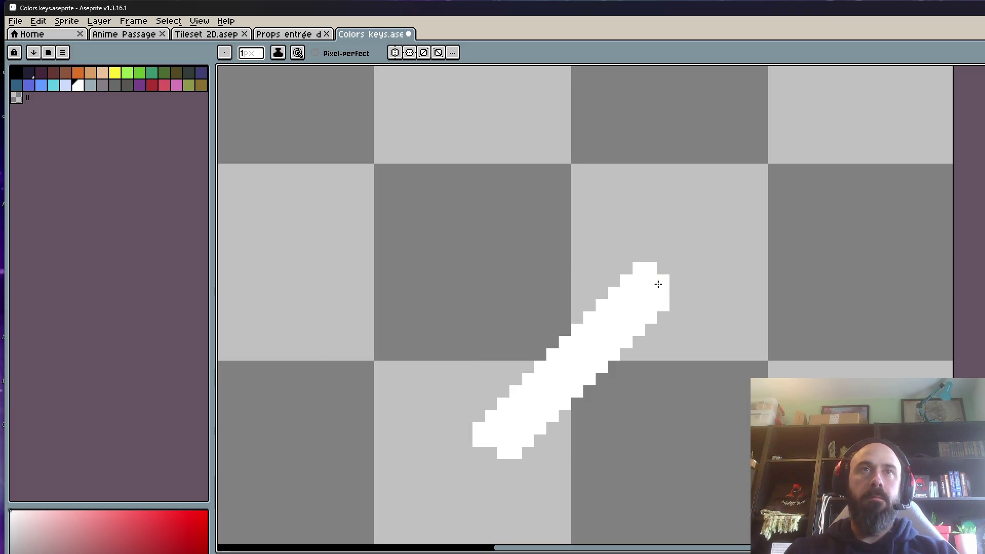
# - Preview the shine animation zoomed in, then open the current layer's properties
pyautogui.scroll(-4, 658, 284)
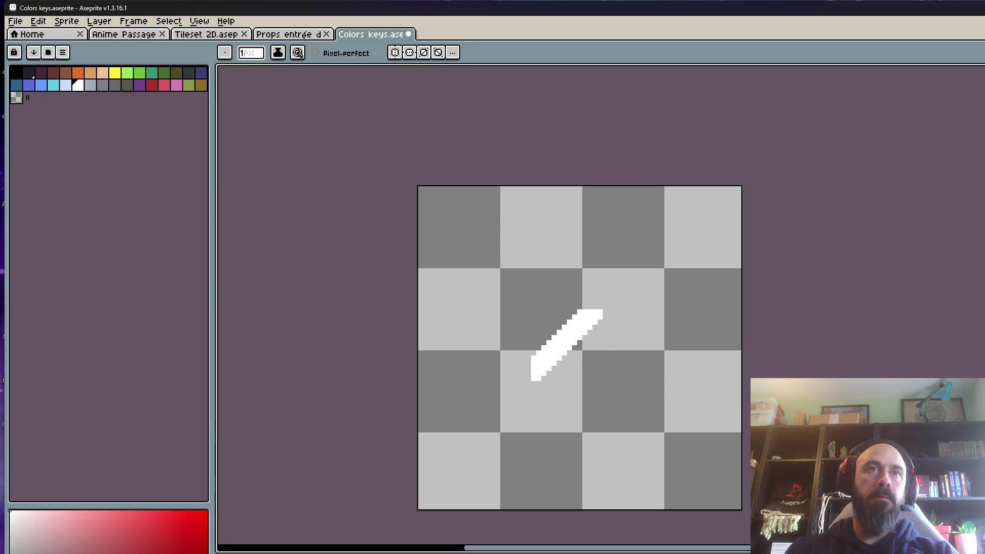
pyautogui.scroll(1, 580, 378)
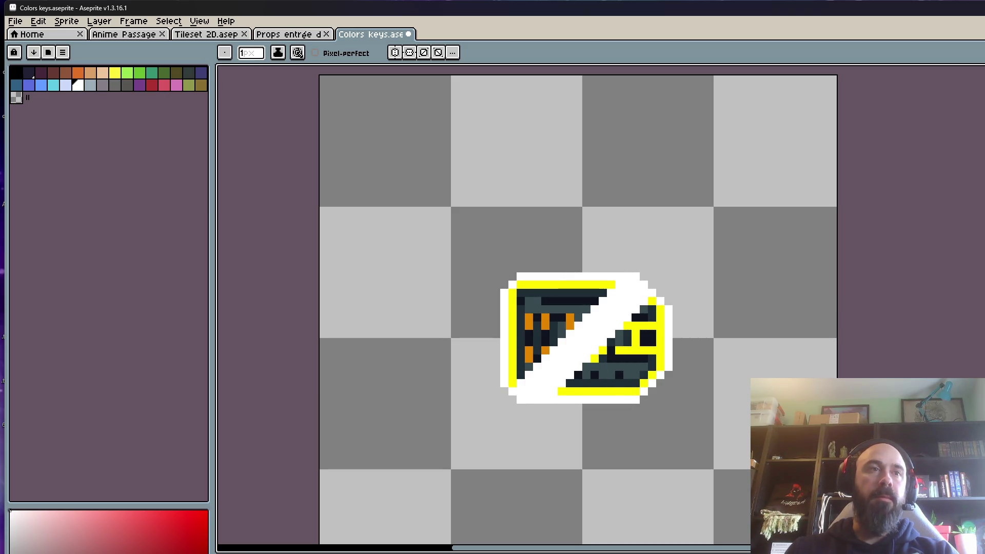
pyautogui.scroll(-2, 590, 364)
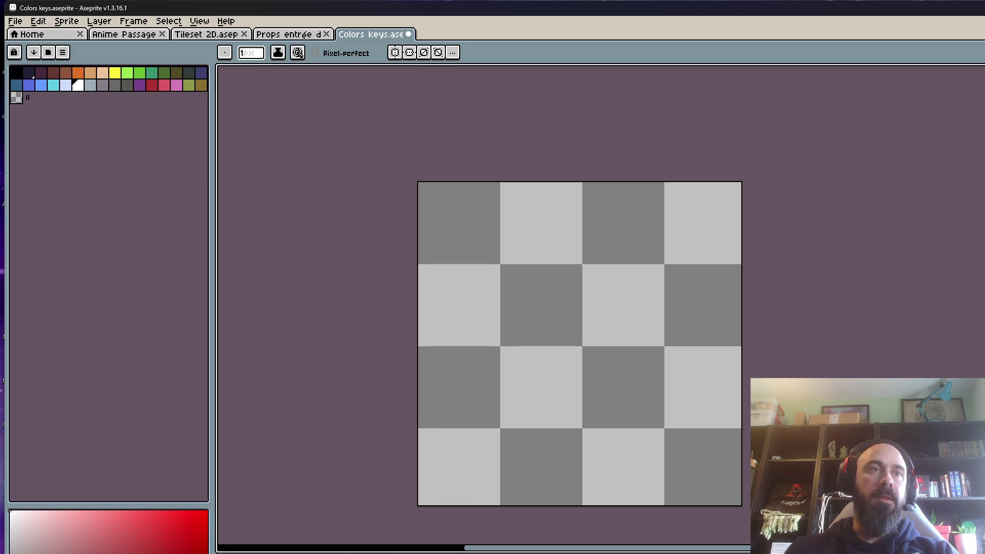
pyautogui.scroll(1, 513, 455)
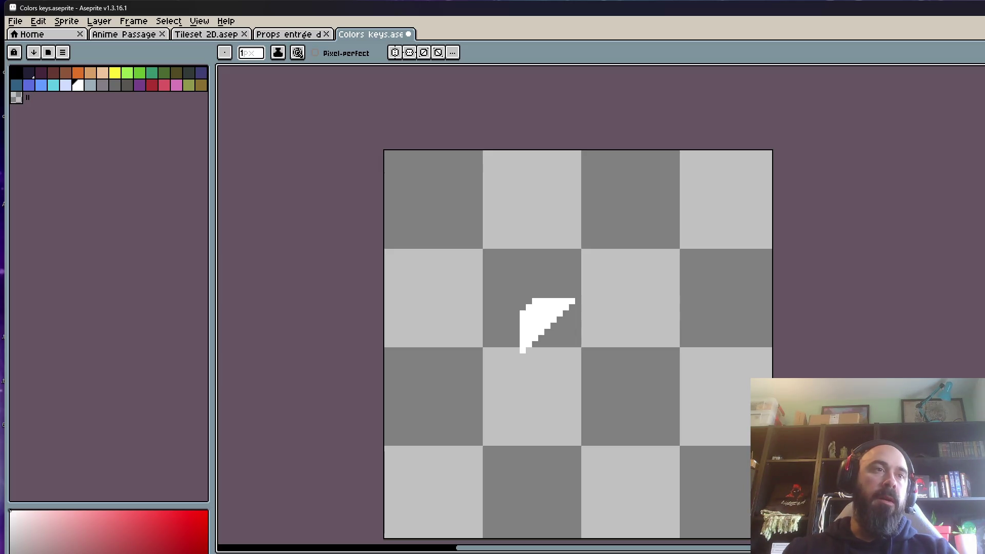
pyautogui.scroll(1, 444, 368)
pyautogui.press('Return')
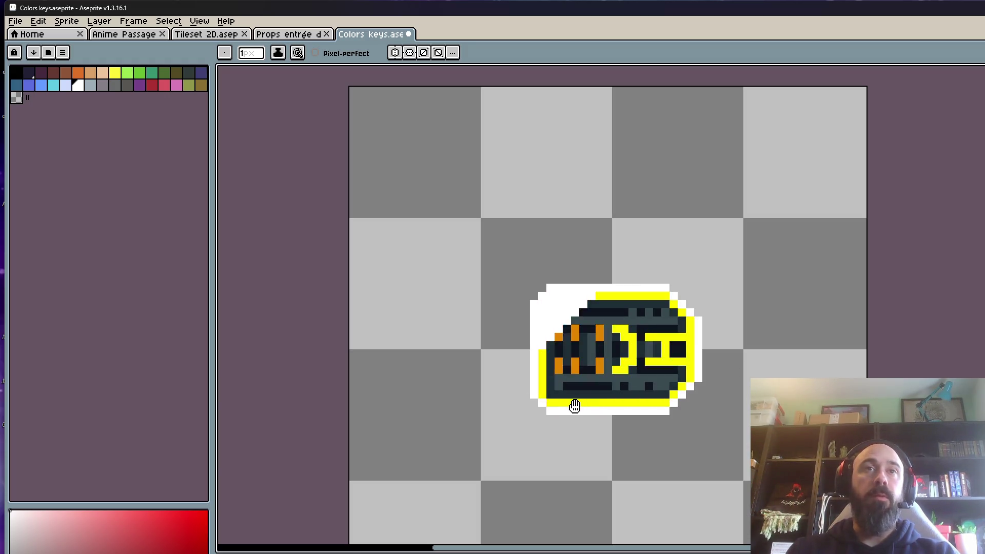
pyautogui.scroll(1, 574, 406)
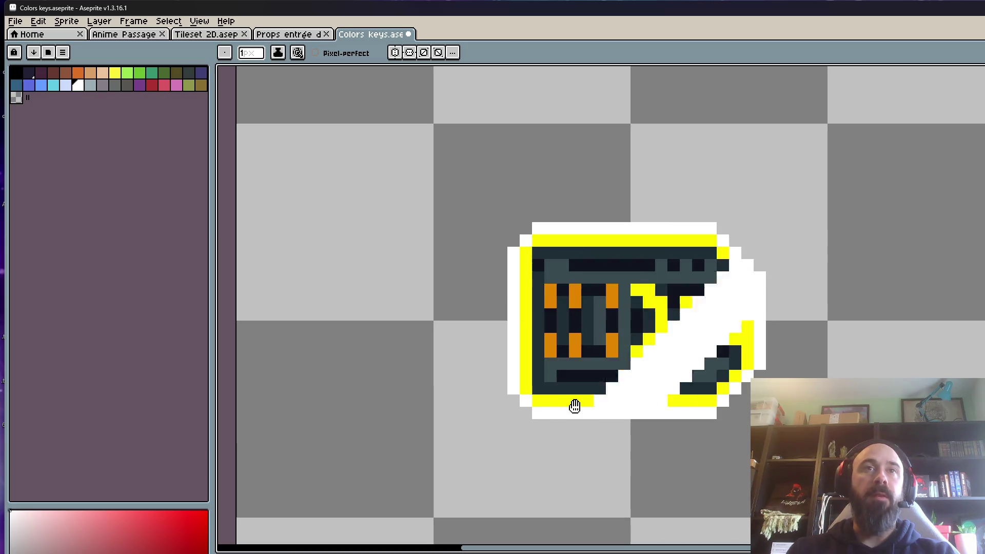
pyautogui.scroll(-1, 575, 407)
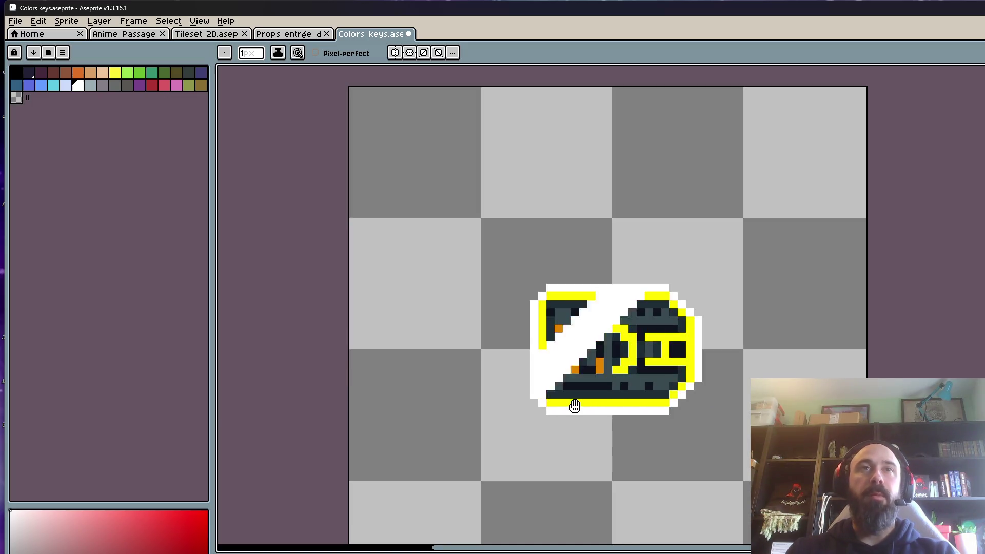
pyautogui.hotkey('shift', 'p')
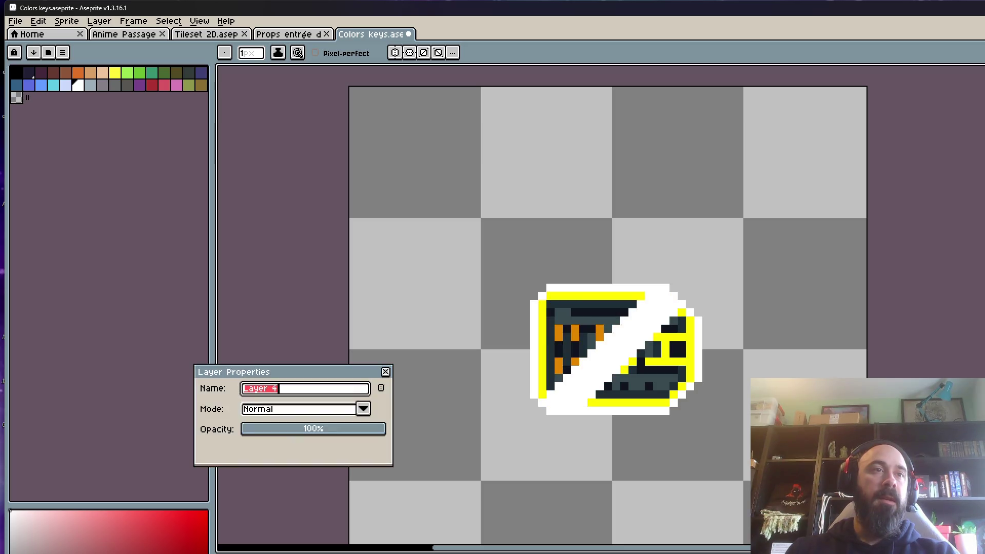
# - Rename the new layer to 'Shine' and the 'Yellow key' layer to 'Key'
pyautogui.write('Shine')
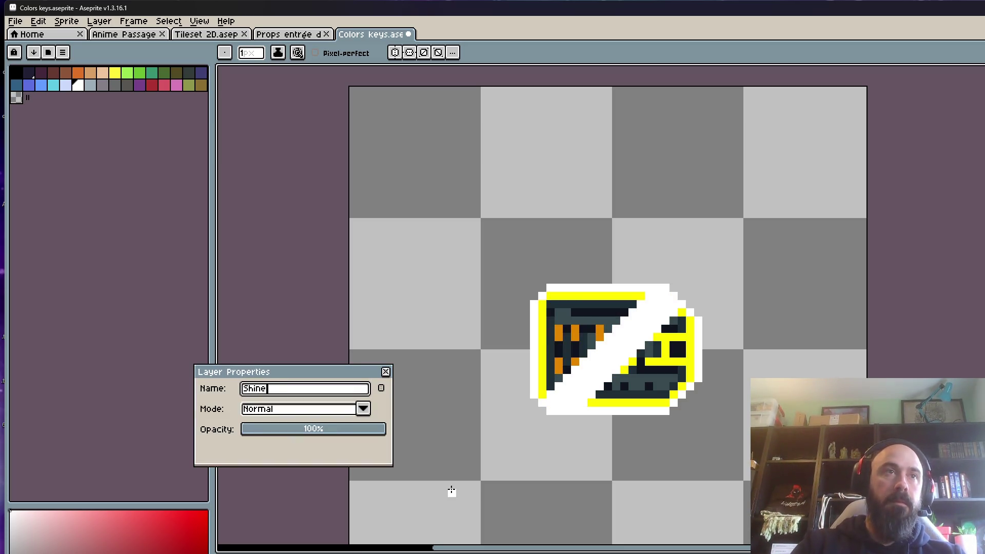
pyautogui.click(385, 372)
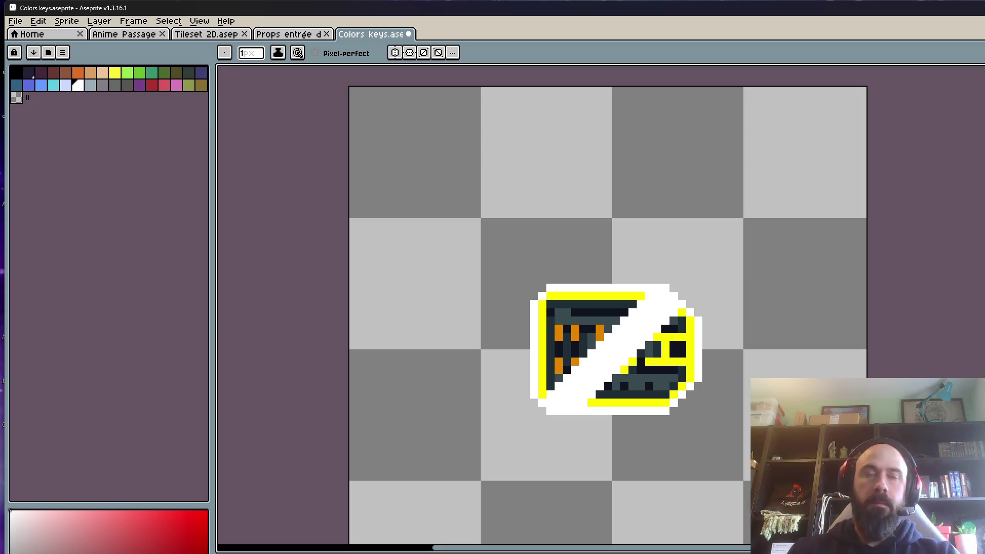
pyautogui.hotkey('shift', 'p')
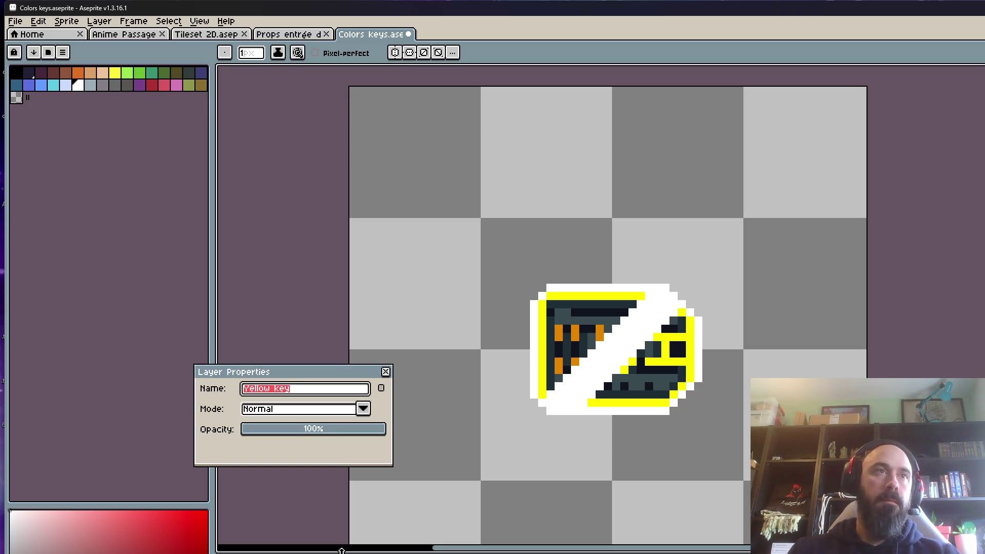
pyautogui.press('BackSpace')
pyautogui.write('Key')
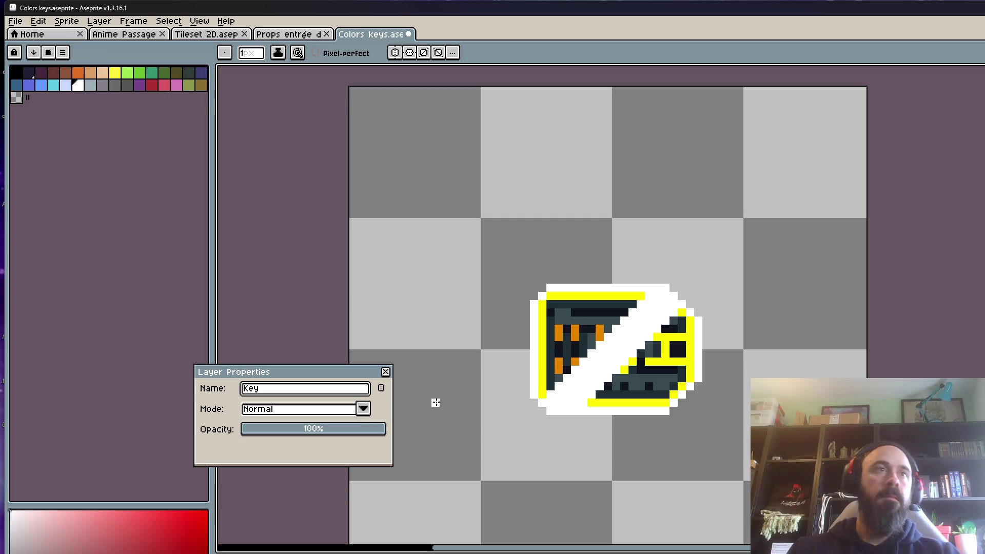
pyautogui.click(386, 372)
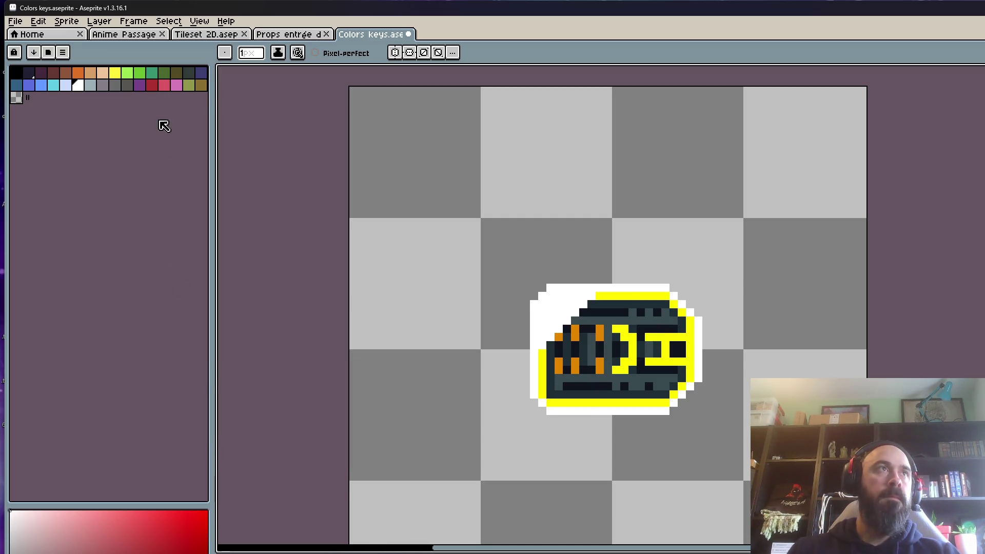
# - Paint-bucket the key's top yellow band with transparent to erase it
pyautogui.click(17, 98)
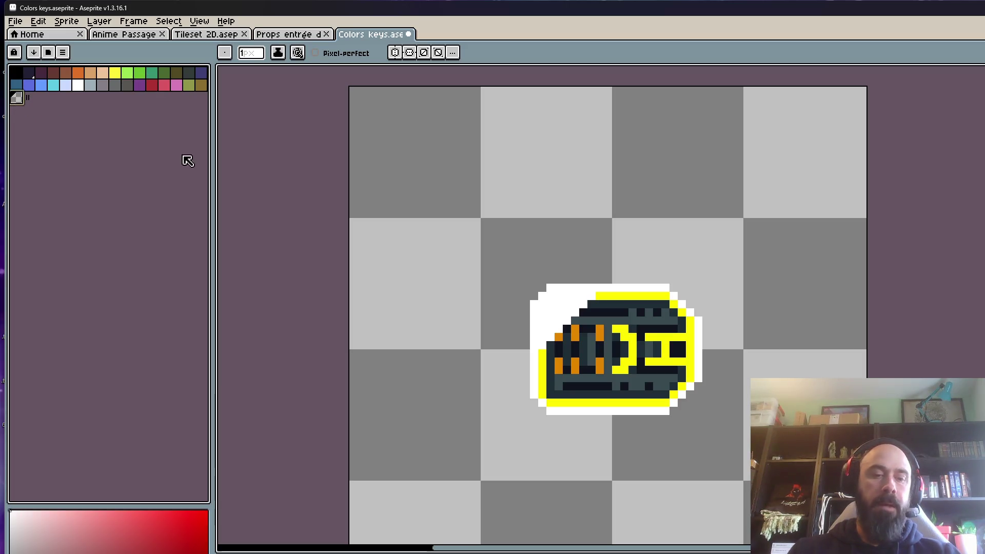
pyautogui.press('g')
pyautogui.scroll(1, 559, 238)
pyautogui.click(688, 359)
pyautogui.scroll(-1, 688, 359)
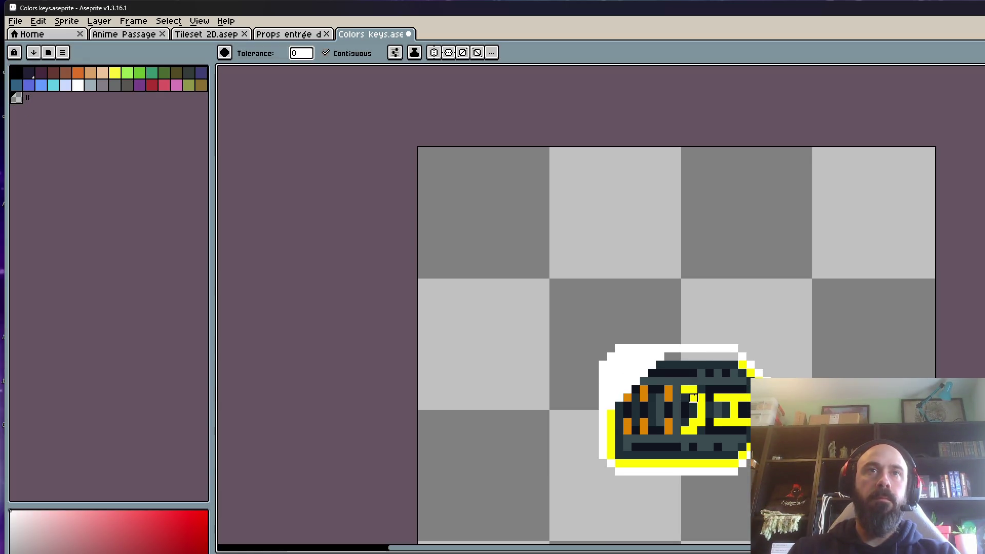
# - Erase the yellow J and I shapes and the yellow edge pixels around the key
pyautogui.click(694, 397)
pyautogui.click(721, 399)
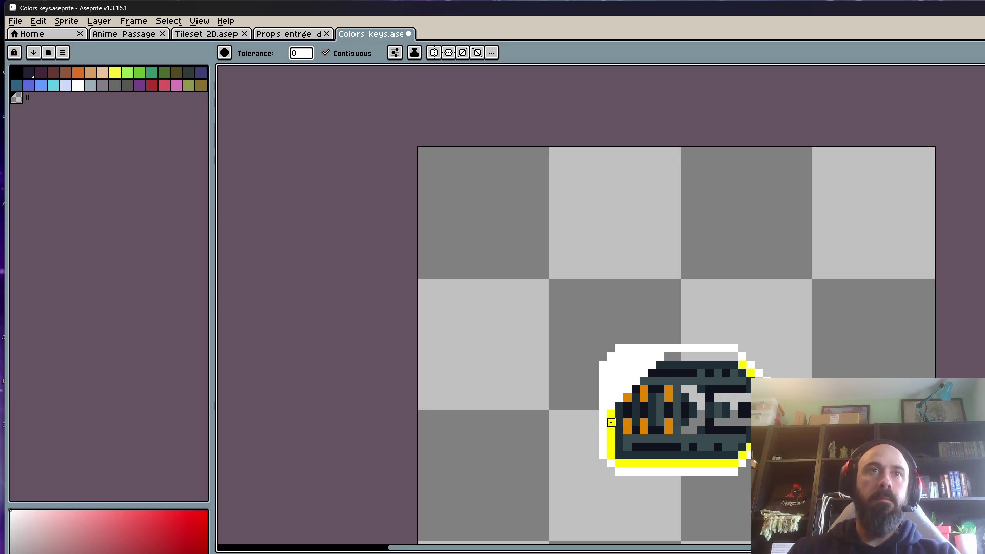
pyautogui.click(612, 422)
pyautogui.click(632, 385)
pyautogui.scroll(1, 759, 369)
pyautogui.click(744, 353)
pyautogui.click(744, 501)
pyautogui.click(728, 501)
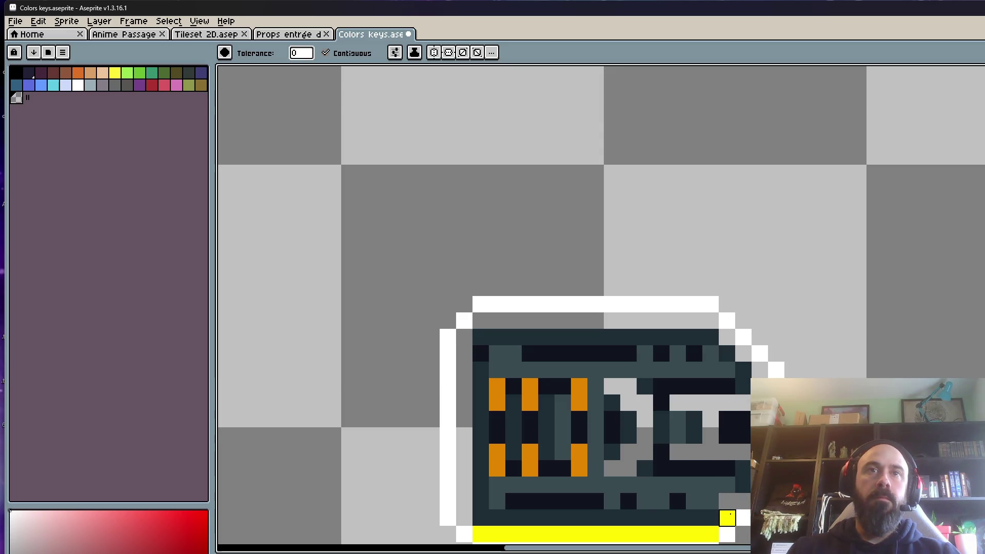
pyautogui.click(727, 517)
pyautogui.click(713, 533)
pyautogui.scroll(-3, 653, 293)
pyautogui.scroll(2, 652, 294)
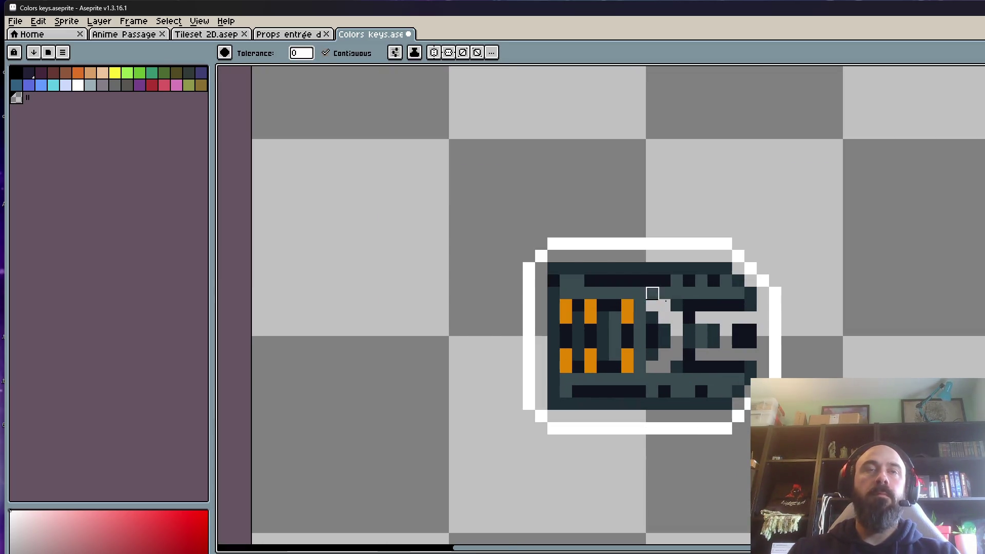
# - Refill the outline ring yellow, then clear the top row, left column, D and E shapes
pyautogui.rightClick(653, 293)
pyautogui.click(563, 255)
pyautogui.click(543, 279)
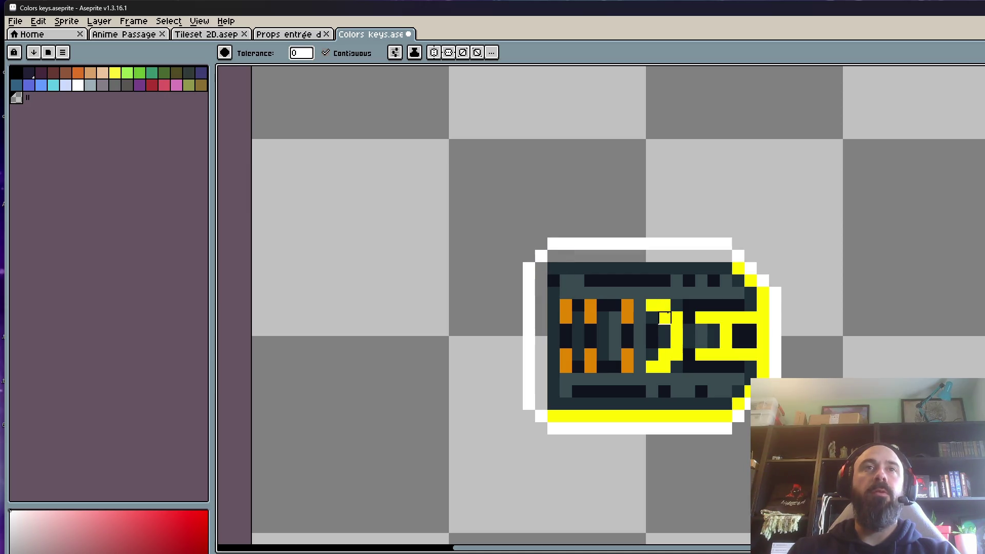
pyautogui.click(665, 319)
pyautogui.click(714, 318)
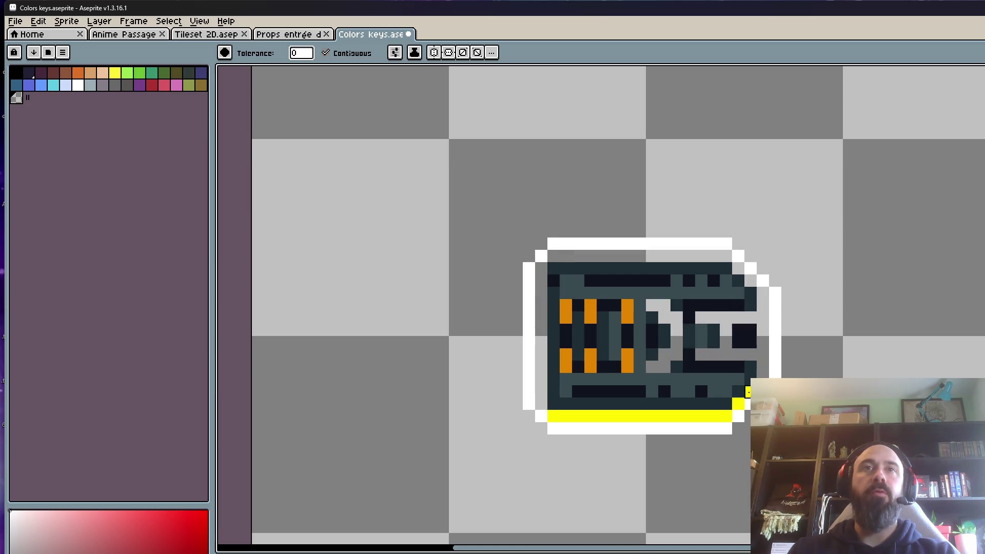
pyautogui.click(714, 416)
# - Refill the ring yellow, re-clear the left column, D, top row and E, undoing stray fills
pyautogui.rightClick(683, 411)
pyautogui.click(541, 303)
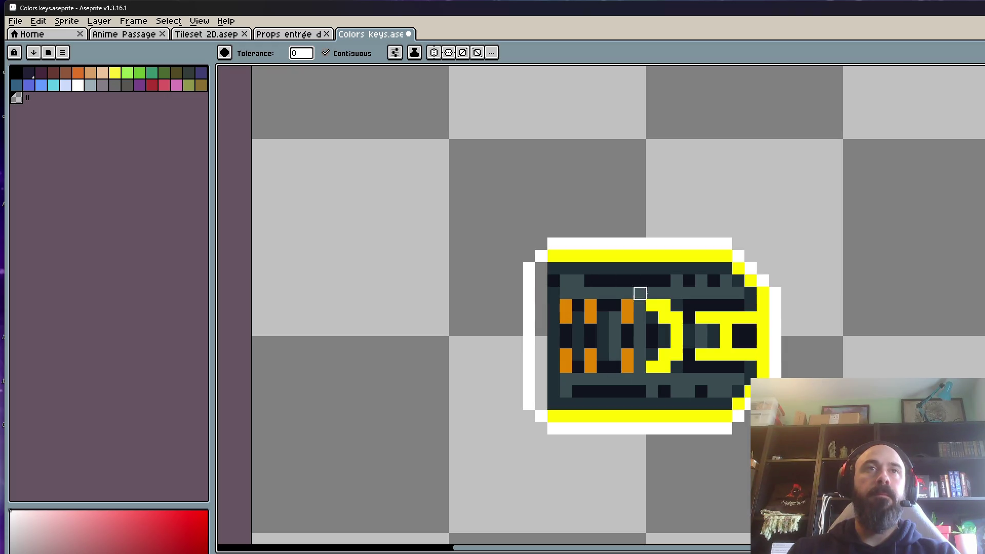
pyautogui.click(665, 318)
pyautogui.click(653, 256)
pyautogui.click(764, 293)
pyautogui.click(726, 268)
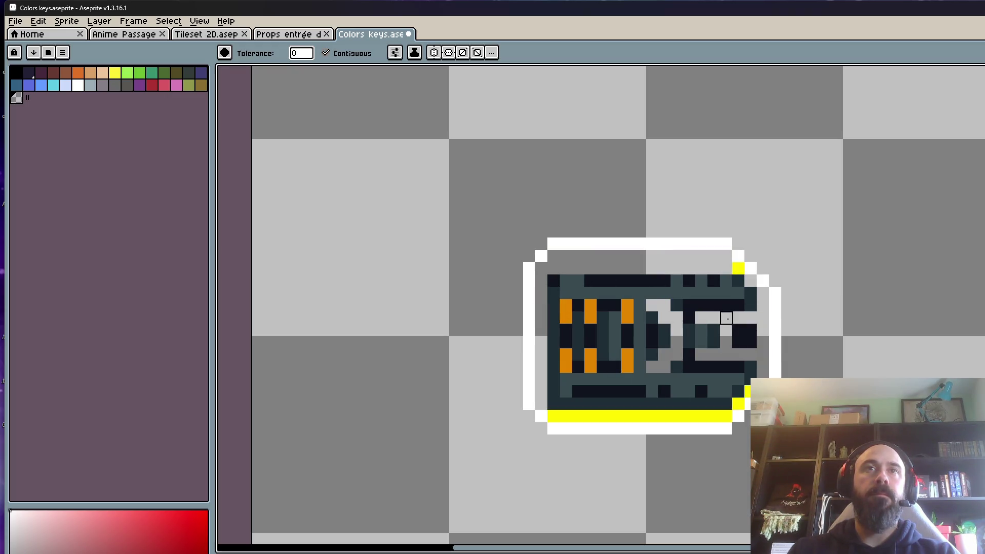
pyautogui.hotkey('ctrl', 'z')
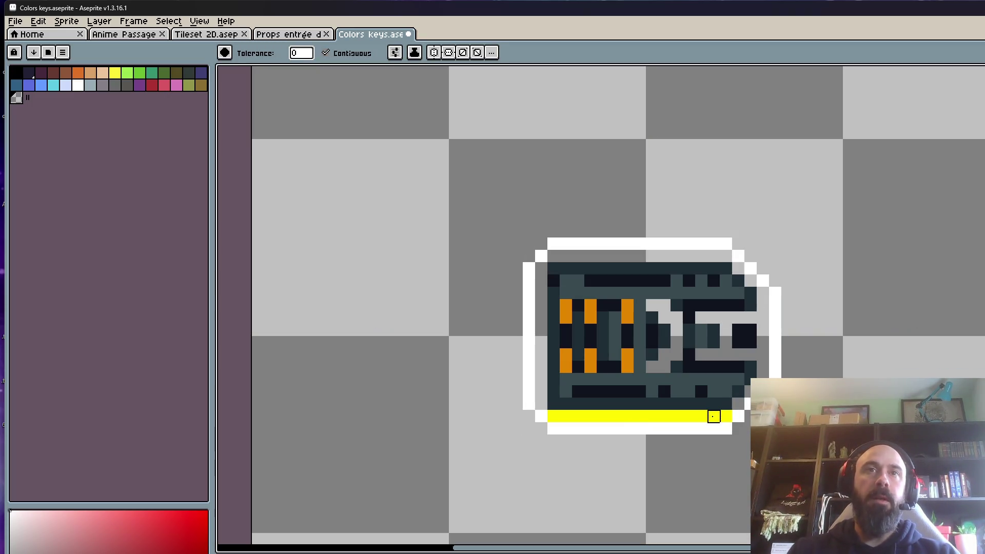
pyautogui.hotkey('ctrl', 'z')
pyautogui.hotkey('ctrl', 'z')
pyautogui.hotkey('ctrl', 'z')
# - Clear the left column, top row, D and E shapes again, undoing the top-edge fills
pyautogui.click(542, 392)
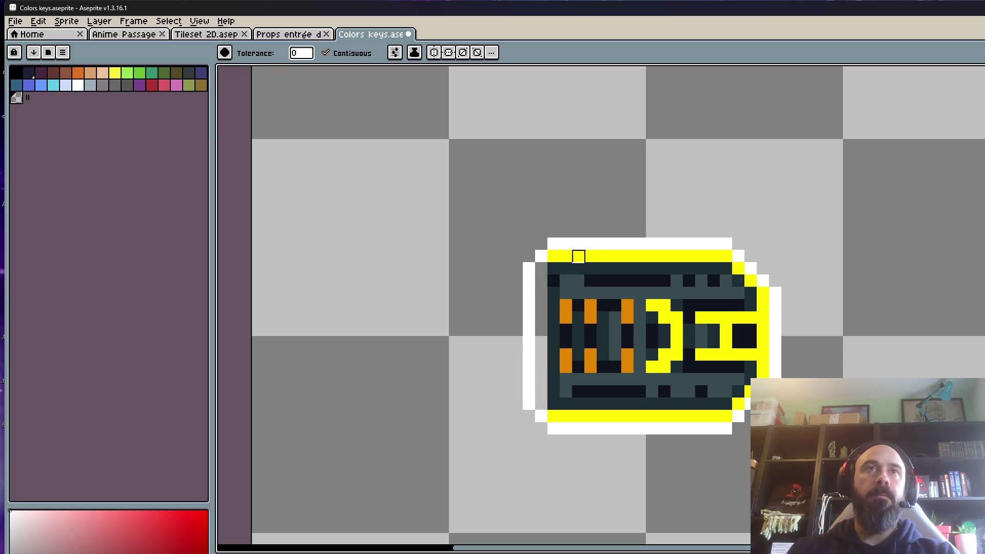
pyautogui.click(578, 256)
pyautogui.click(665, 330)
pyautogui.click(727, 318)
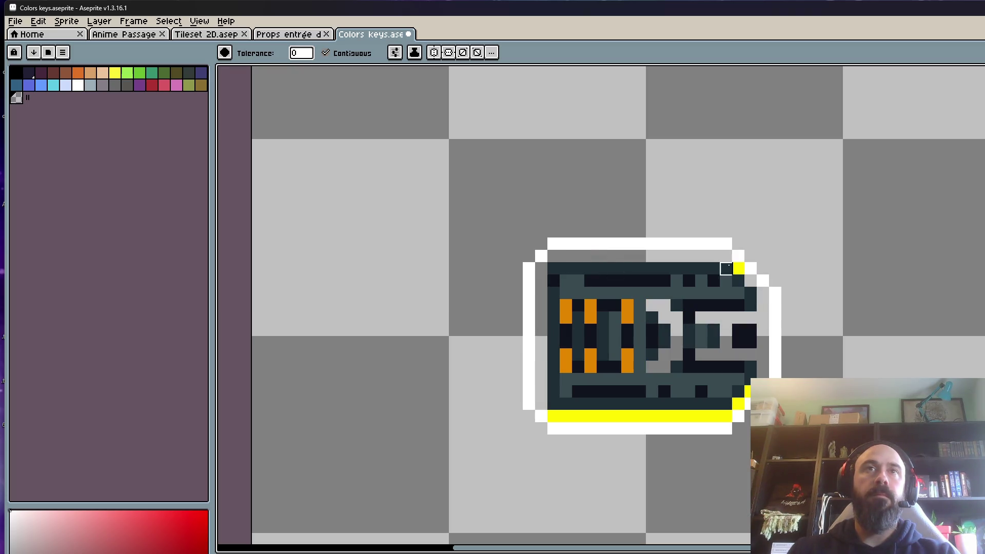
pyautogui.click(732, 268)
pyautogui.hotkey('ctrl', 'z')
pyautogui.click(738, 268)
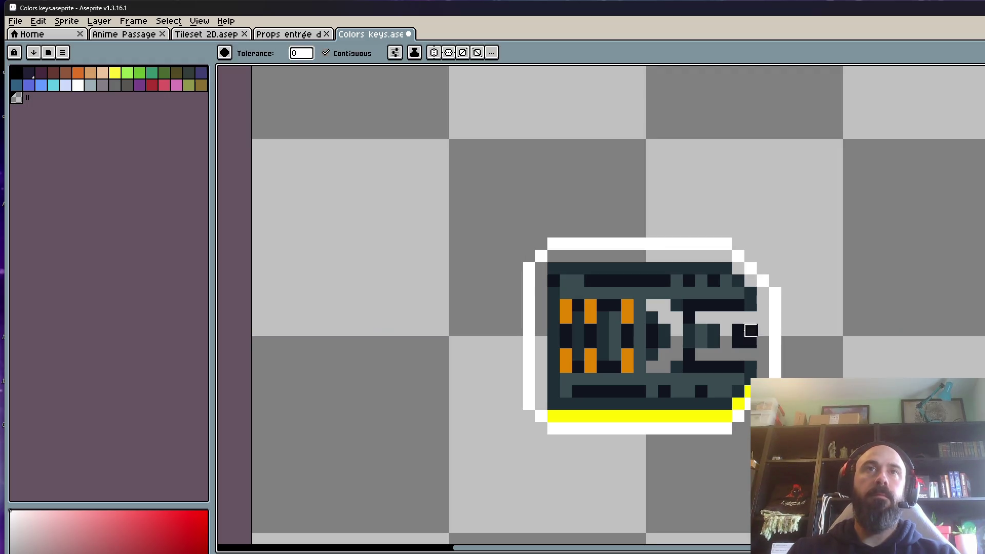
pyautogui.hotkey('ctrl', 'z')
pyautogui.hotkey('ctrl', 'z')
pyautogui.hotkey('ctrl', 'z')
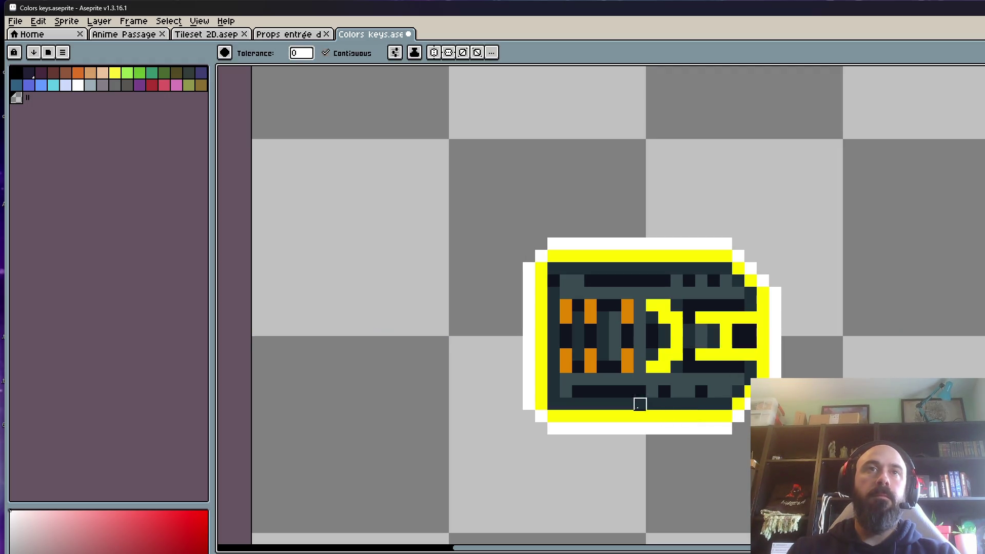
pyautogui.press('v')
pyautogui.press('g')
pyautogui.hotkey('ctrl', 'z')
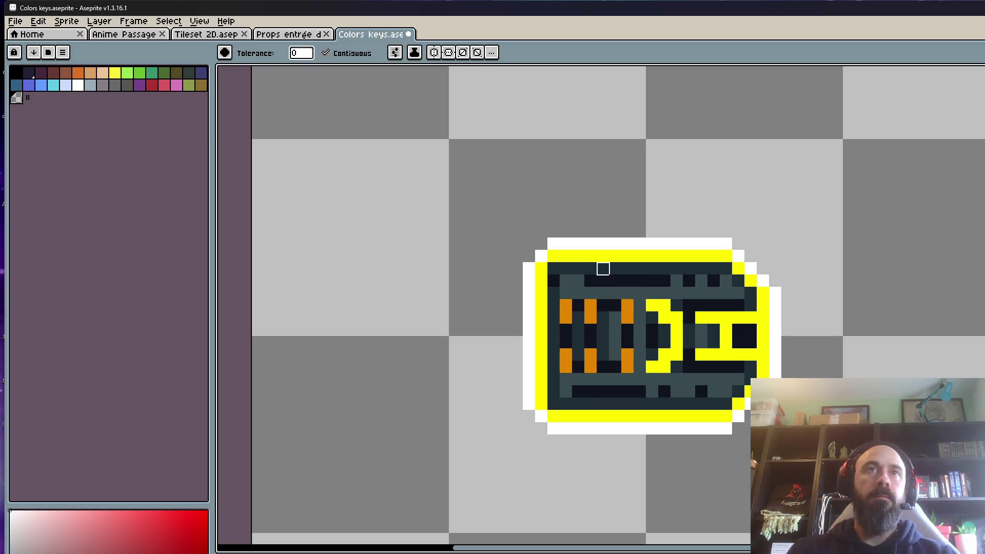
# - Clear the remaining yellow: top row, D and E shapes, right border, corners and bottom bar
pyautogui.click(589, 255)
pyautogui.click(677, 330)
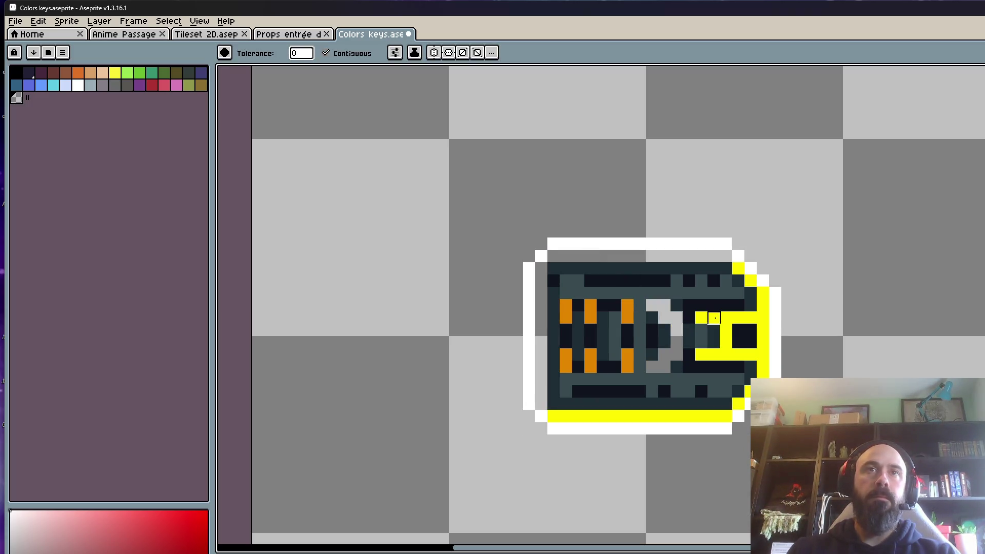
pyautogui.click(714, 318)
pyautogui.click(751, 280)
pyautogui.click(739, 268)
pyautogui.click(747, 393)
pyautogui.click(739, 405)
pyautogui.click(715, 416)
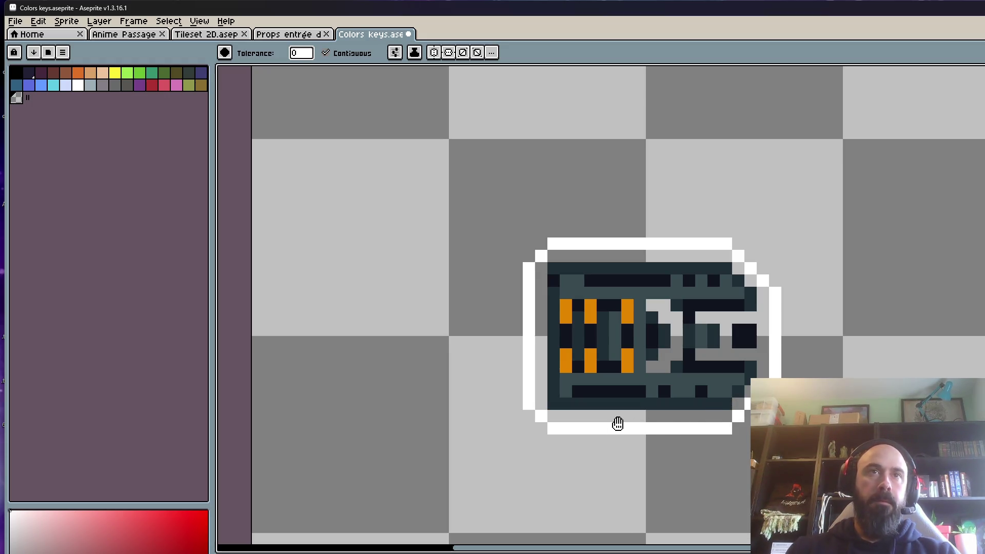
pyautogui.scroll(-2, 650, 362)
# - Zoom in on the key and play its white diagonal shine animation
pyautogui.scroll(2, 649, 363)
pyautogui.scroll(-2, 652, 362)
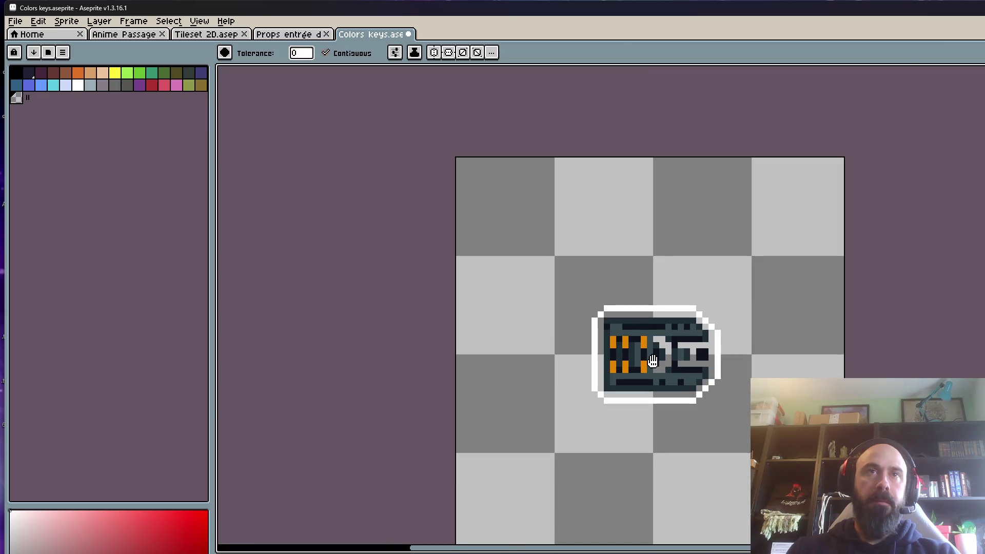
pyautogui.scroll(1, 652, 361)
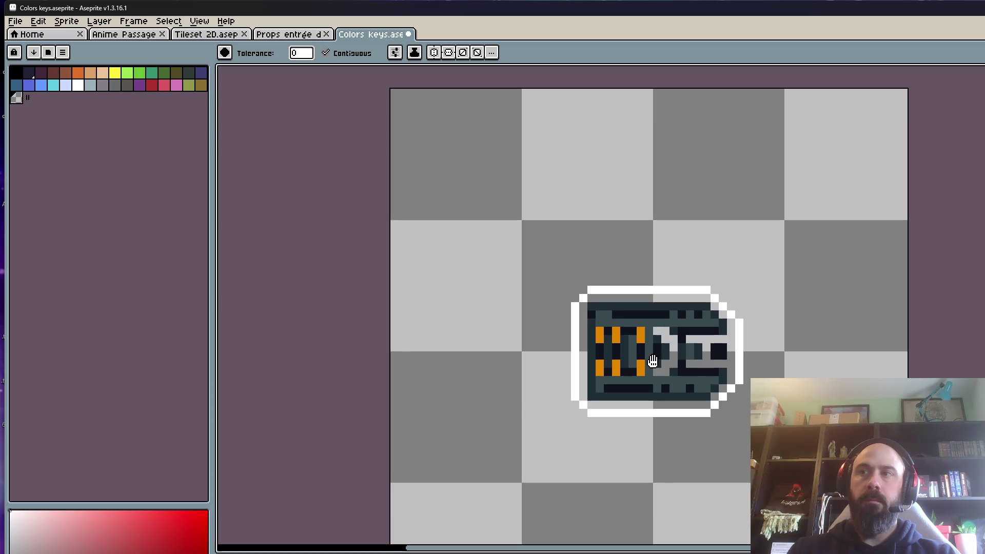
pyautogui.scroll(1, 653, 362)
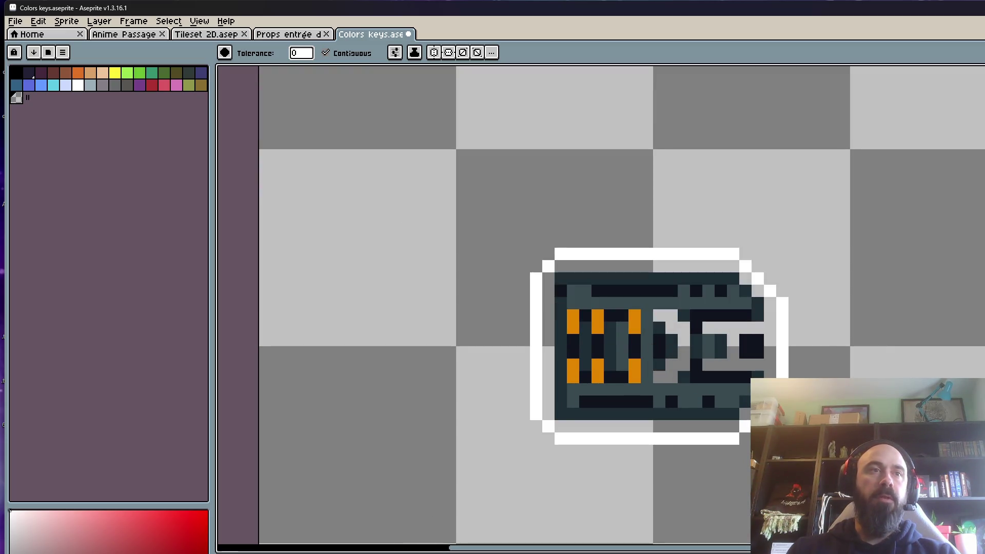
pyautogui.press('Return')
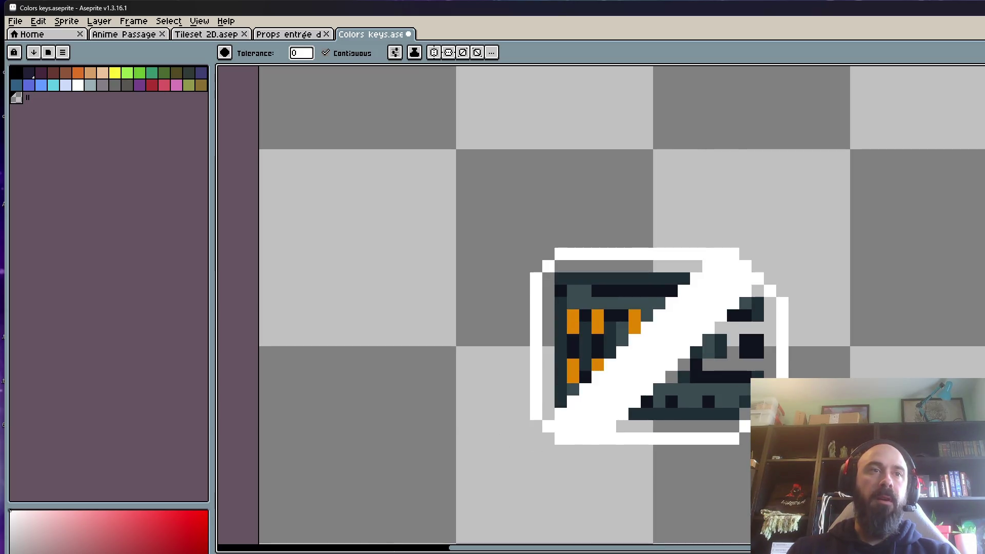
pyautogui.scroll(-2, 698, 279)
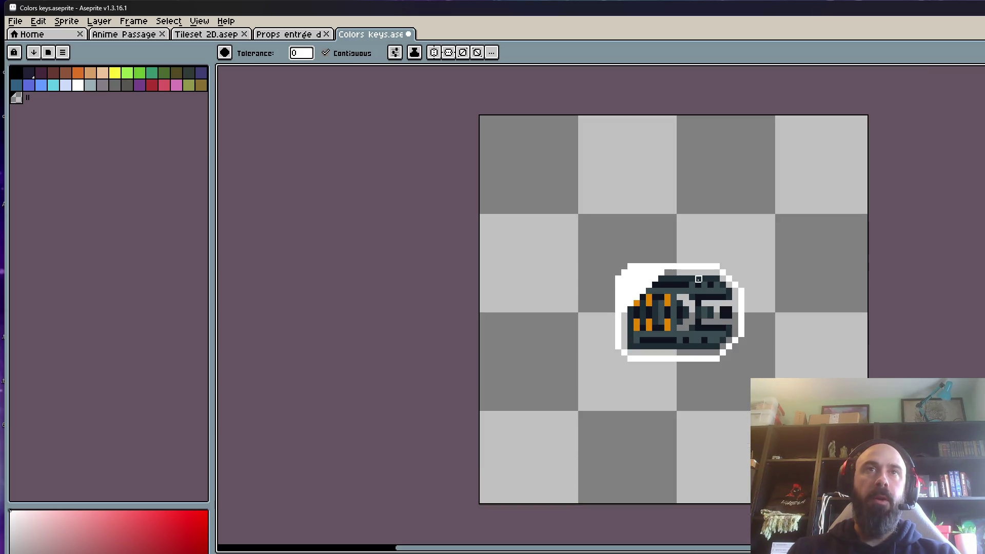
pyautogui.scroll(2, 698, 279)
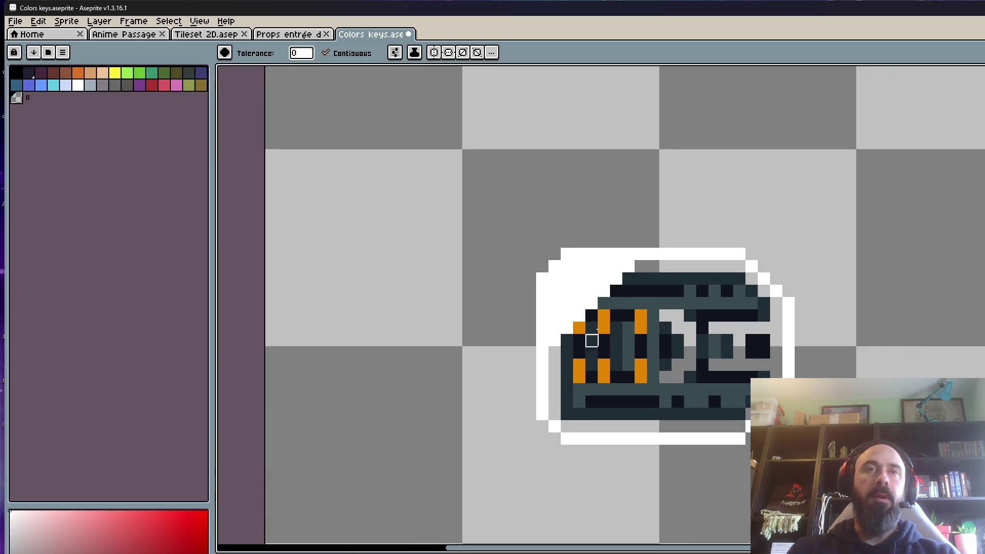
pyautogui.scroll(-2, 618, 317)
pyautogui.scroll(2, 645, 312)
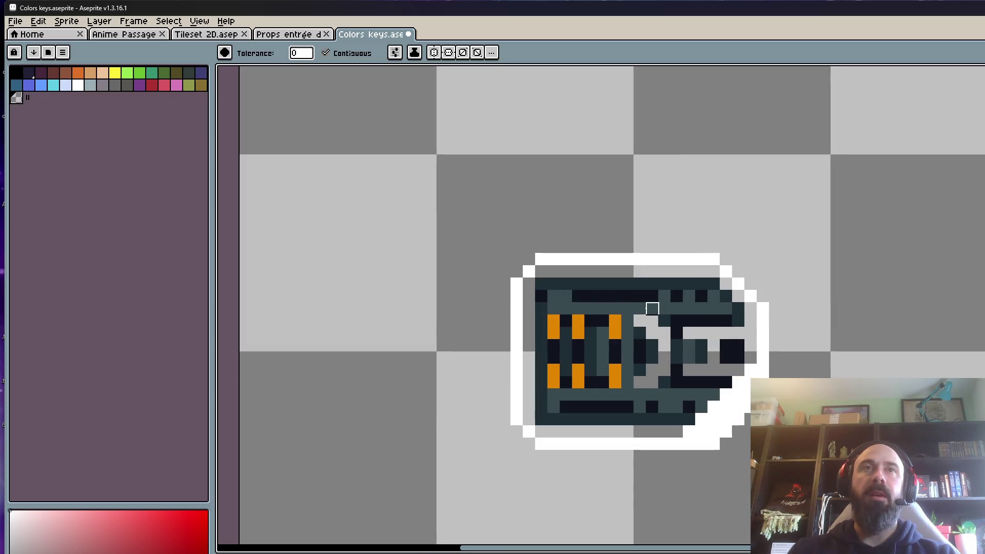
pyautogui.scroll(-1, 578, 273)
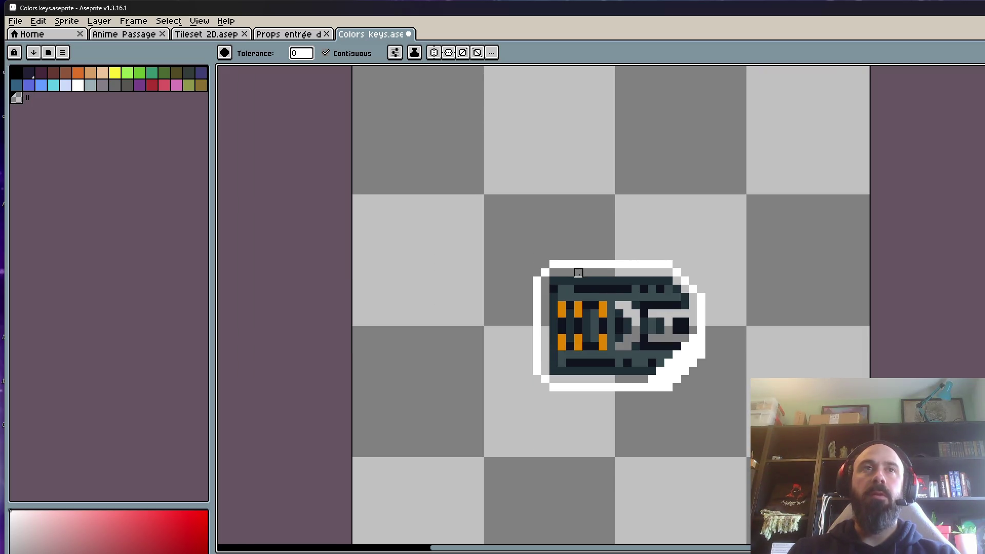
pyautogui.scroll(2, 578, 273)
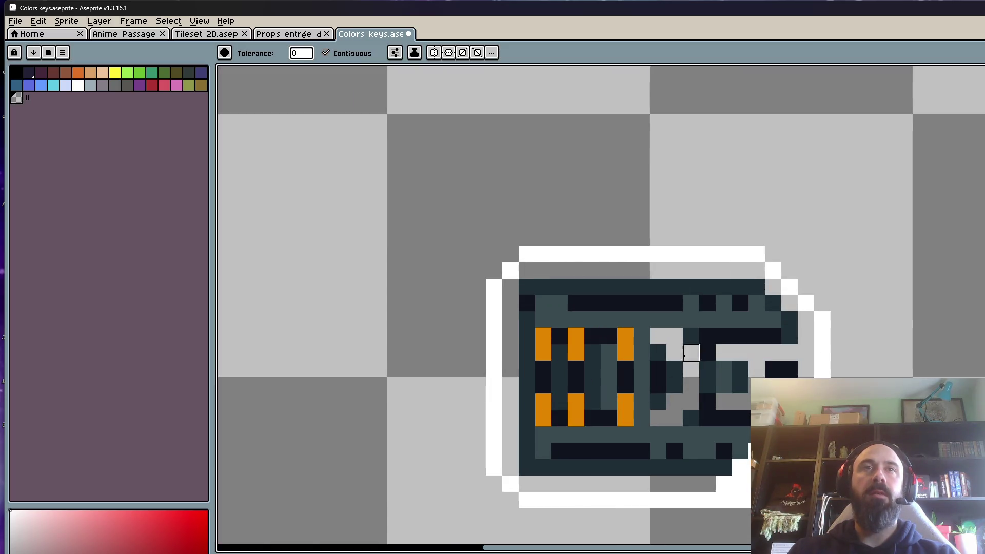
pyautogui.scroll(-2, 675, 353)
pyautogui.scroll(1, 668, 288)
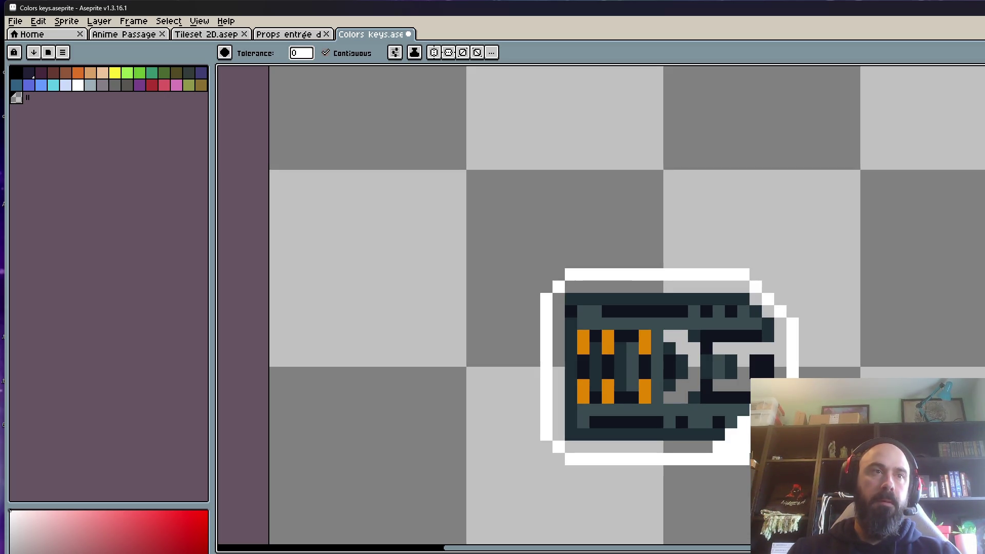
# - Undo the change to the key's bottom-right corner
pyautogui.hotkey('ctrl', 'z')
pyautogui.scroll(-3, 607, 359)
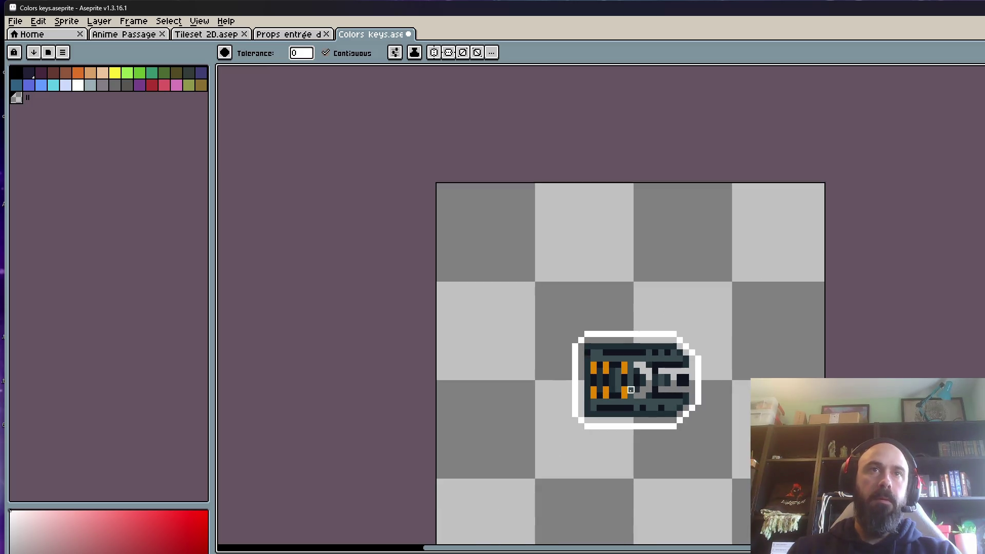
pyautogui.scroll(5, 607, 359)
pyautogui.click(77, 85)
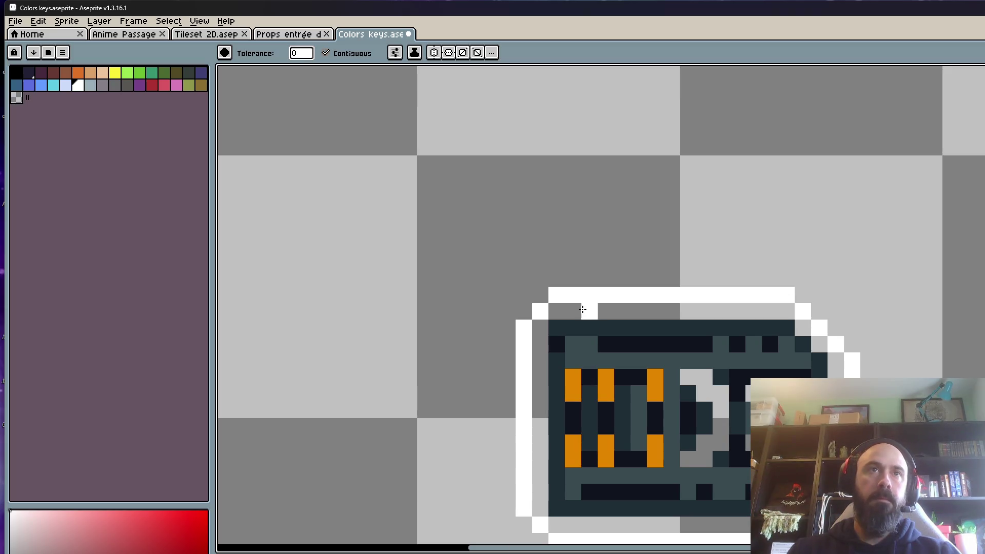
# - Bucket-fill the key's top outline row and left outline column white
pyautogui.click(589, 311)
pyautogui.click(540, 345)
pyautogui.hotkey('ctrl', 'z')
pyautogui.press('v')
pyautogui.hotkey('ctrl', 'z')
pyautogui.press('g')
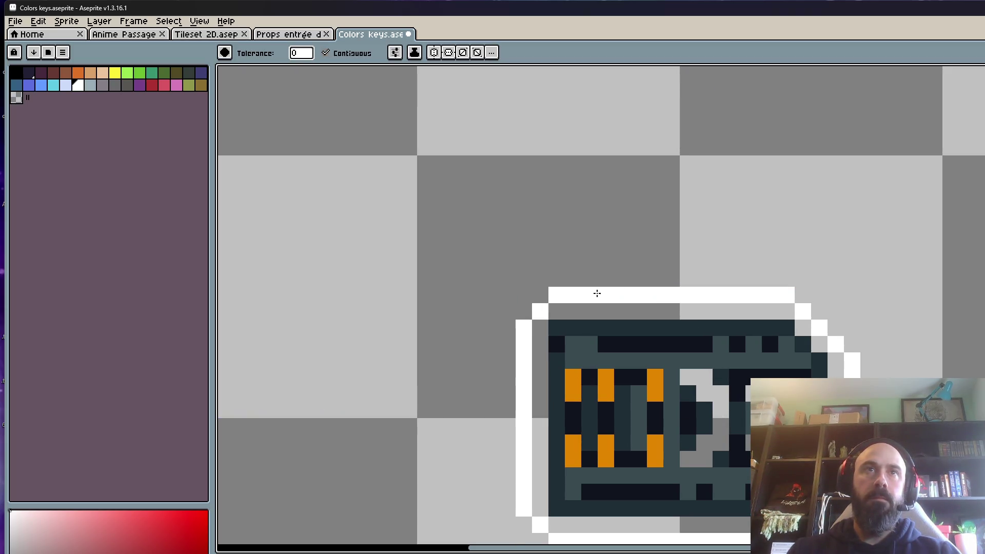
pyautogui.click(556, 308)
pyautogui.click(538, 367)
pyautogui.click(538, 366)
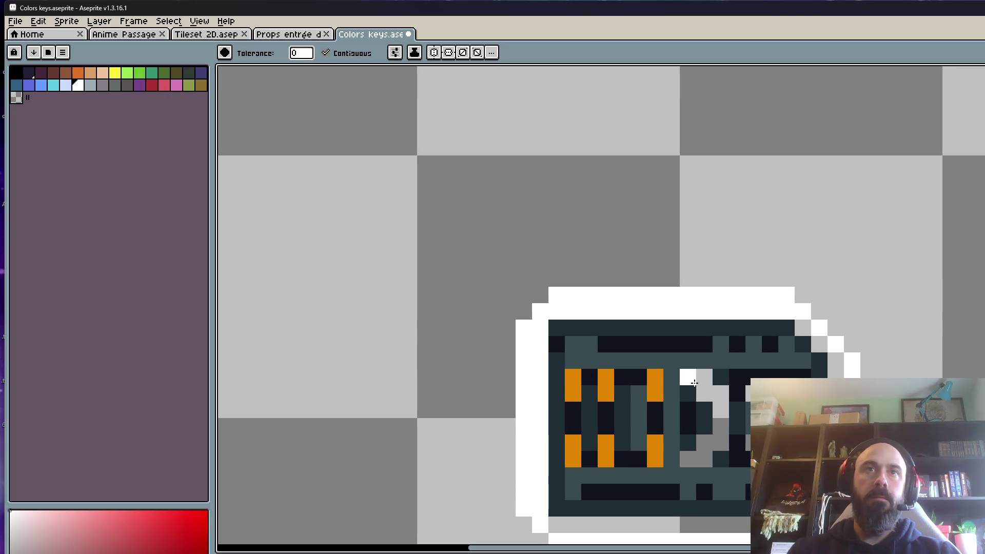
# - Turn the D shape, top-right edge pixels and bottom outline row white
pyautogui.click(688, 376)
pyautogui.click(836, 361)
pyautogui.click(820, 361)
pyautogui.press('ctrl')
pyautogui.click(803, 328)
pyautogui.click(819, 344)
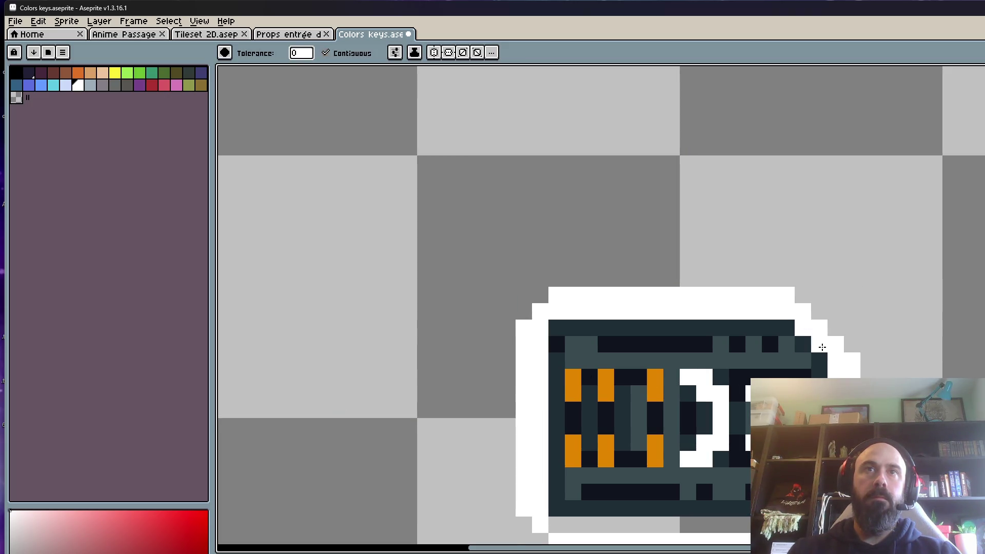
pyautogui.click(723, 526)
# - With the Pencil, clear the key's bottom outline row, a stray pixel and the right column
pyautogui.moveTo(768, 331); pyautogui.dragTo(753, 212)
pyautogui.press('b')
pyautogui.moveTo(541, 424); pyautogui.dragTo(679, 424)
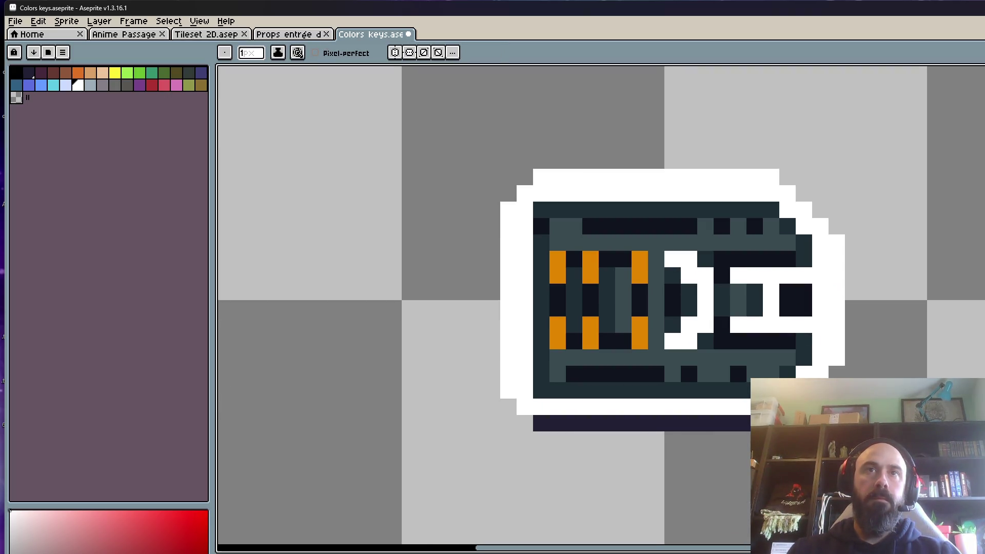
pyautogui.hotkey('ctrl', 'z')
pyautogui.moveTo(533, 423); pyautogui.dragTo(749, 424)
pyautogui.click(820, 372)
pyautogui.moveTo(836, 237)
pyautogui.mouseDown()
pyautogui.moveTo(836, 361)
pyautogui.moveTo(780, 177)
pyautogui.moveTo(528, 184)
pyautogui.moveTo(508, 211)
pyautogui.moveTo(506, 322)
pyautogui.moveTo(525, 428)
pyautogui.moveTo(526, 411)
pyautogui.mouseUp()
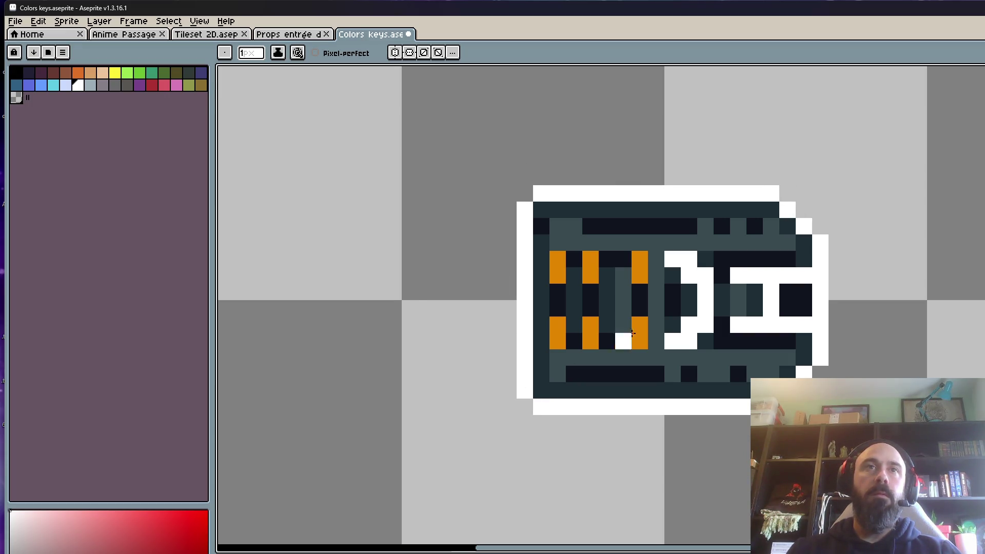
# - Place a white pixel inside the key and erase its dark and orange left columns
pyautogui.scroll(-2, 706, 252)
pyautogui.scroll(2, 706, 251)
pyautogui.click(706, 256)
pyautogui.hotkey('ctrl', 'z')
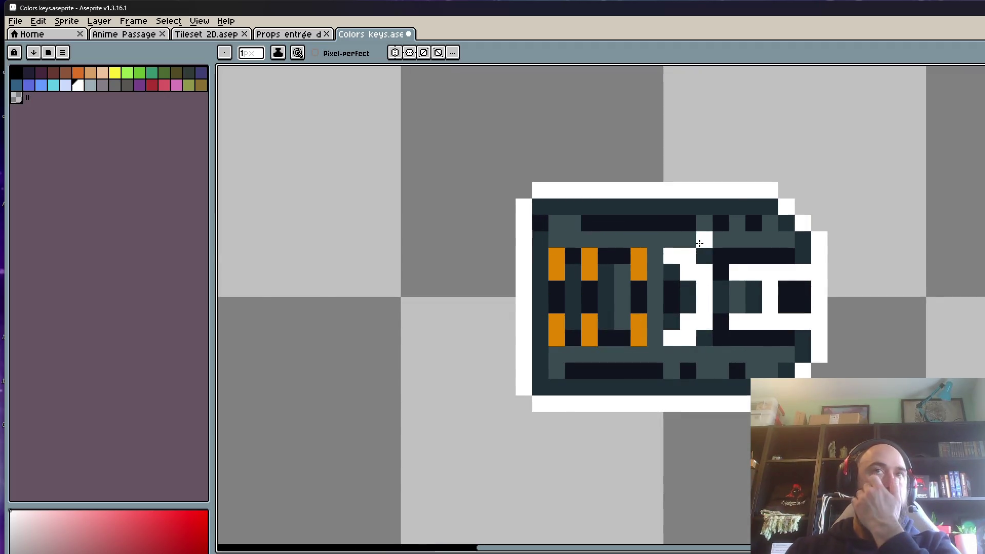
pyautogui.scroll(-2, 583, 347)
pyautogui.scroll(2, 676, 187)
pyautogui.click(729, 270)
pyautogui.moveTo(731, 267)
pyautogui.mouseDown()
pyautogui.moveTo(832, 254)
pyautogui.moveTo(957, 257)
pyautogui.moveTo(896, 302)
pyautogui.moveTo(954, 287)
pyautogui.moveTo(977, 295)
pyautogui.moveTo(973, 267)
pyautogui.moveTo(753, 265)
pyautogui.moveTo(728, 287)
pyautogui.moveTo(742, 388)
pyautogui.moveTo(723, 349)
pyautogui.moveTo(903, 287)
pyautogui.moveTo(872, 272)
pyautogui.moveTo(871, 259)
pyautogui.moveTo(732, 254)
pyautogui.moveTo(739, 408)
pyautogui.moveTo(726, 328)
pyautogui.moveTo(862, 270)
pyautogui.moveTo(961, 263)
pyautogui.moveTo(974, 287)
pyautogui.moveTo(903, 287)
pyautogui.moveTo(906, 371)
pyautogui.moveTo(724, 434)
pyautogui.mouseUp()
pyautogui.hotkey('ctrl', 'z')
pyautogui.moveTo(806, 370)
pyautogui.mouseDown()
pyautogui.moveTo(760, 287)
pyautogui.moveTo(754, 360)
pyautogui.moveTo(782, 361)
pyautogui.moveTo(812, 267)
pyautogui.moveTo(830, 290)
pyautogui.moveTo(839, 370)
pyautogui.moveTo(857, 319)
pyautogui.moveTo(862, 365)
pyautogui.moveTo(924, 338)
pyautogui.moveTo(939, 346)
pyautogui.moveTo(977, 339)
pyautogui.moveTo(964, 351)
pyautogui.moveTo(923, 349)
pyautogui.mouseUp()
pyautogui.scroll(-5, 927, 341)
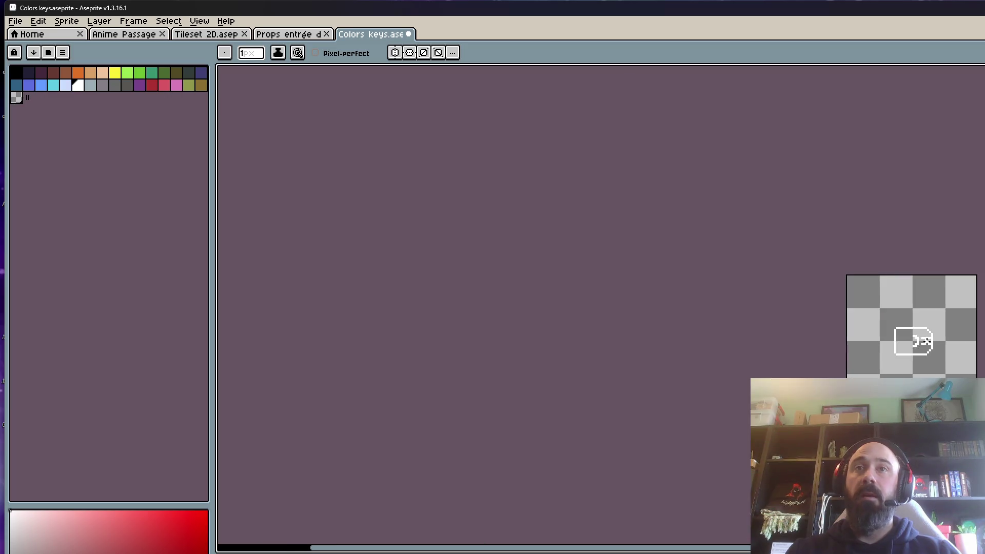
pyautogui.scroll(2, 929, 342)
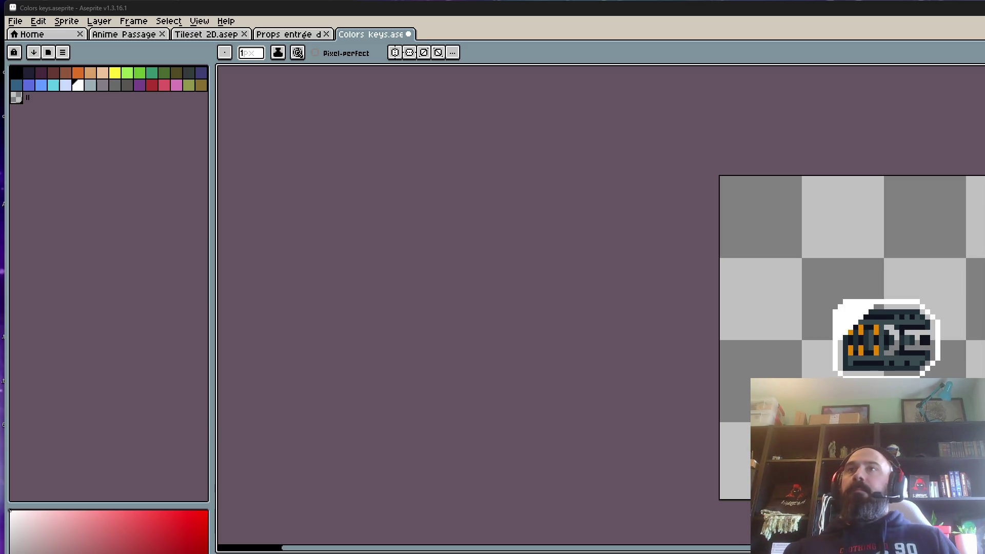
pyautogui.scroll(-1, 950, 206)
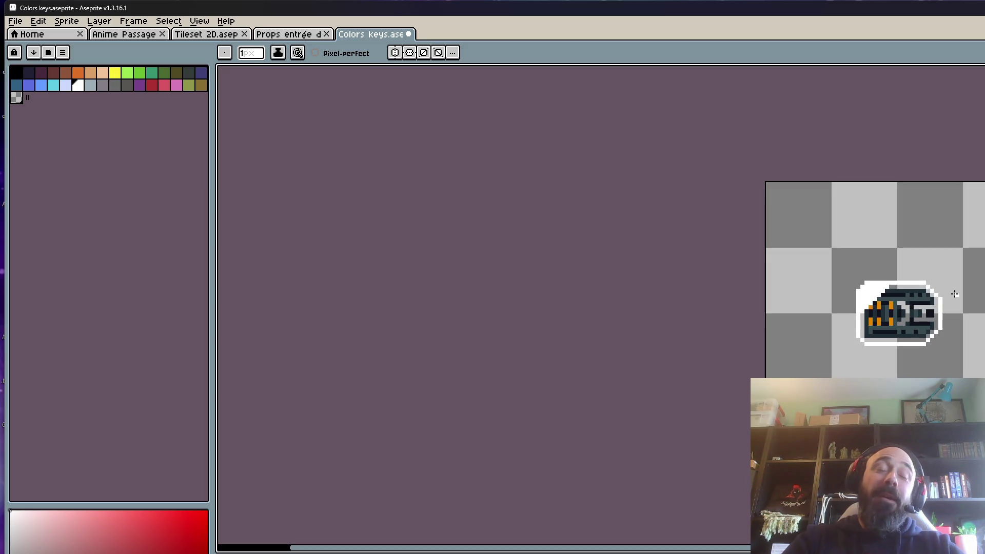
pyautogui.scroll(1, 938, 305)
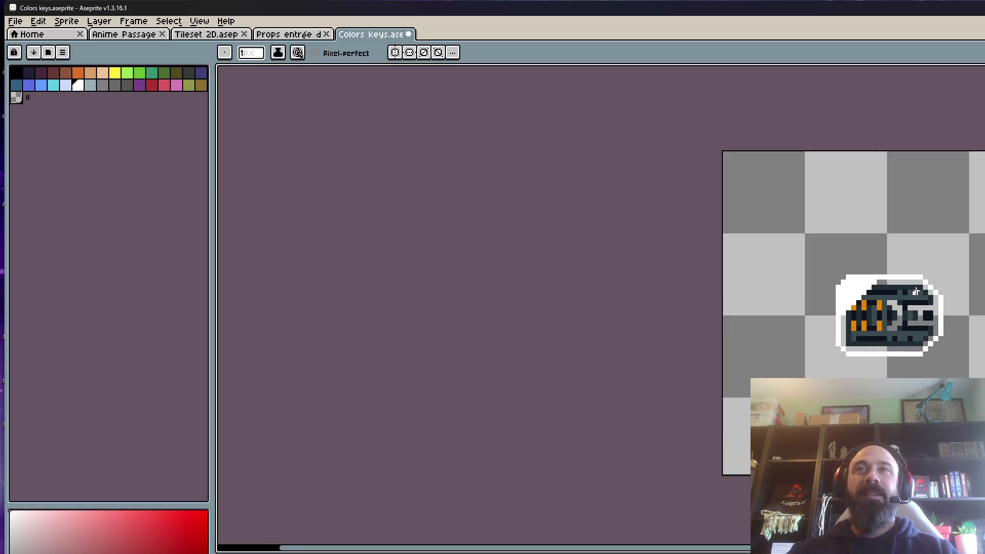
pyautogui.scroll(-1, 916, 305)
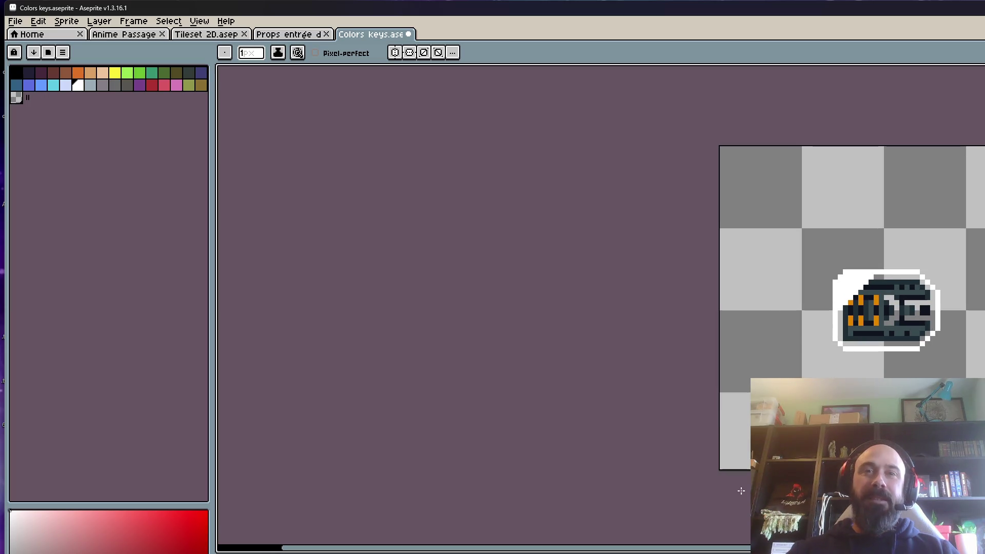
pyautogui.click(290, 35)
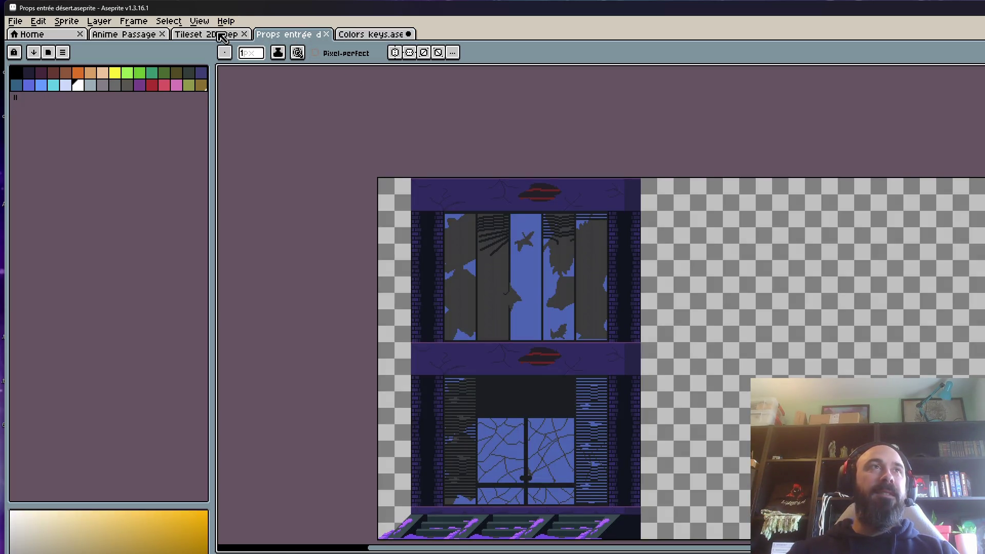
pyautogui.click(223, 35)
pyautogui.click(126, 35)
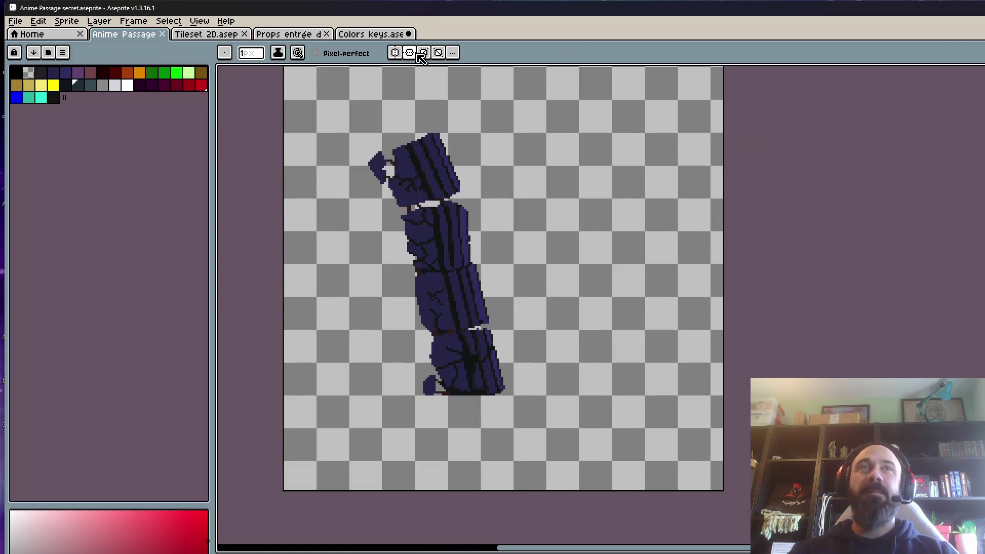
pyautogui.click(372, 35)
pyautogui.scroll(2, 916, 274)
pyautogui.scroll(-1, 911, 274)
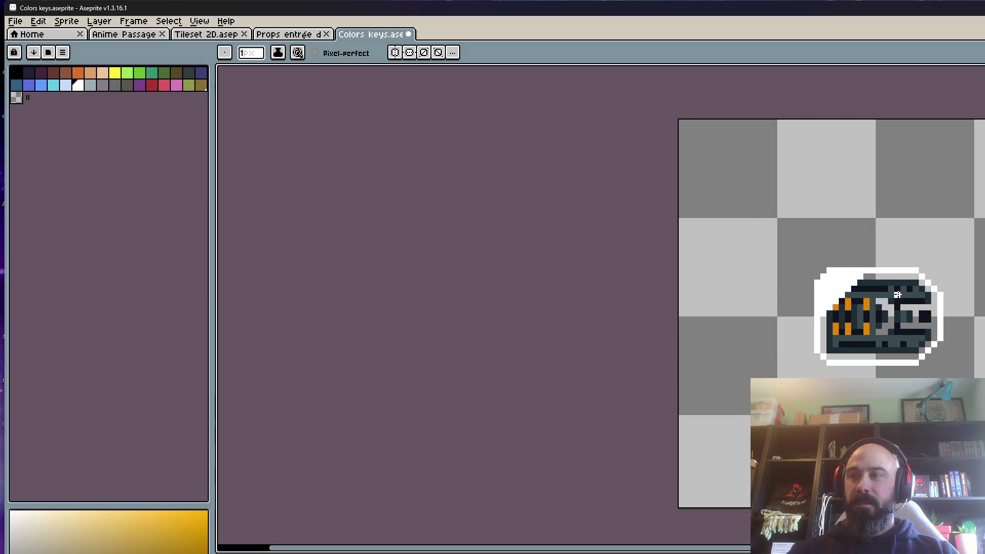
pyautogui.scroll(1, 874, 308)
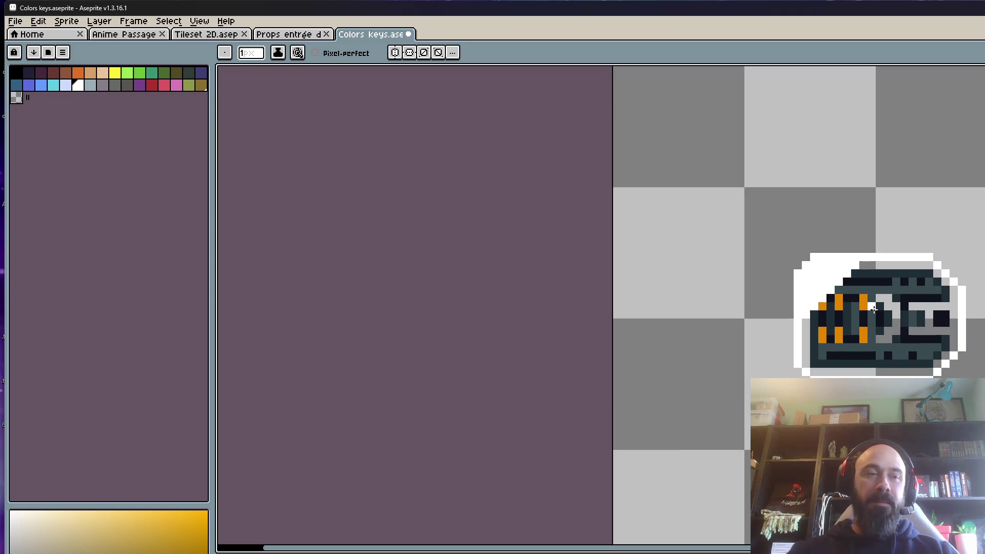